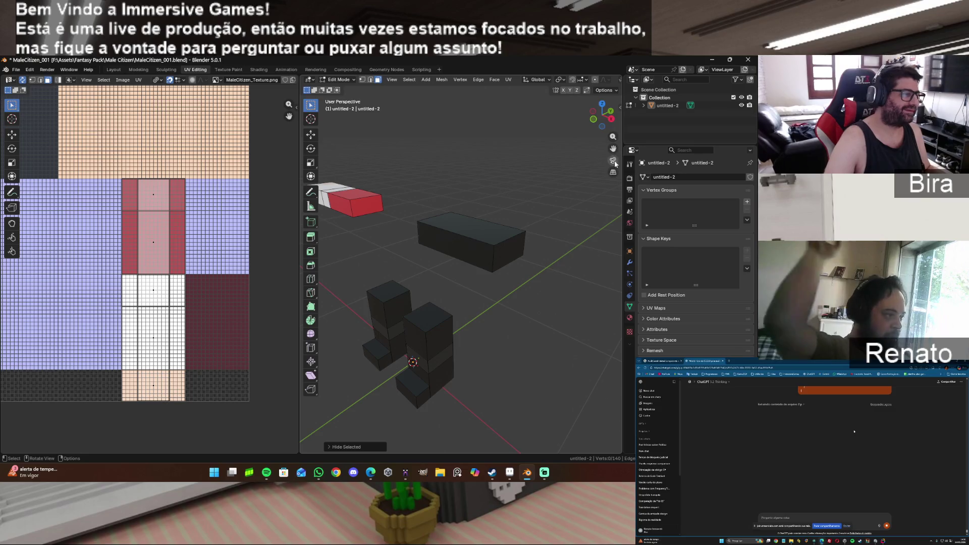
Step: Orbit to a frontal view and select the long dark box's front face to show its UV island
mouse_move(603, 115)
mouse_down()
mouse_move(594, 104)
mouse_move(475, 218)
mouse_up()
click(473, 221)
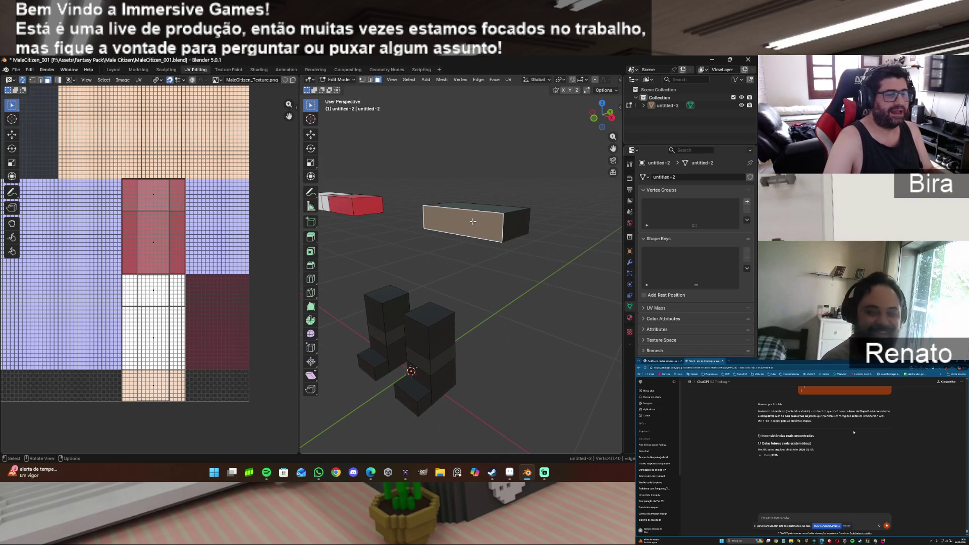
click(493, 477)
click(492, 477)
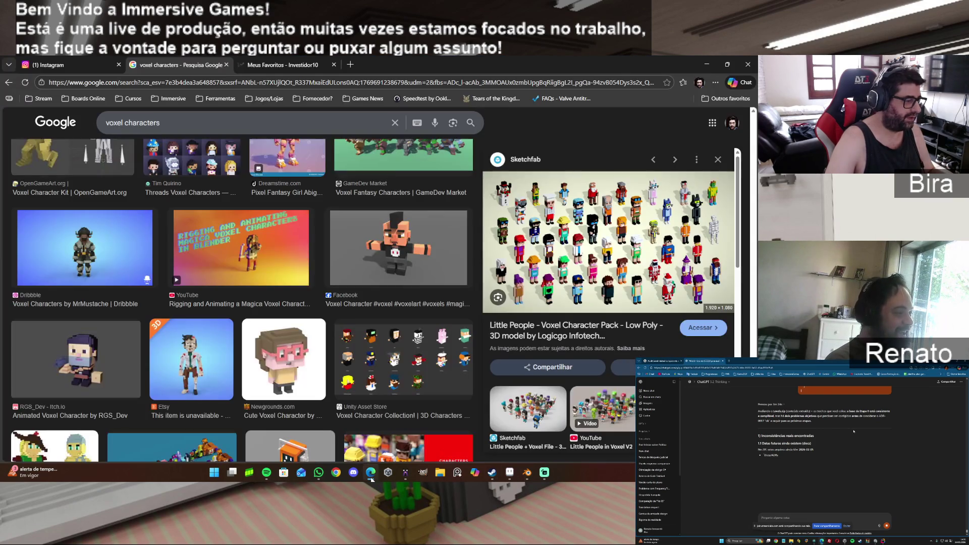
Step: Close the Meus Favoritos tab and bring back the voxel characters image results as reference
click(371, 475)
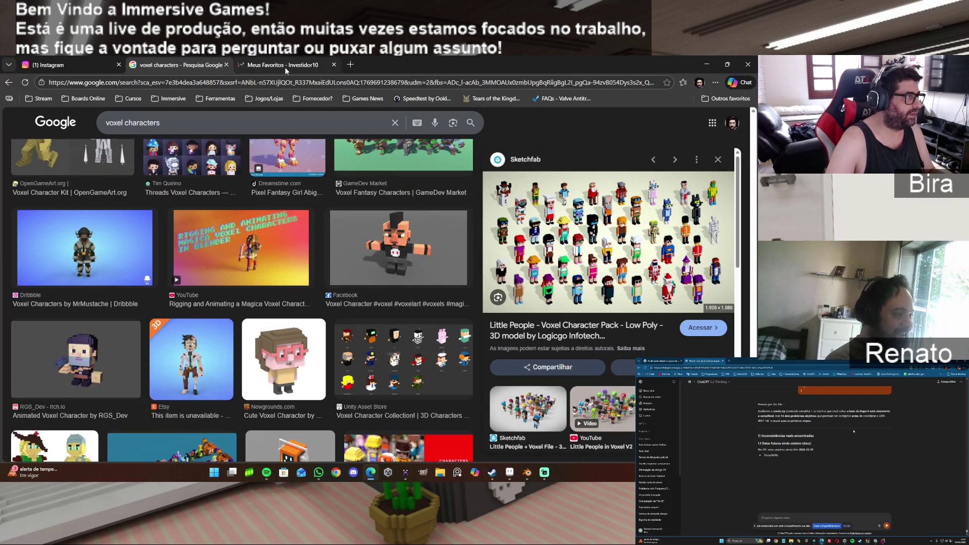
click(334, 65)
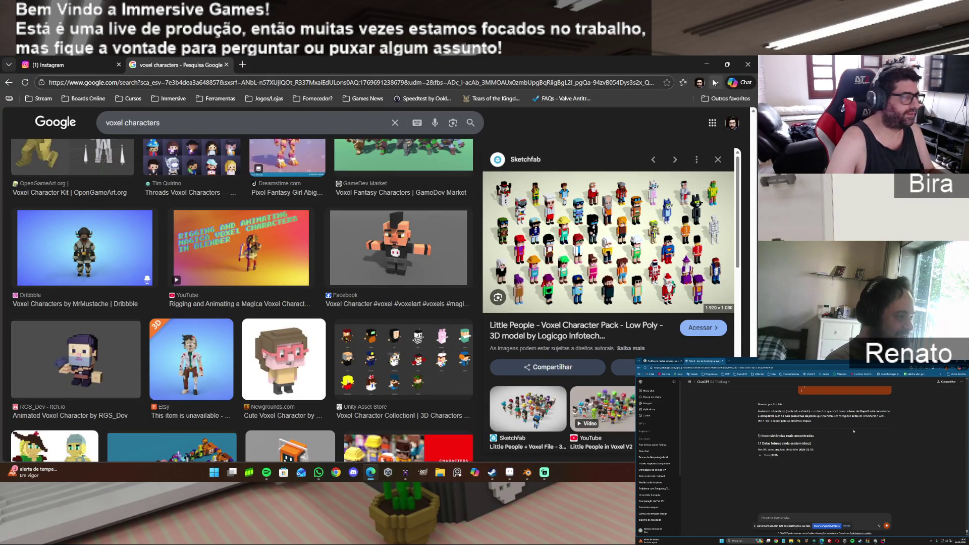
click(707, 65)
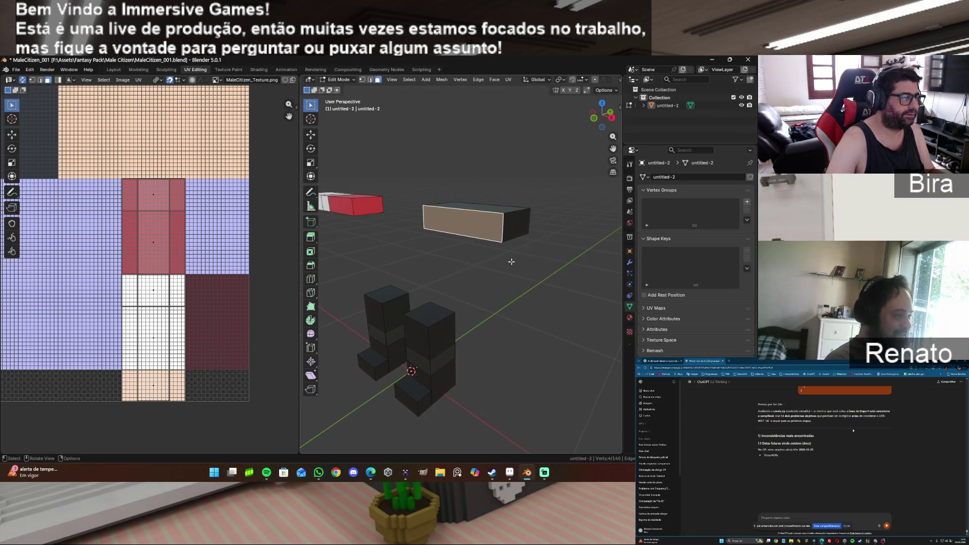
mouse_move(591, 129)
mouse_down()
mouse_move(628, 124)
mouse_move(608, 126)
mouse_move(521, 220)
mouse_up()
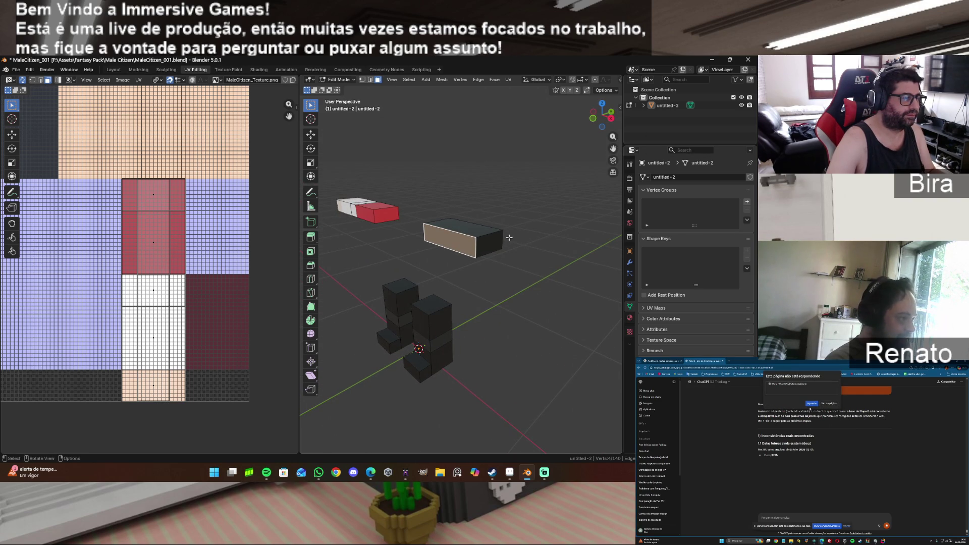
click(370, 472)
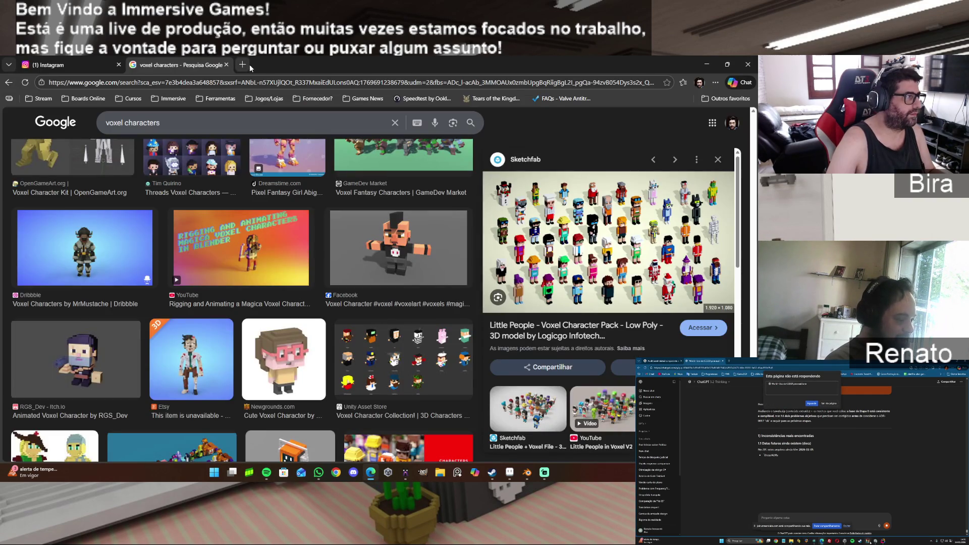
click(244, 65)
text(w)
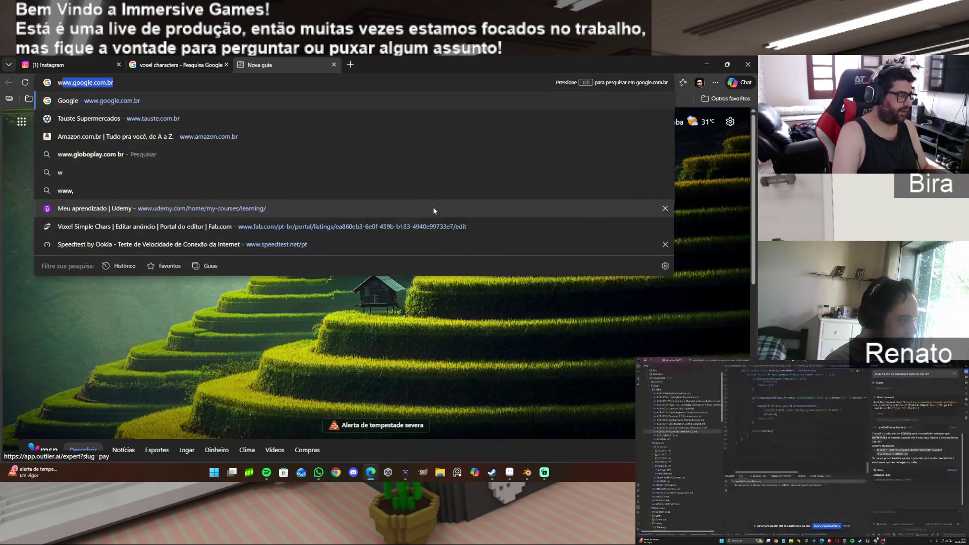
text(ww.)
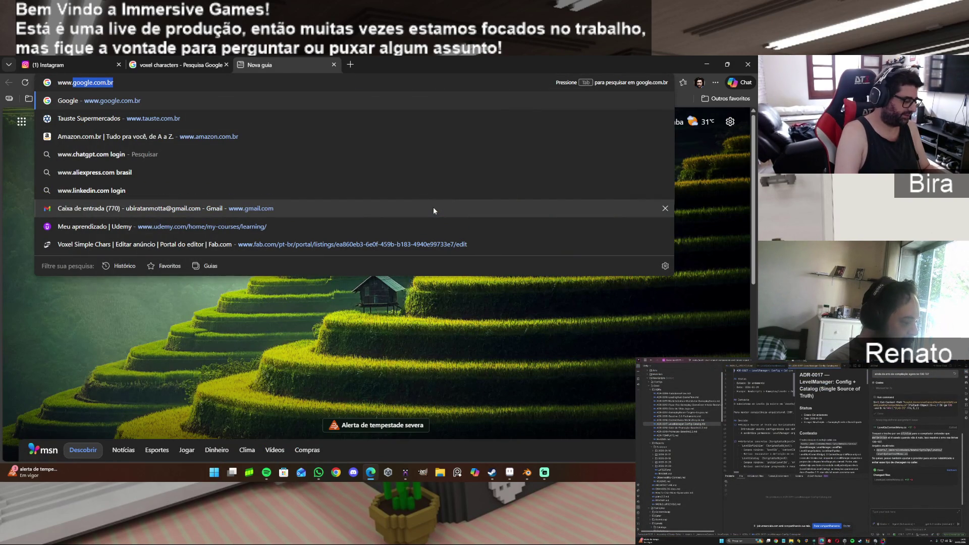
key(Return)
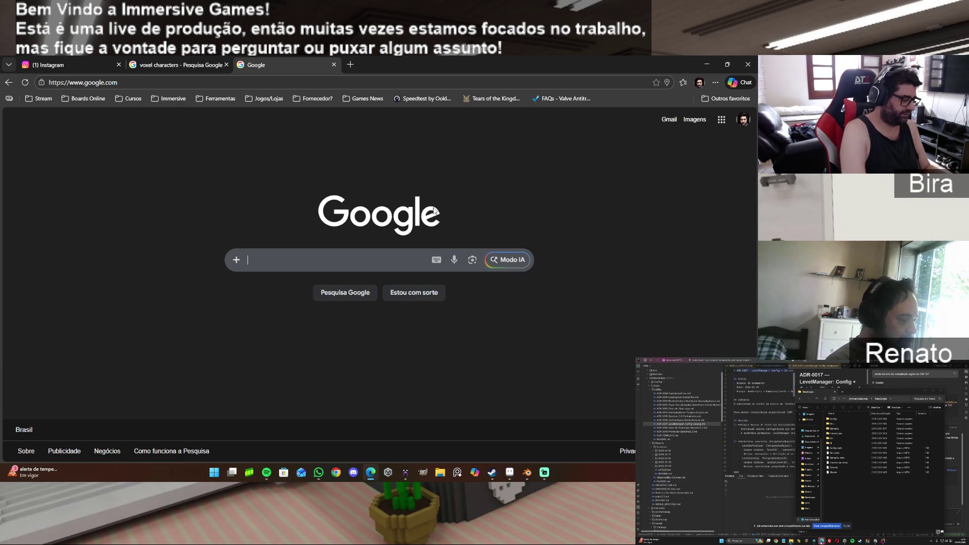
text(unity pro)
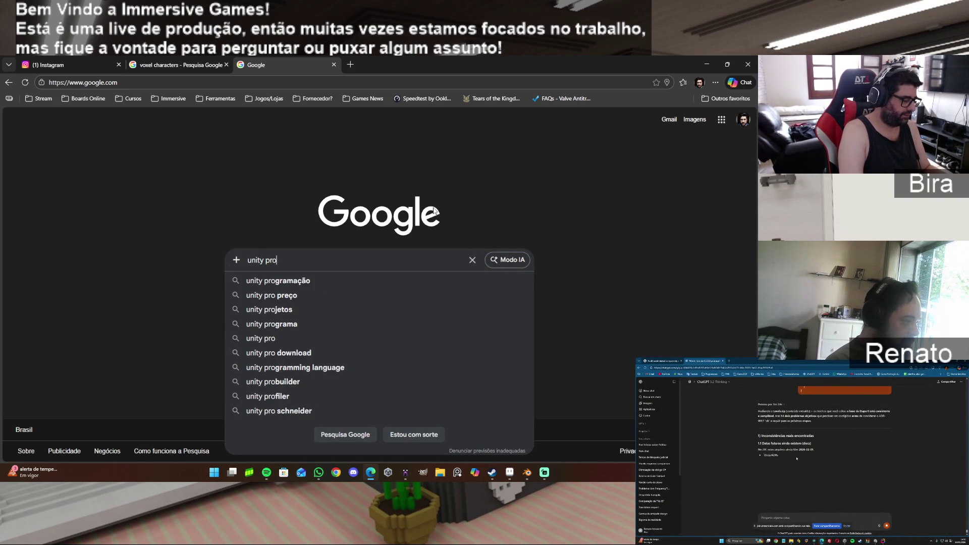
text( fee)
key(Return)
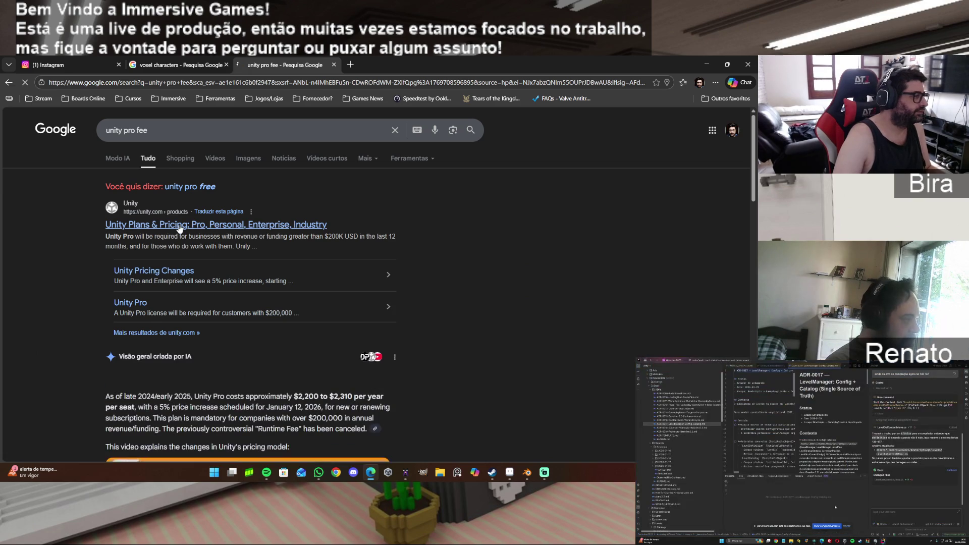
click(179, 229)
Step: Dismiss the translation offer and highlight the Pro plan's R$12,405.00/yr price under Compare plans
scroll(294, 260, down, 3)
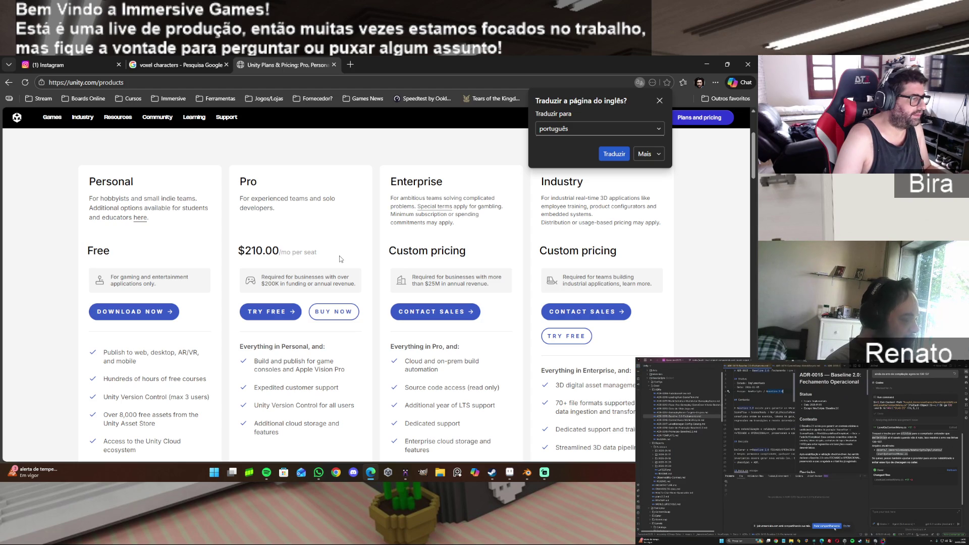
scroll(340, 259, down, 1)
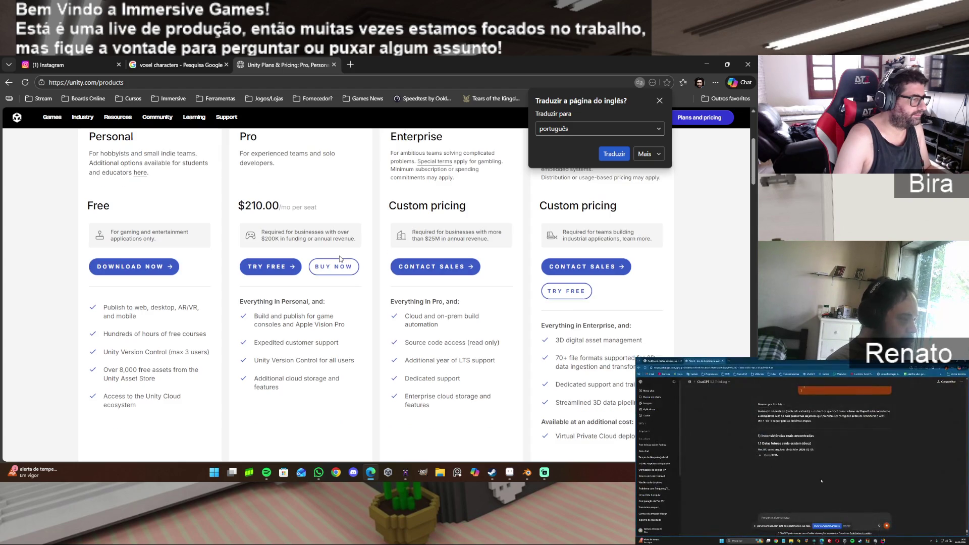
scroll(340, 259, down, 2)
scroll(341, 259, up, 3)
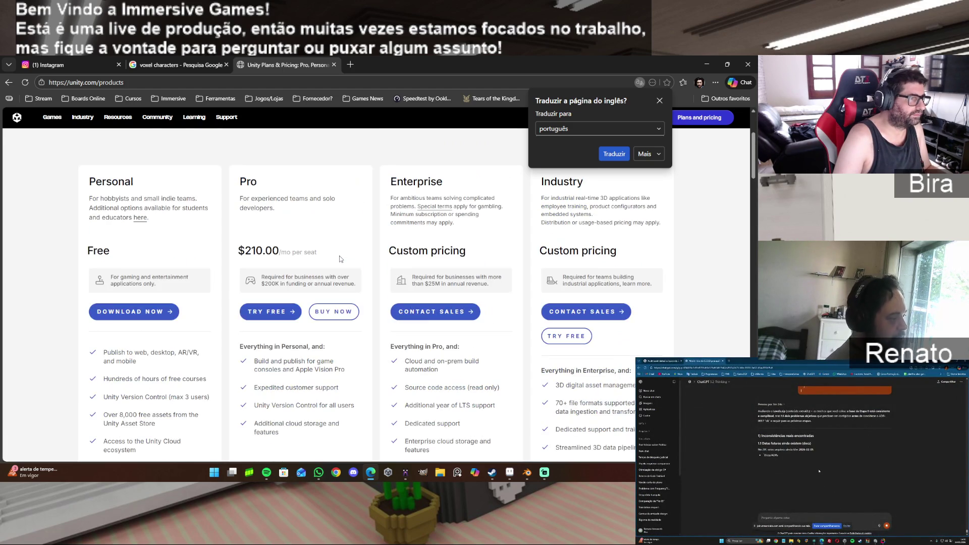
click(659, 101)
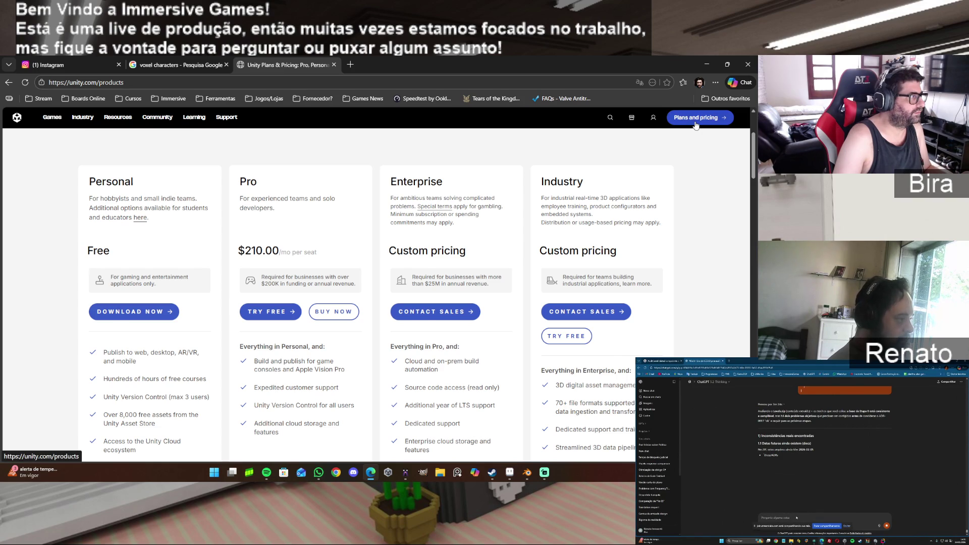
scroll(696, 125, up, 3)
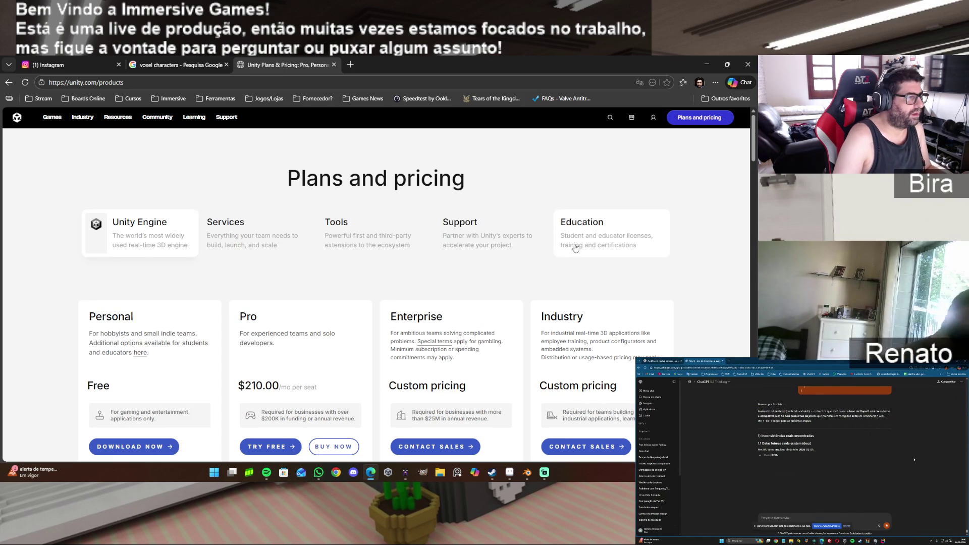
scroll(575, 246, down, 12)
scroll(575, 248, down, 1)
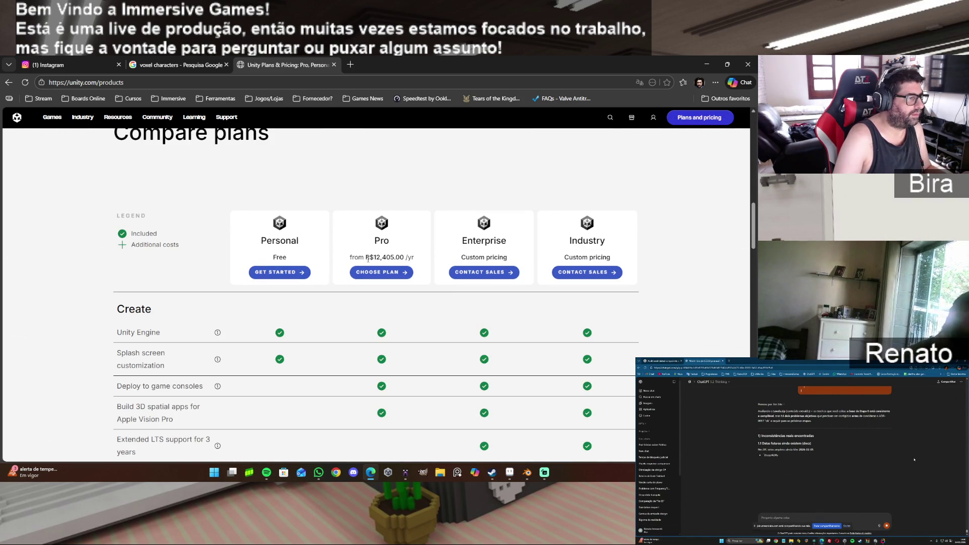
scroll(393, 259, down, 1)
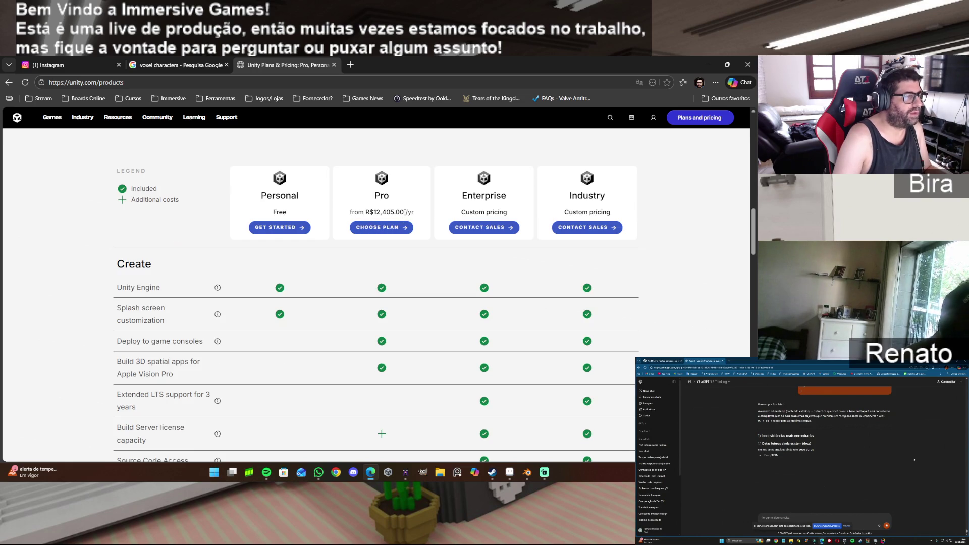
drag(415, 214, 349, 213)
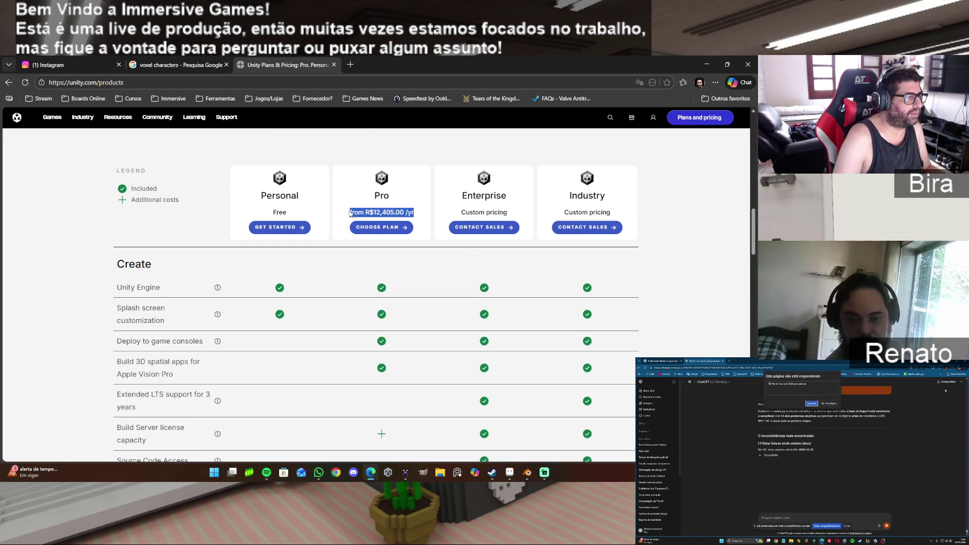
click(439, 222)
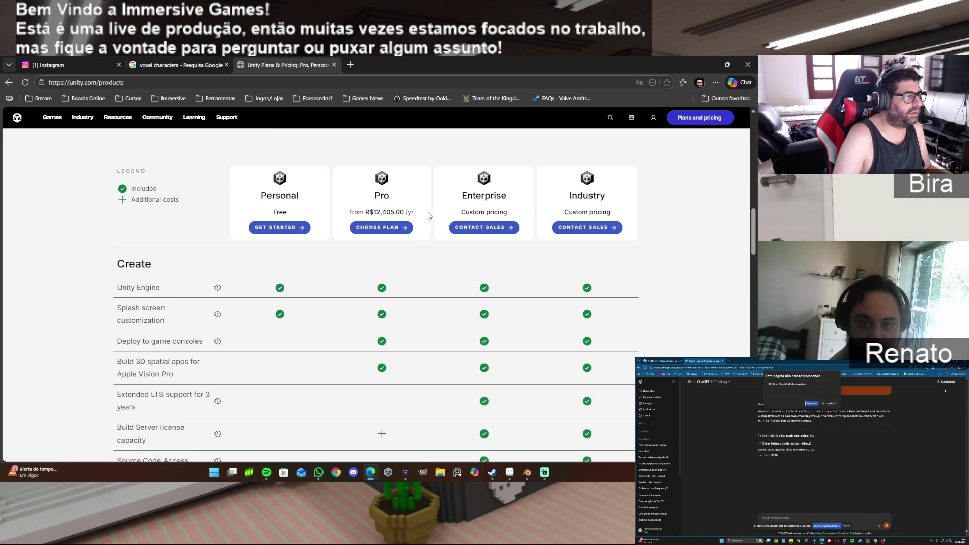
drag(430, 216, 341, 211)
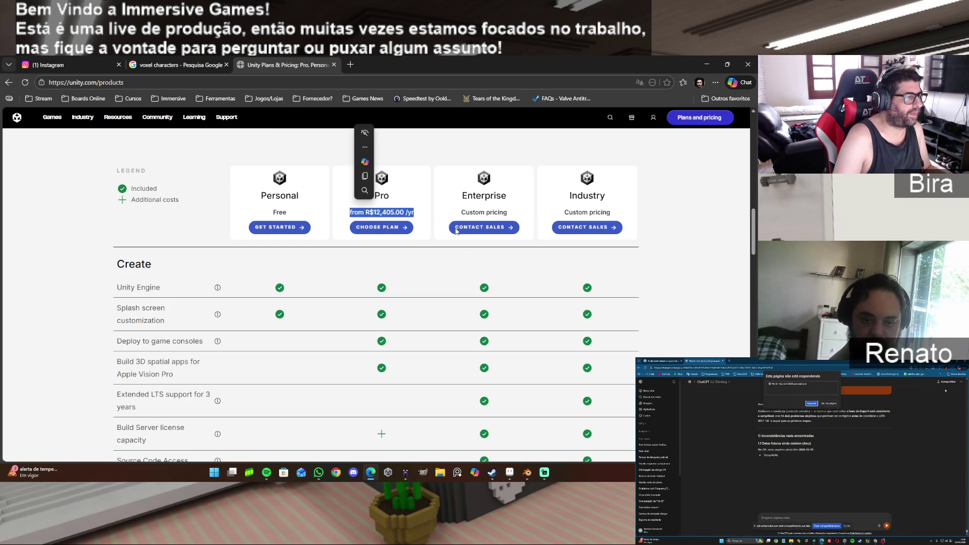
Step: Open the system calculator to work with the Pro price, then close it
scroll(416, 244, down, 3)
scroll(416, 245, down, 3)
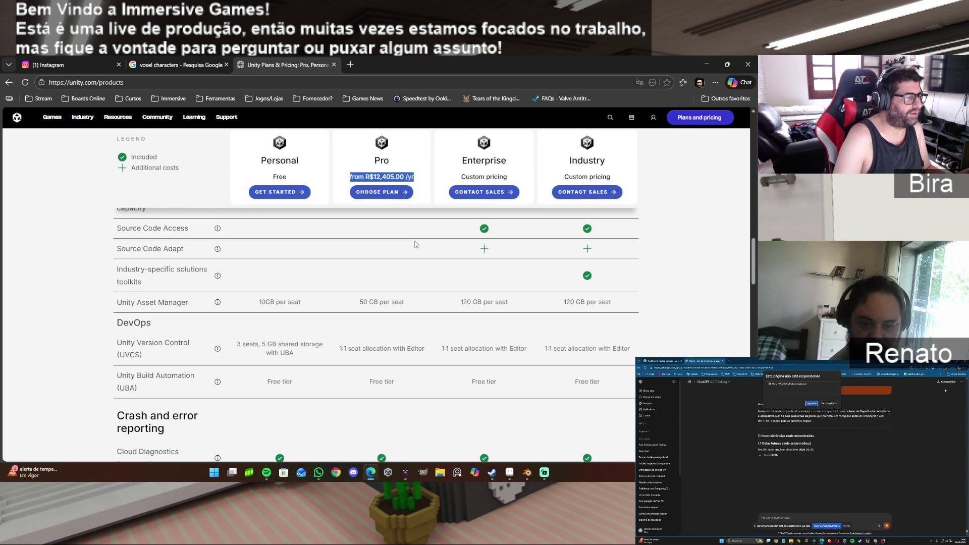
scroll(415, 244, up, 10)
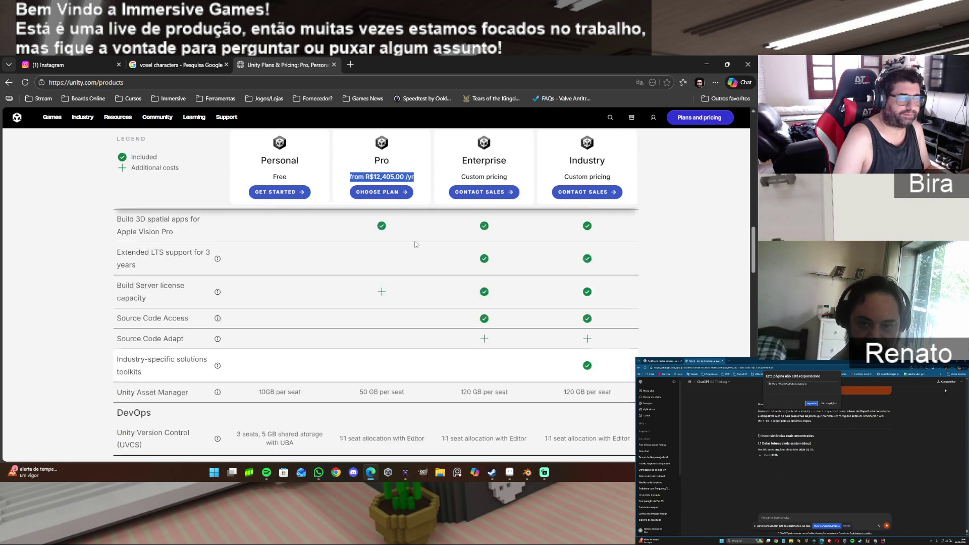
click(214, 473)
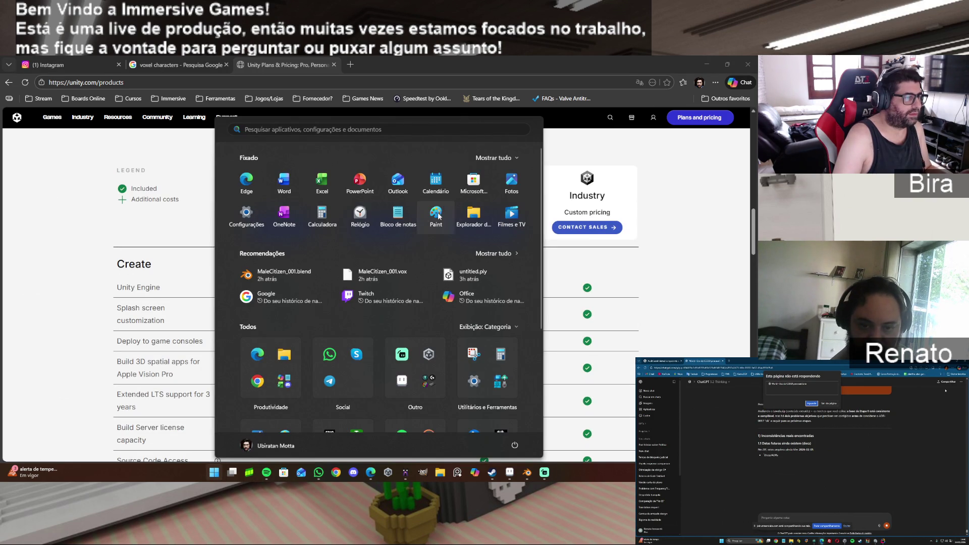
click(323, 215)
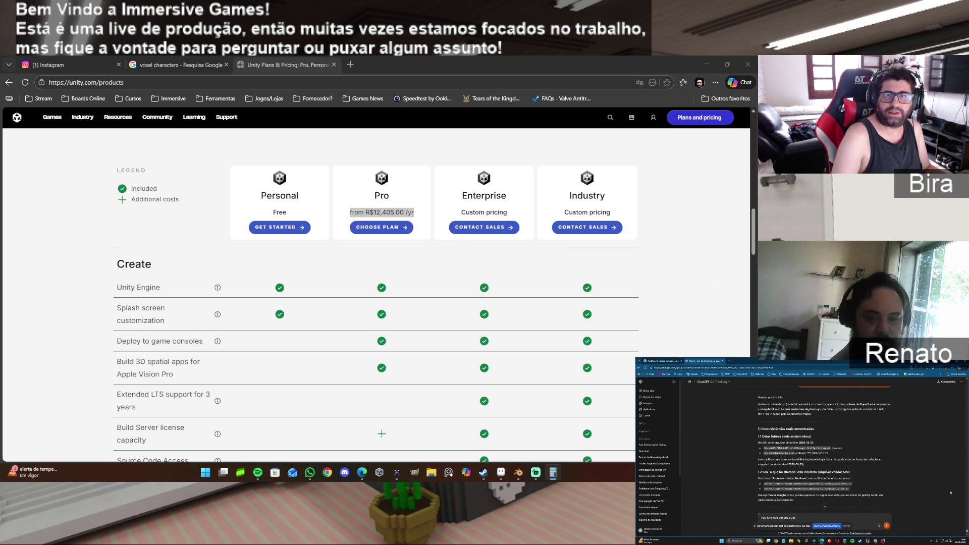
key(alt+F4)
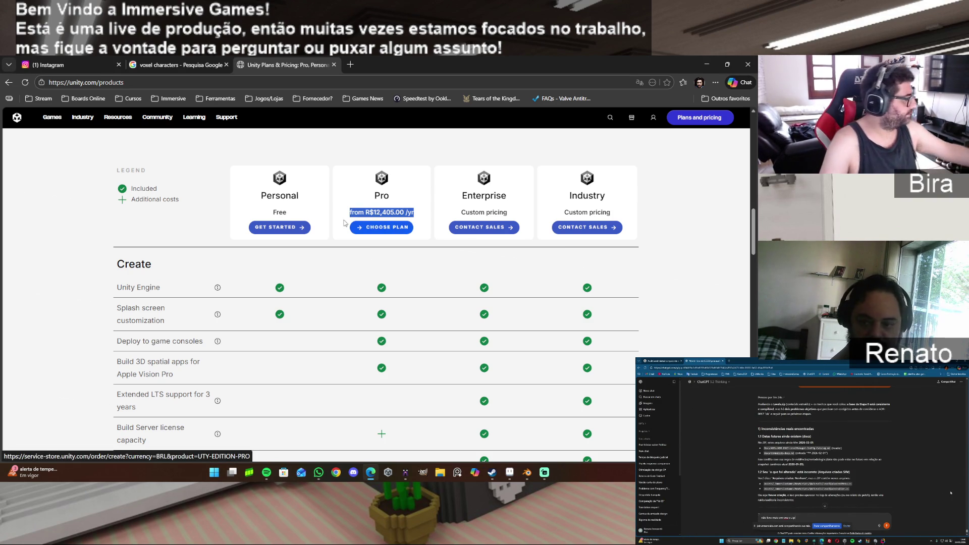
Step: Close the Unity pricing tab and minimize the browser to return to Blender
scroll(478, 192, up, 10)
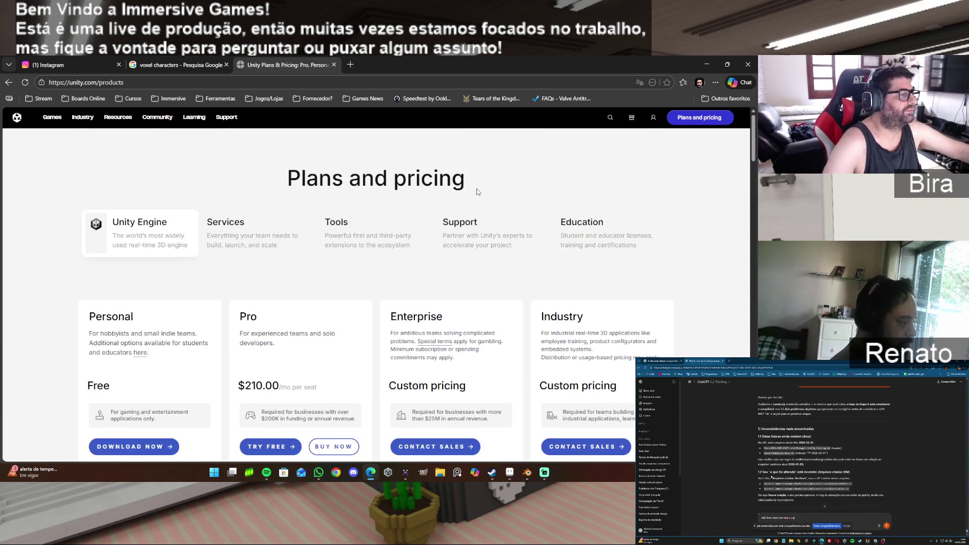
click(334, 65)
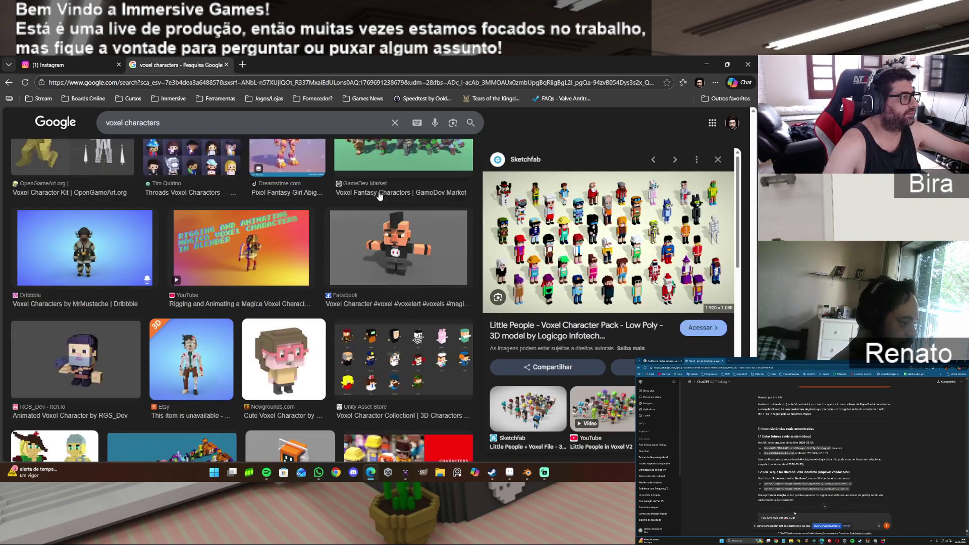
click(707, 64)
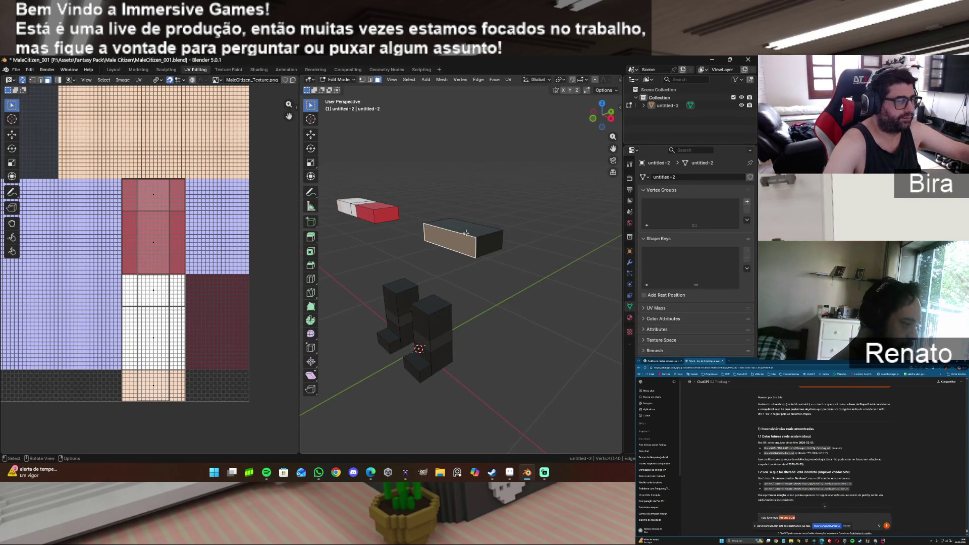
Step: Unwrap the right box's long side face and move and shrink its island onto the pink column
click(486, 260)
click(468, 249)
key(u)
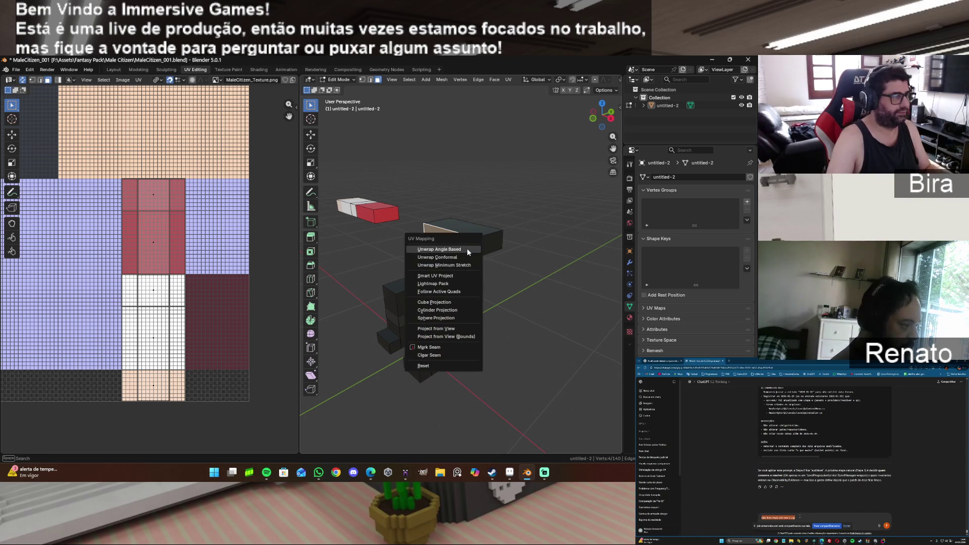
click(468, 248)
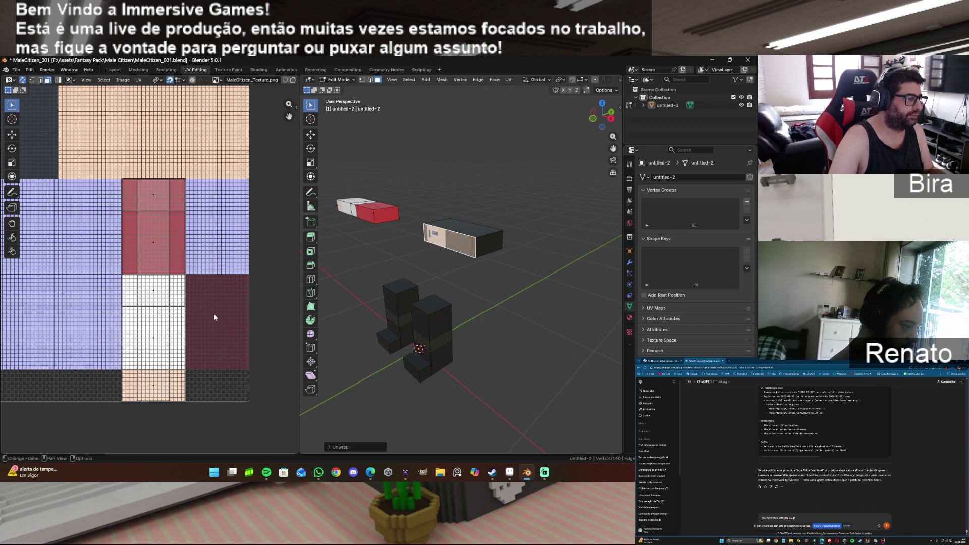
key(g)
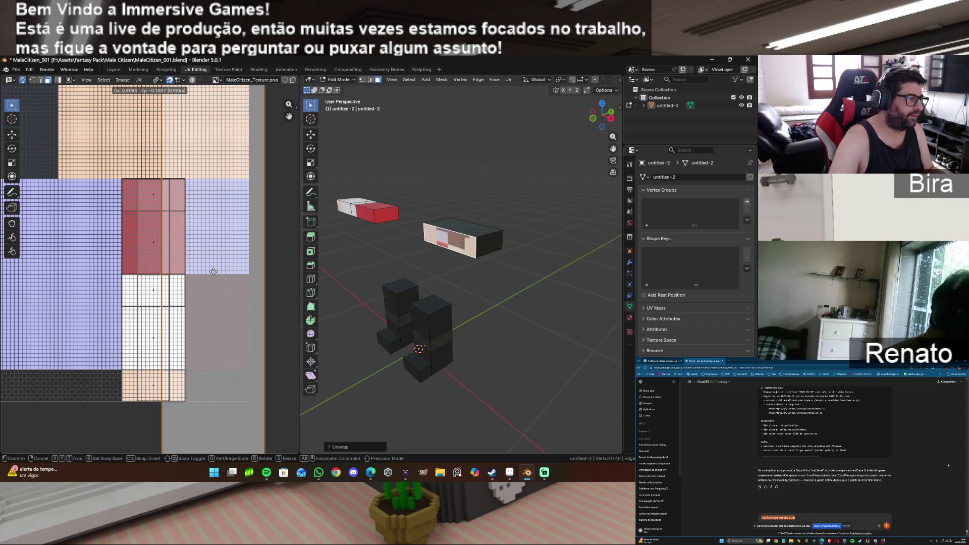
click(154, 242)
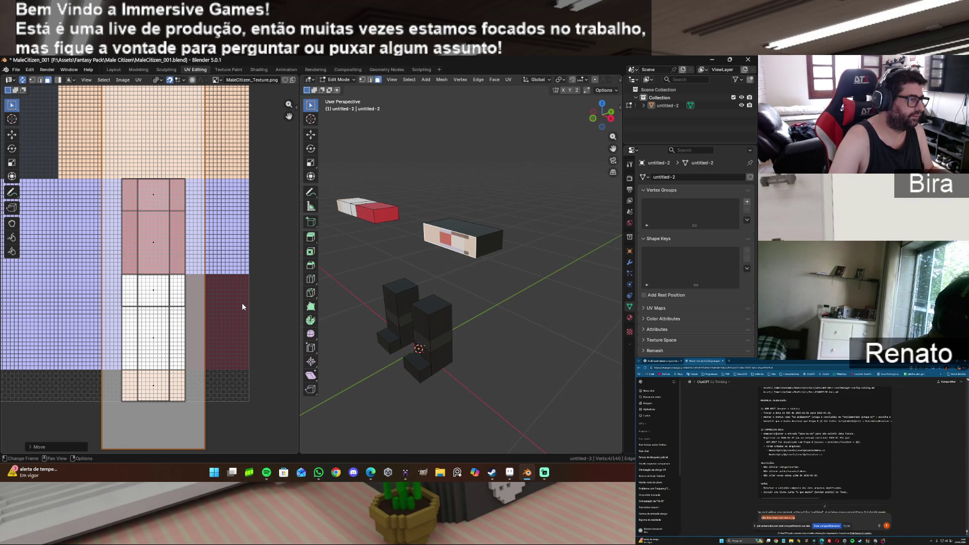
key(s)
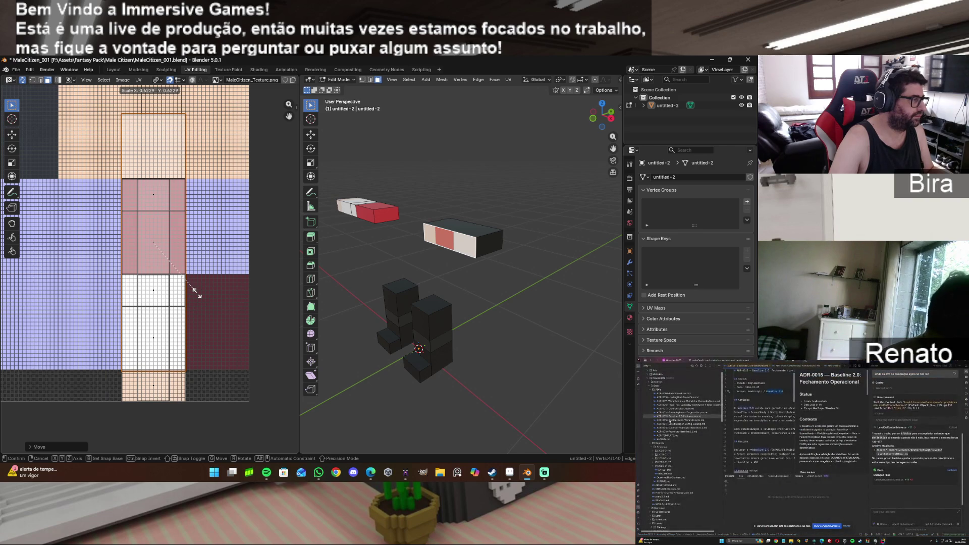
click(171, 274)
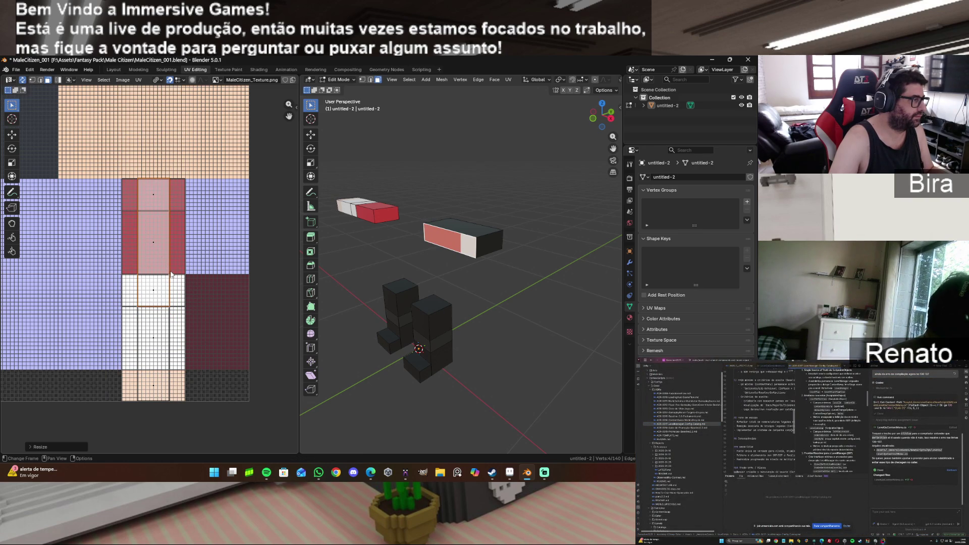
Step: Snap the side face's UV island to the texture pixels
click(139, 79)
mouse_move(153, 136)
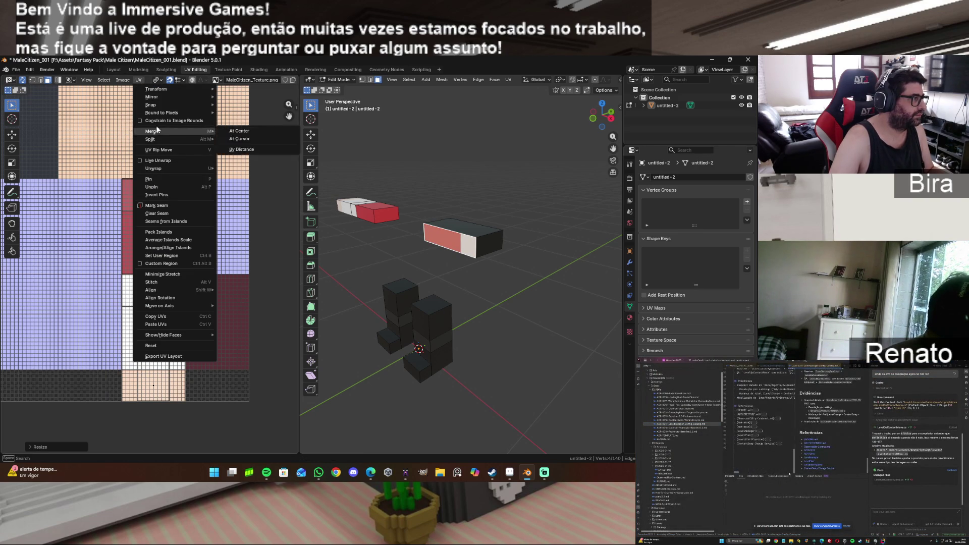
mouse_move(163, 105)
click(238, 103)
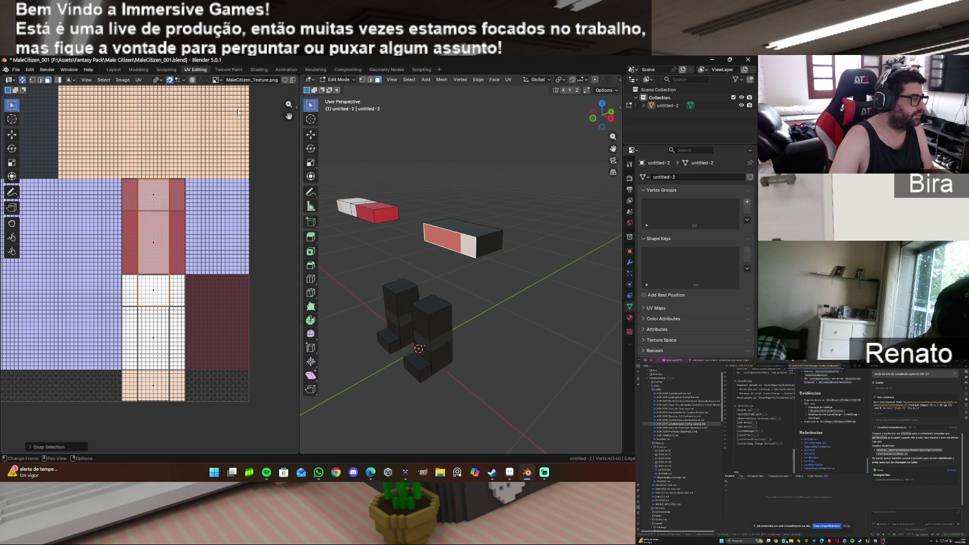
click(479, 228)
Step: Unwrap the right box's top face and place its shrunken island over the pink column
key(u)
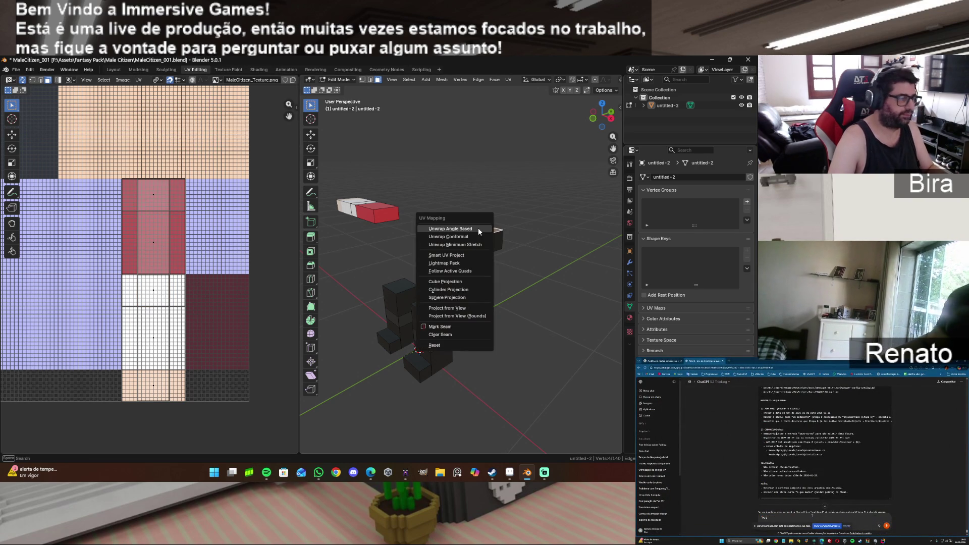
click(478, 228)
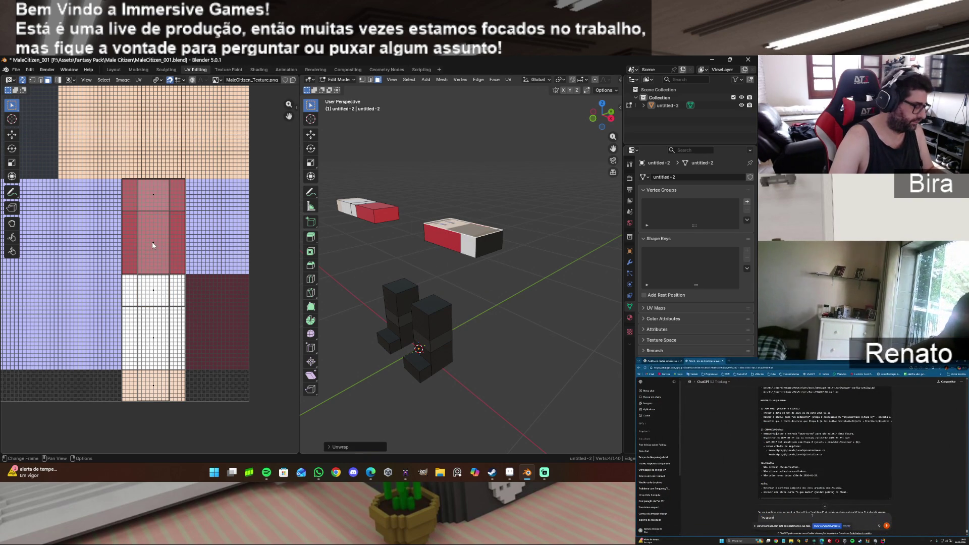
key(g)
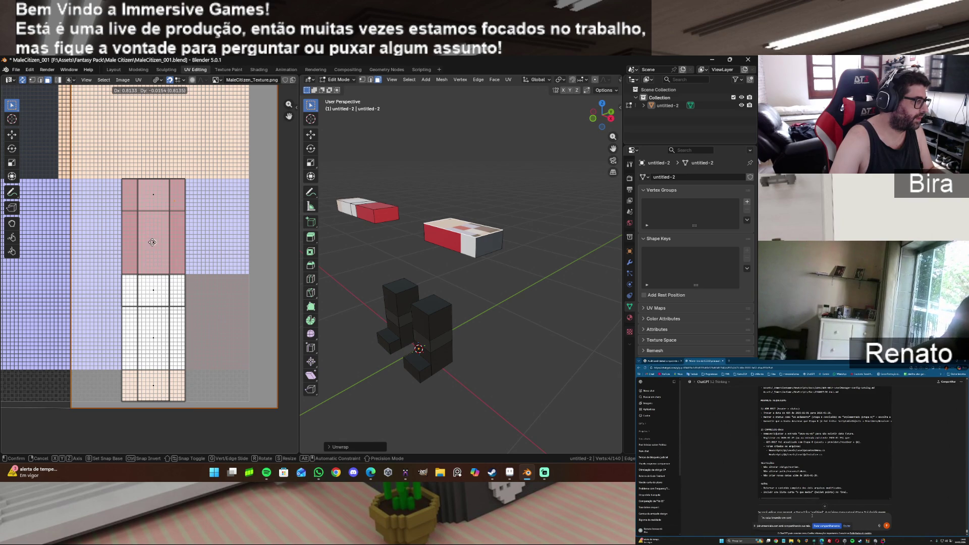
click(152, 242)
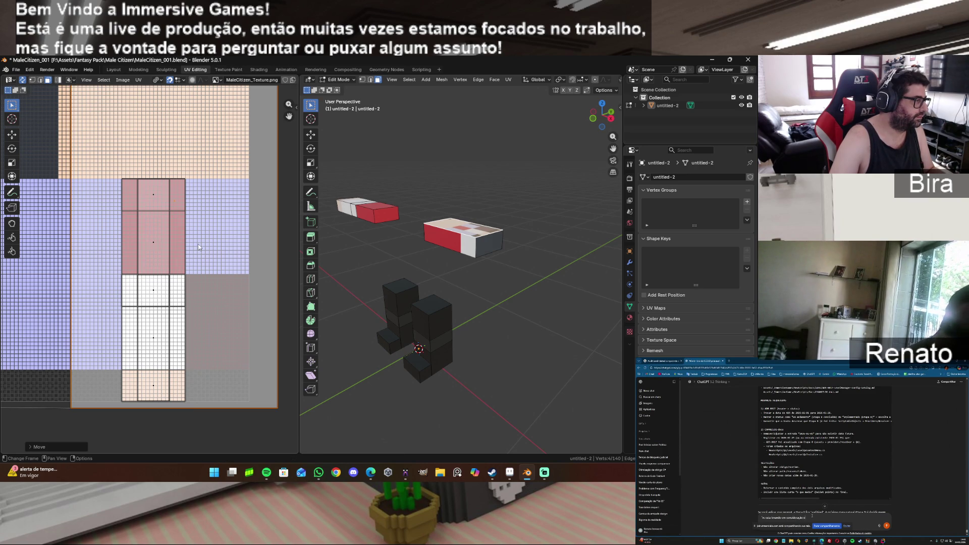
key(s)
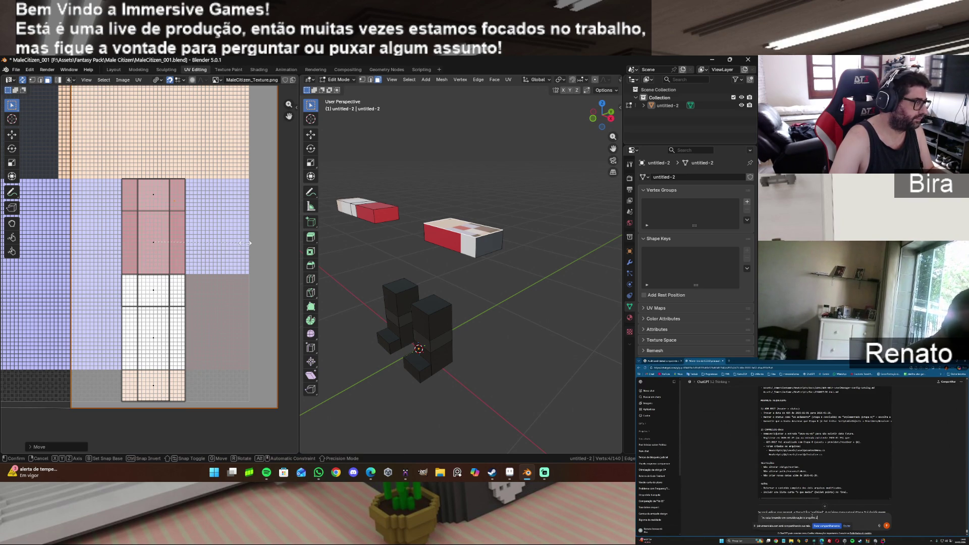
click(189, 250)
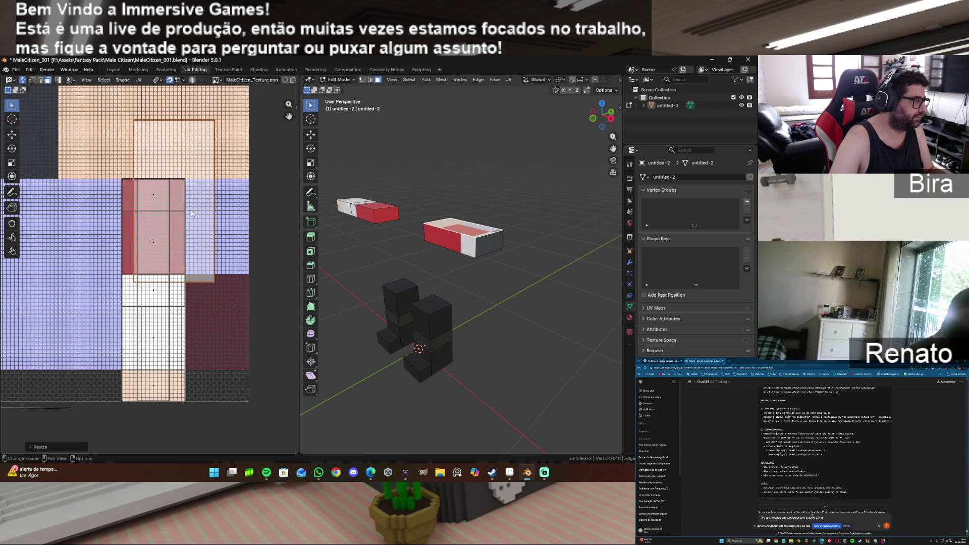
key(g)
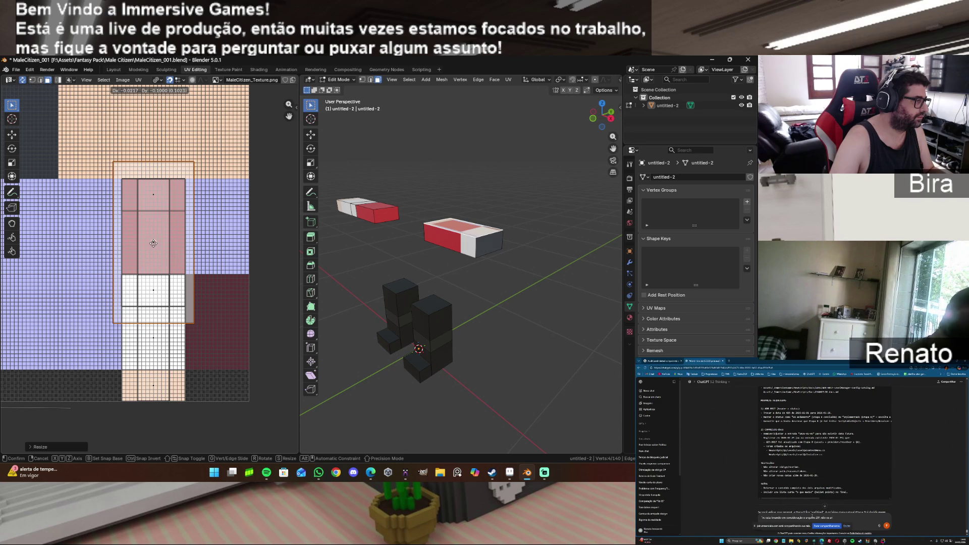
click(154, 246)
Step: Resize the top face's island to its final size and snap it to the pixel grid
key(g)
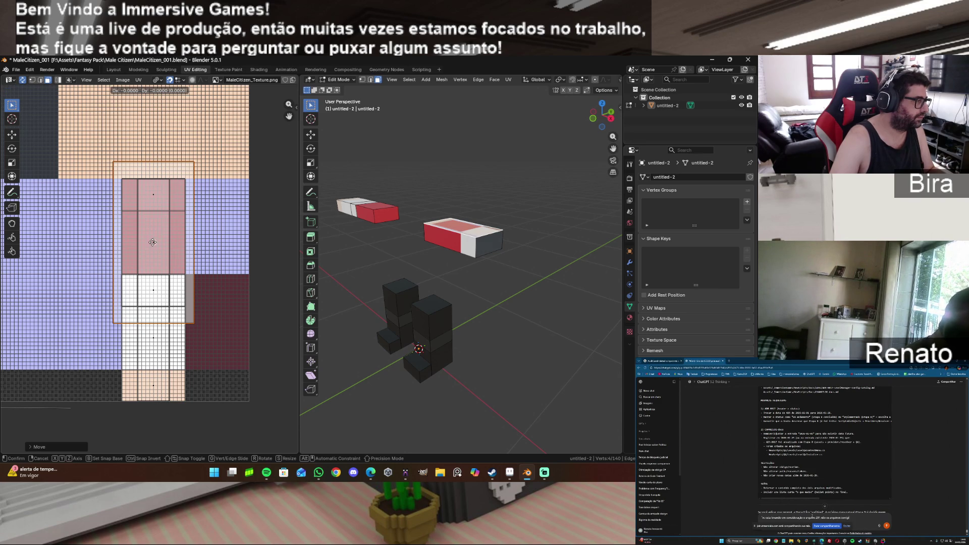
key(Escape)
key(s)
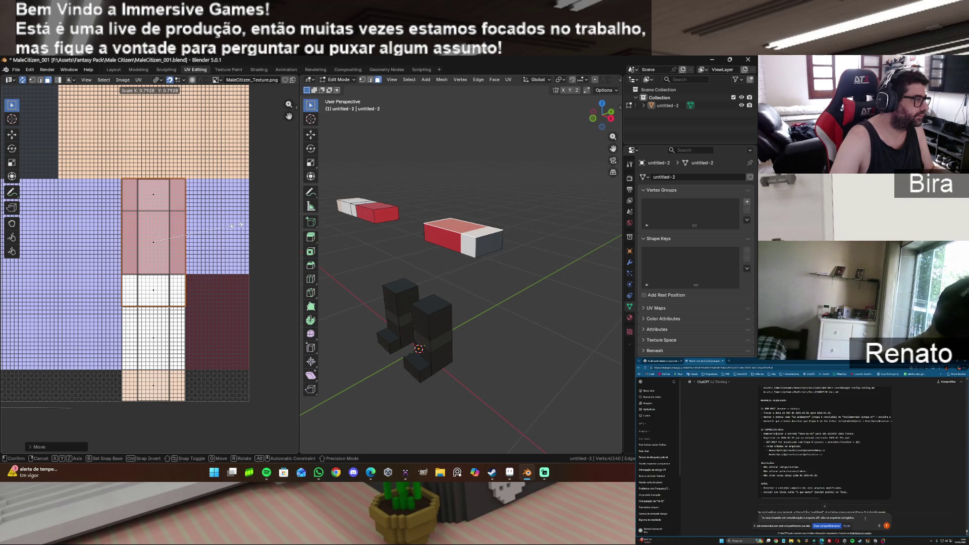
click(235, 225)
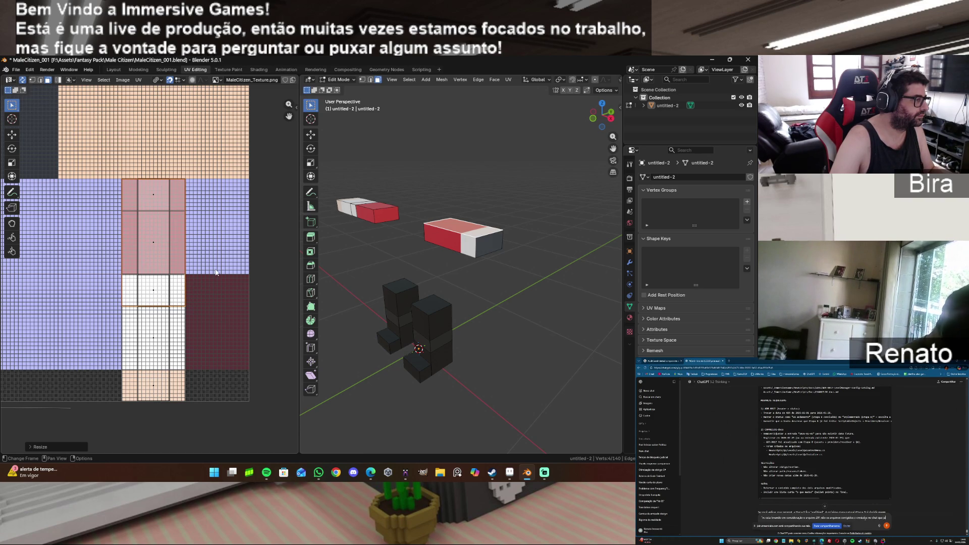
scroll(215, 273, up, 1)
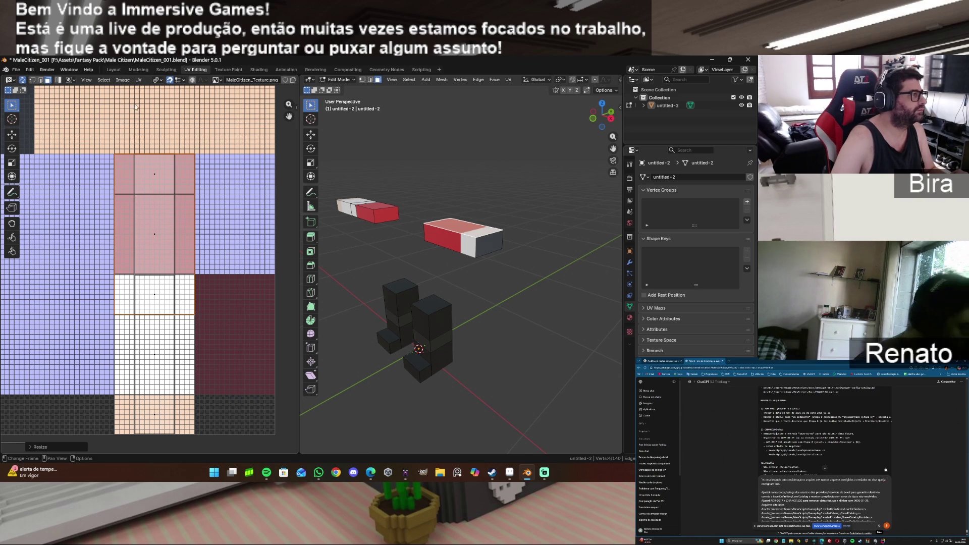
click(138, 80)
mouse_move(148, 114)
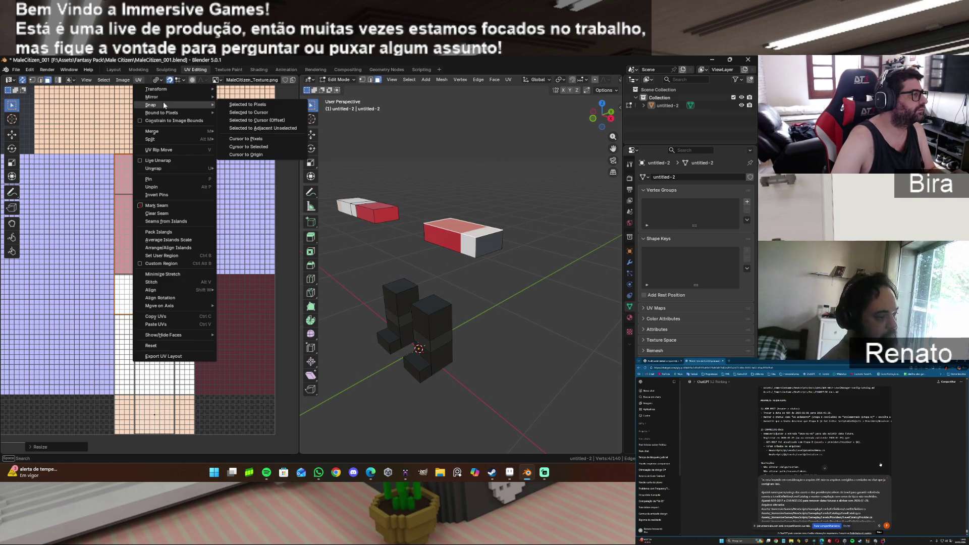
click(259, 108)
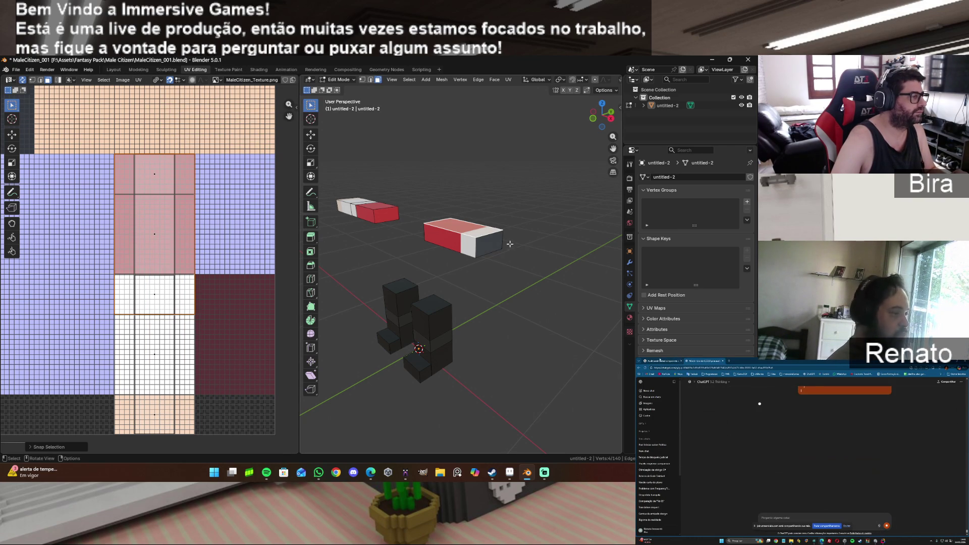
click(495, 239)
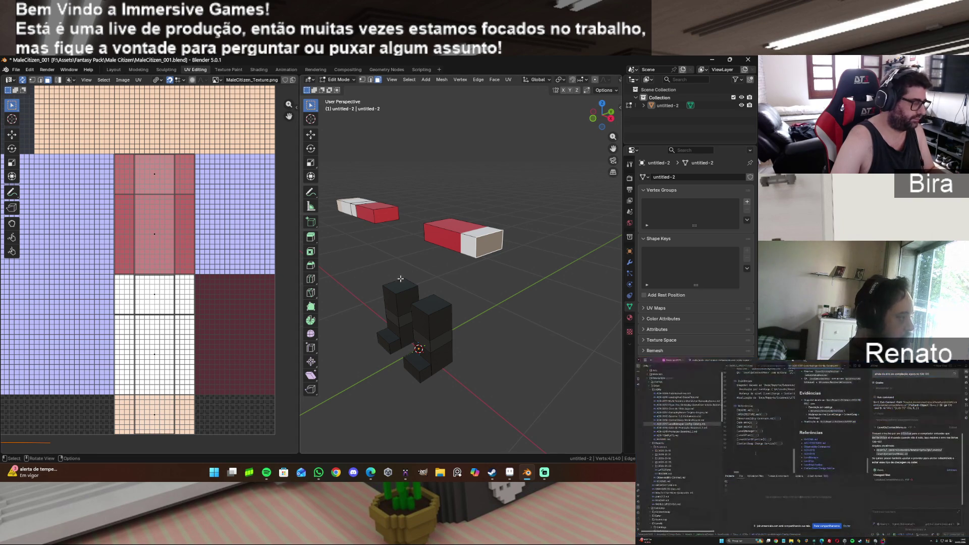
Step: Unwrap the right box's end face, shrink its island and rotate it 90 degrees
key(u)
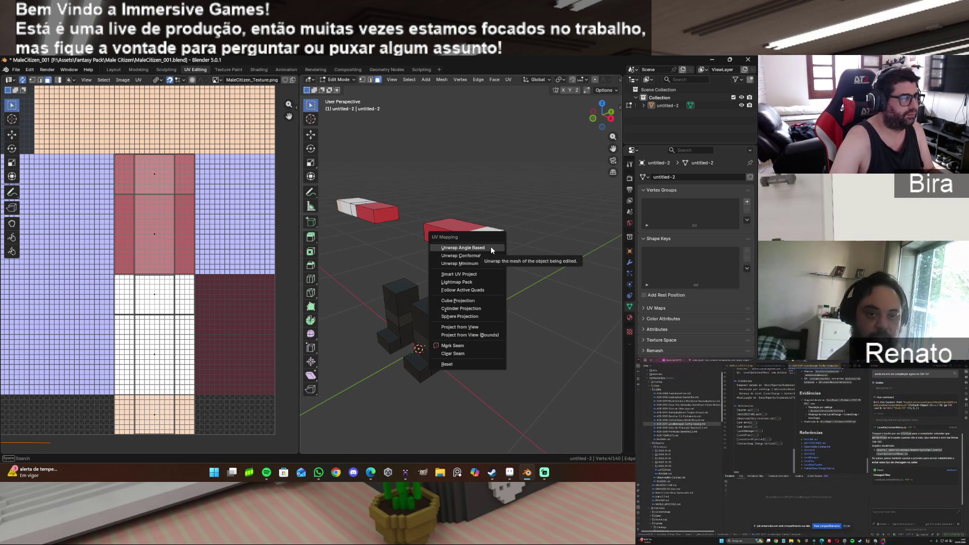
click(491, 248)
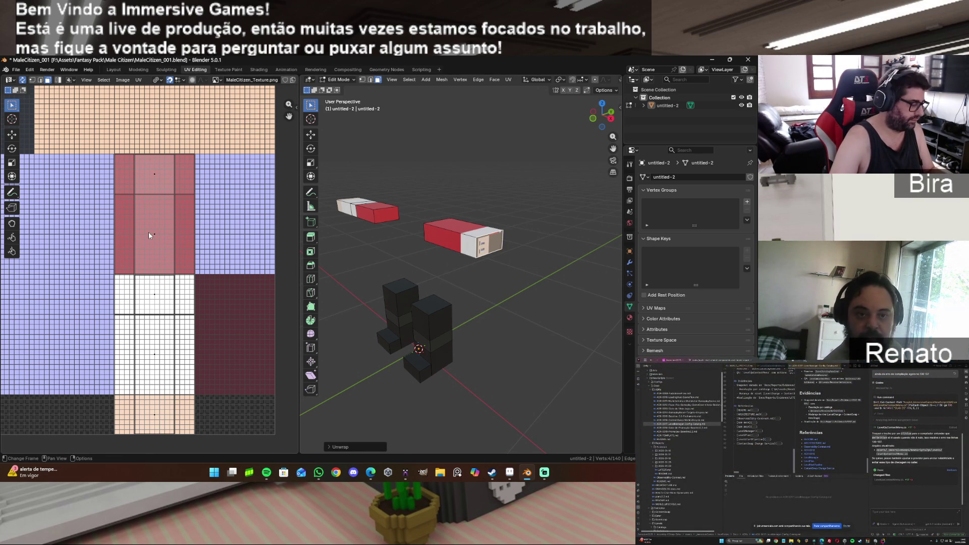
key(g)
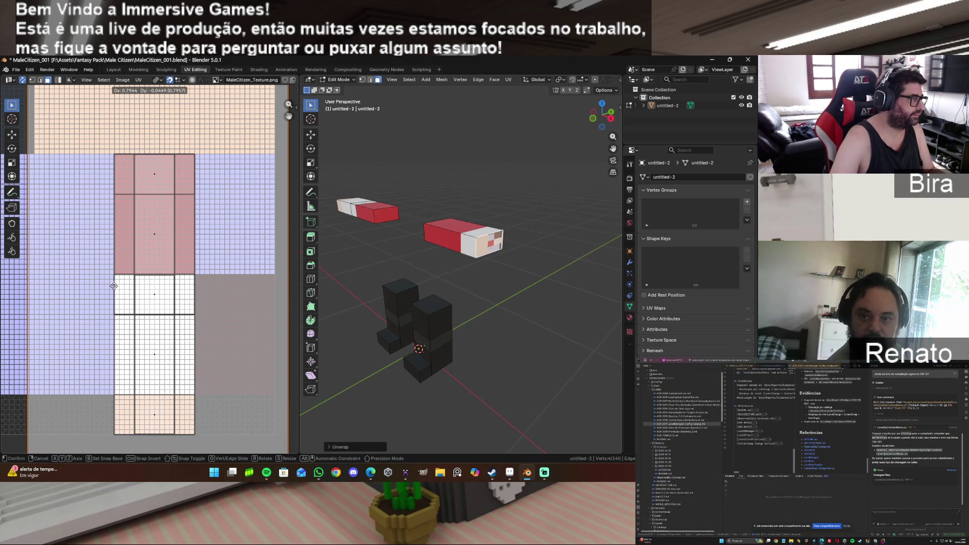
click(116, 324)
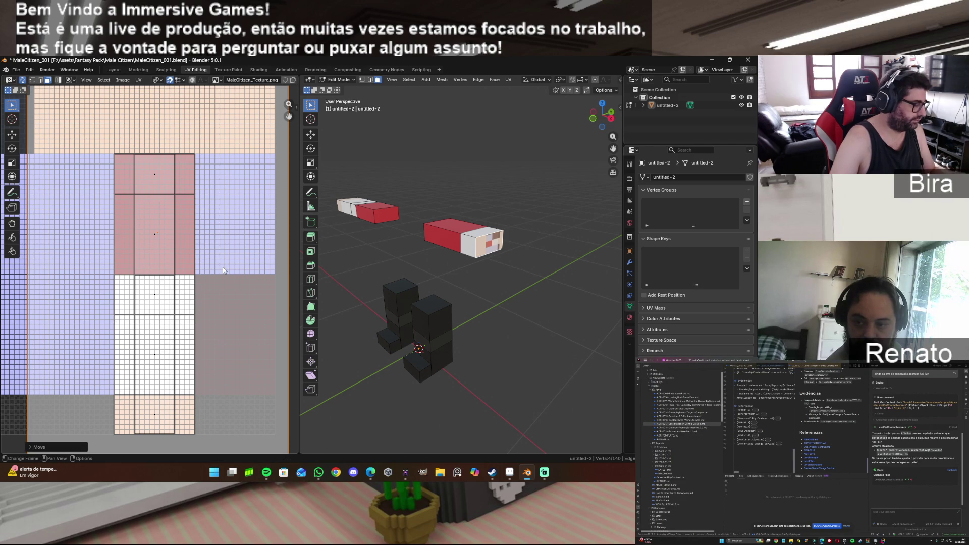
key(s)
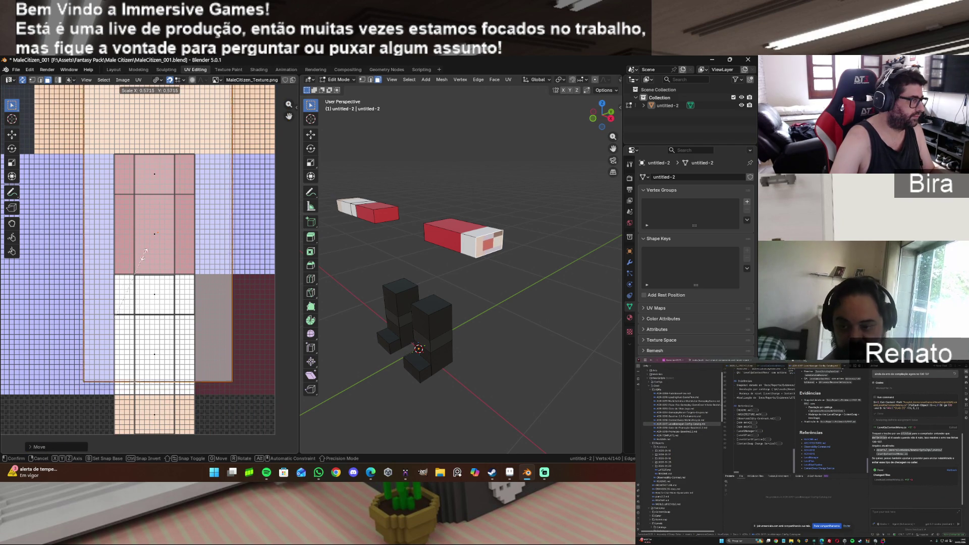
click(178, 258)
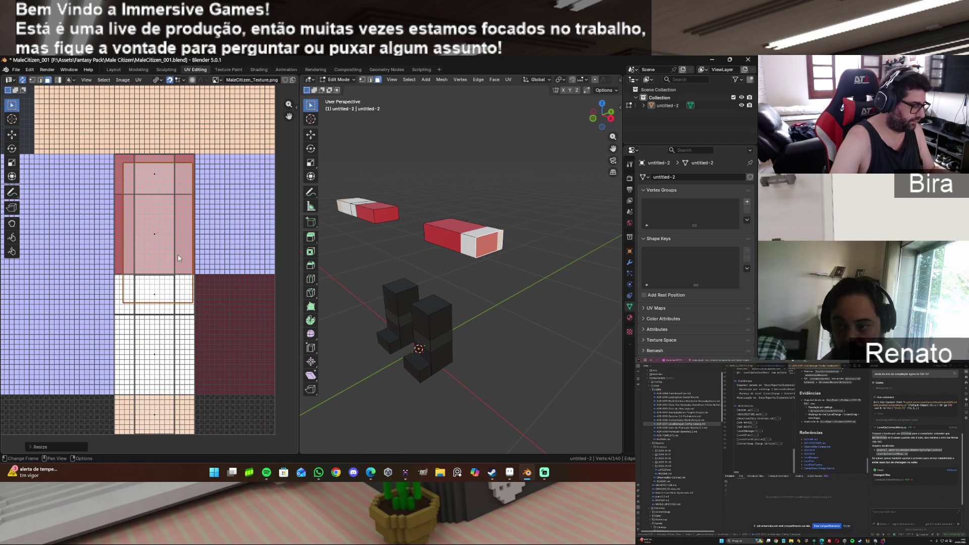
text(r9)
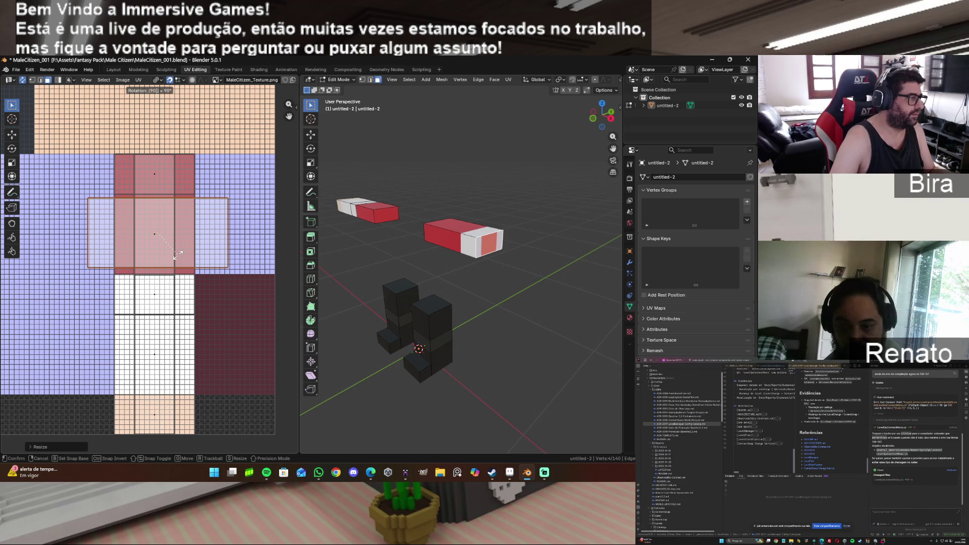
key(Return)
Step: Move the end face's island down into the white block, shrink it, and snap to pixels
key(g)
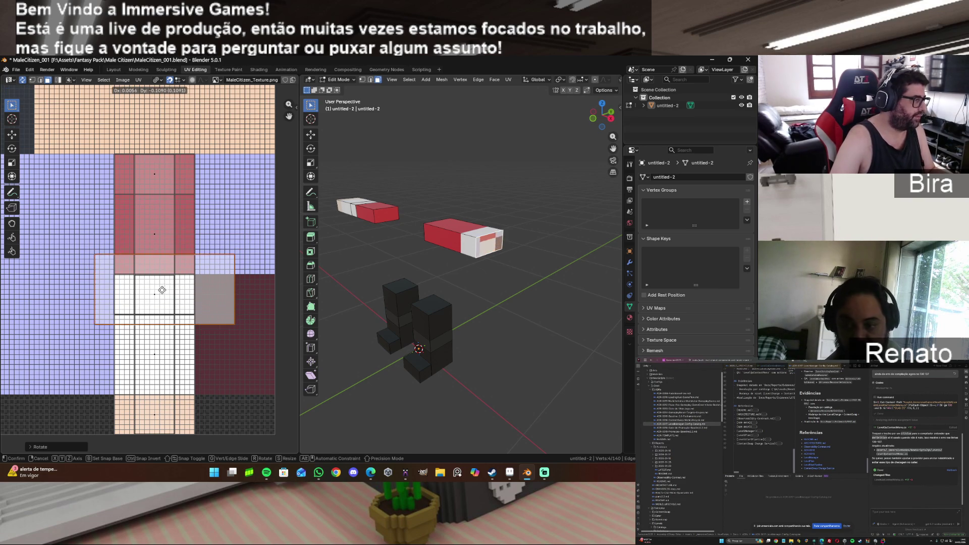
click(154, 296)
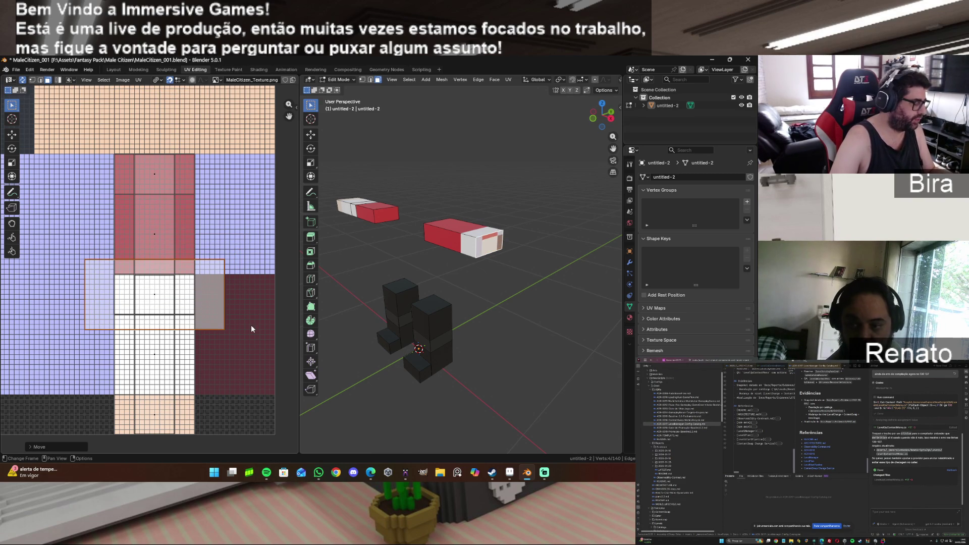
key(s)
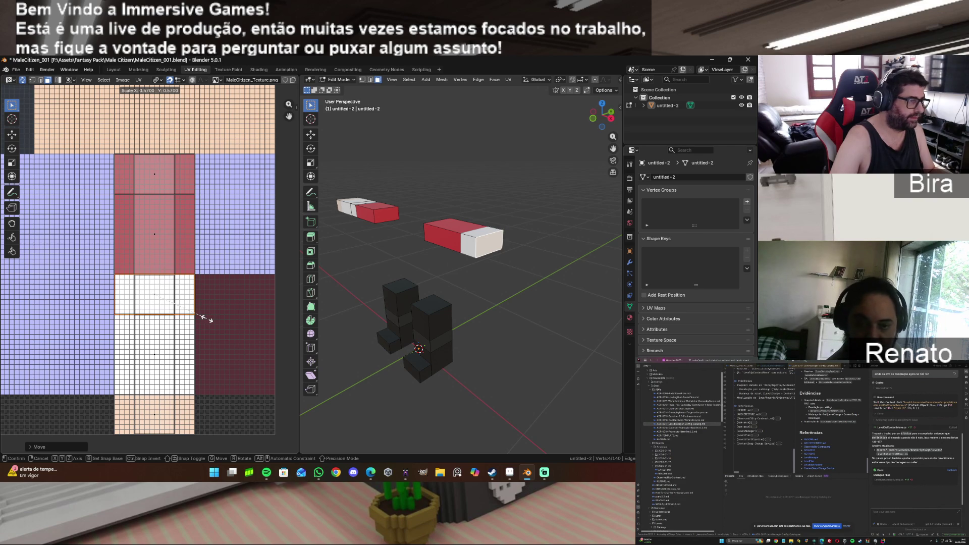
click(207, 319)
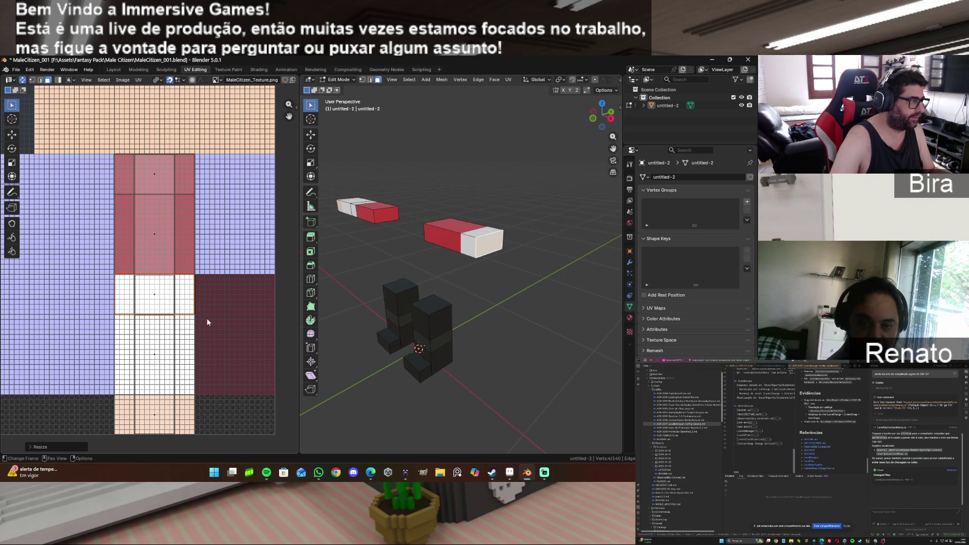
click(138, 79)
mouse_move(202, 105)
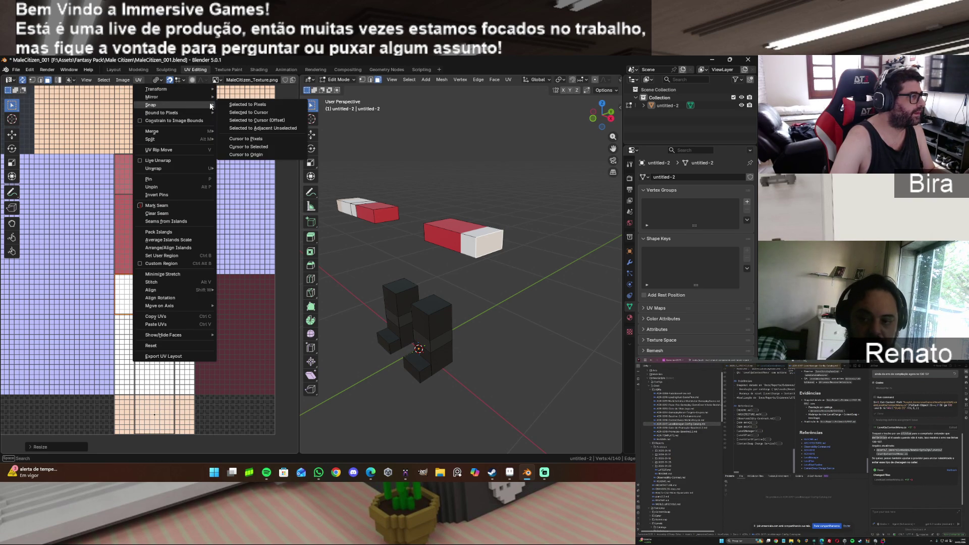
click(236, 105)
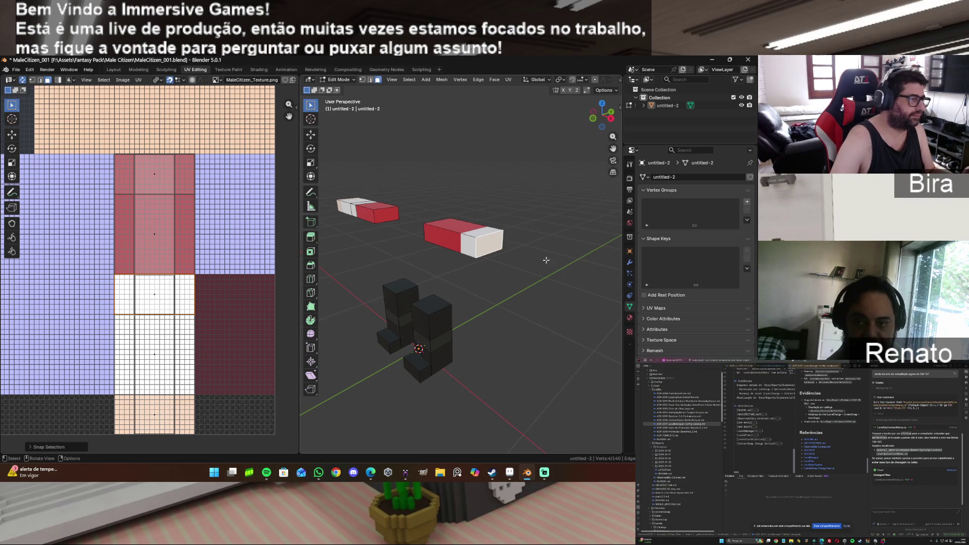
Step: Unwrap the left box's long face, shrink it onto the atlas's pink area, and snap to pixels
mouse_move(602, 115)
mouse_down()
mouse_move(581, 121)
mouse_move(572, 197)
mouse_up()
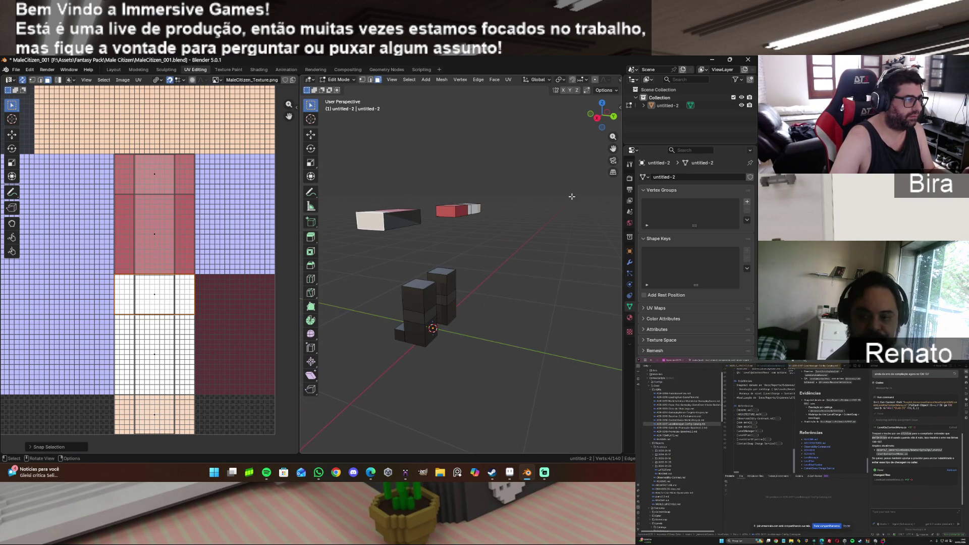
drag(602, 121, 394, 137)
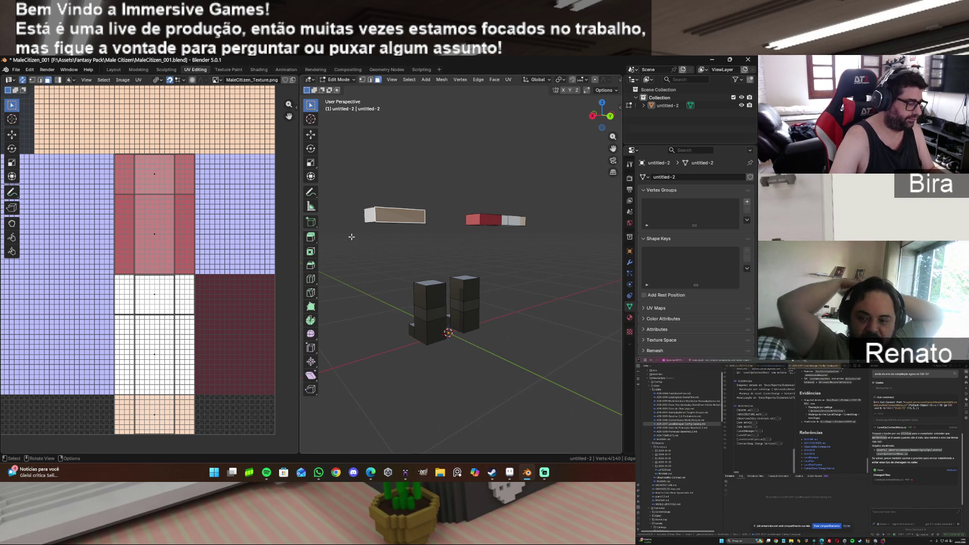
key(u)
click(396, 217)
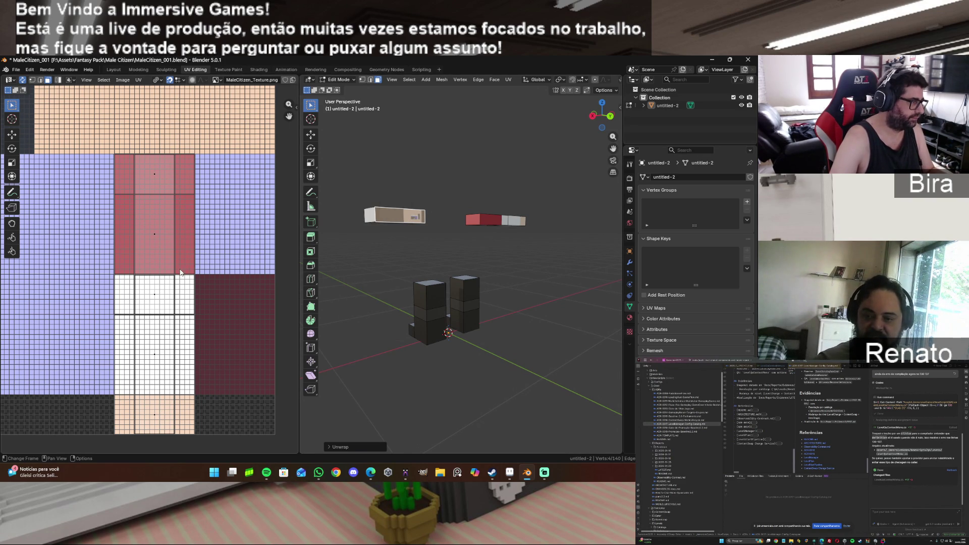
key(g)
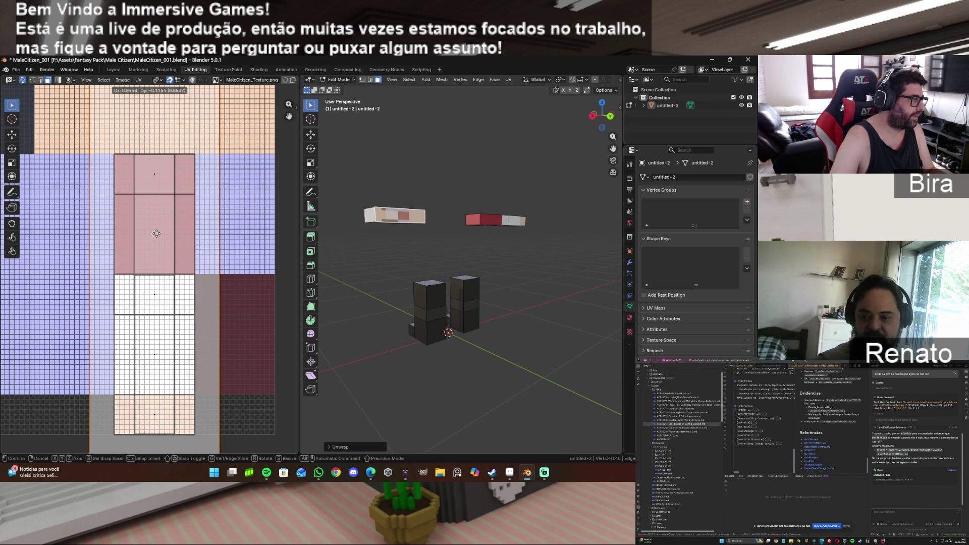
click(153, 233)
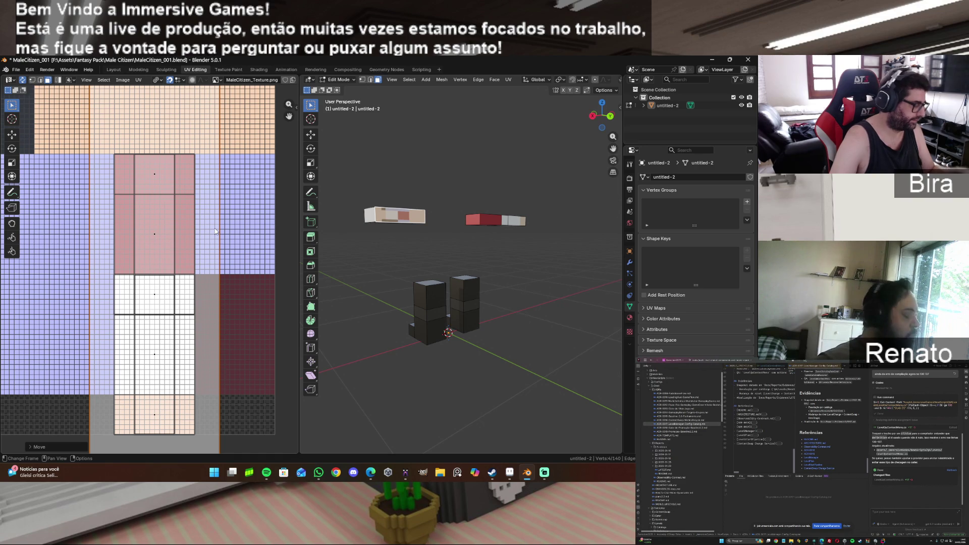
key(s)
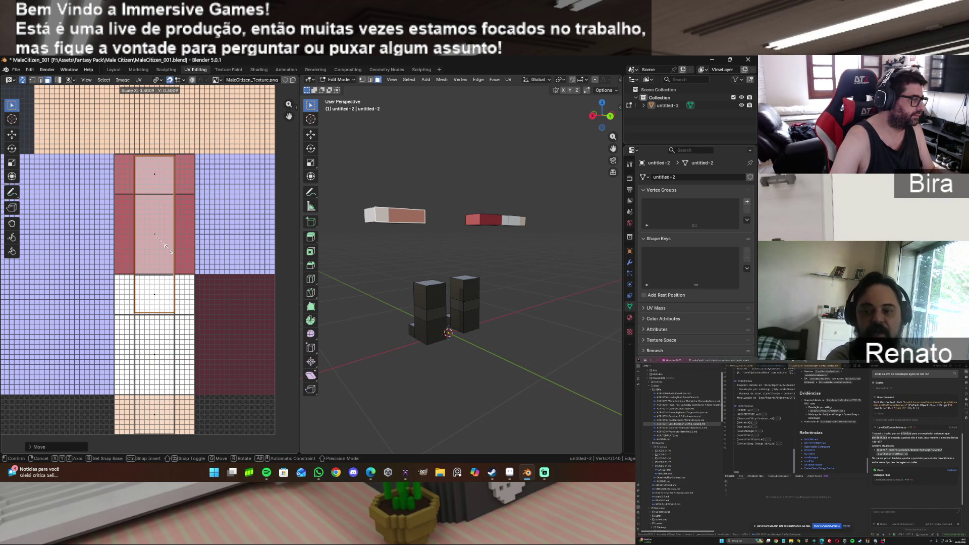
click(171, 251)
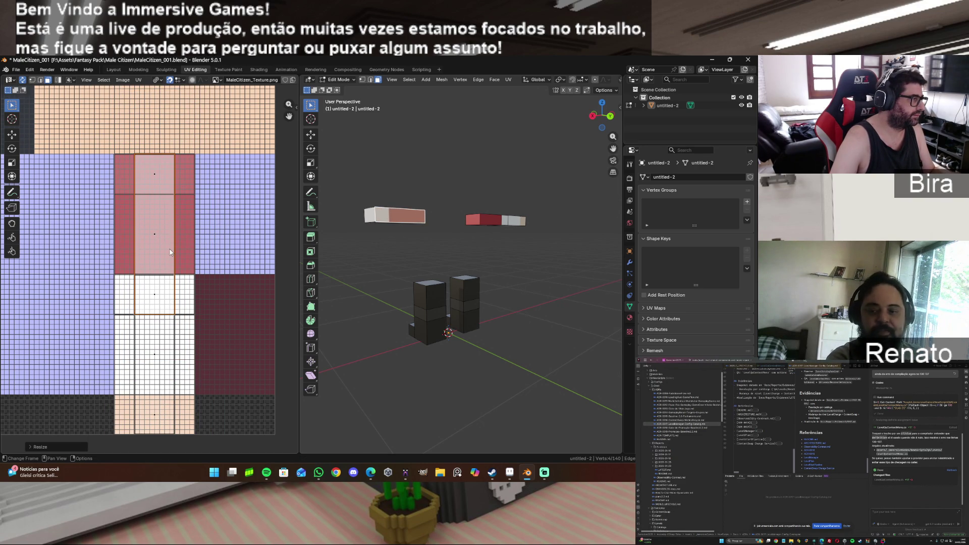
click(138, 80)
mouse_move(152, 104)
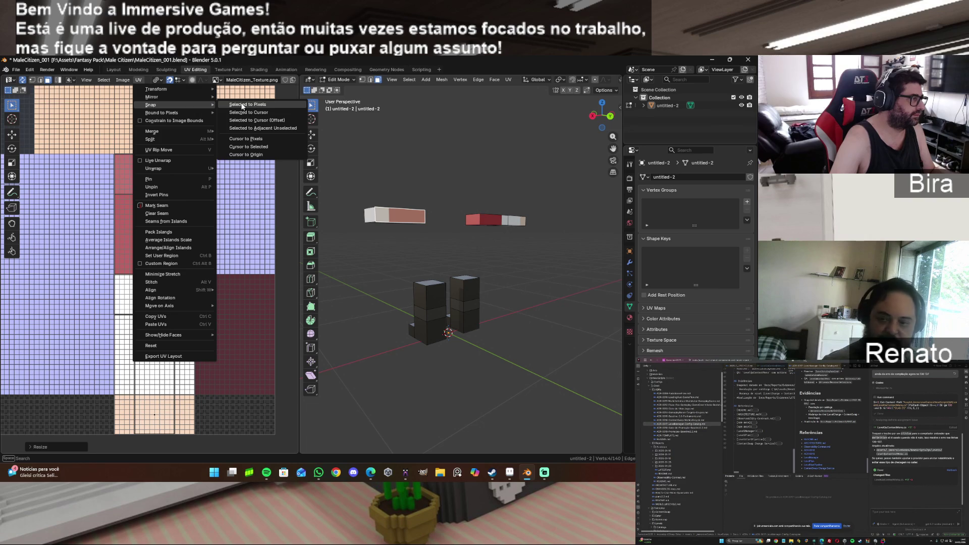
click(242, 105)
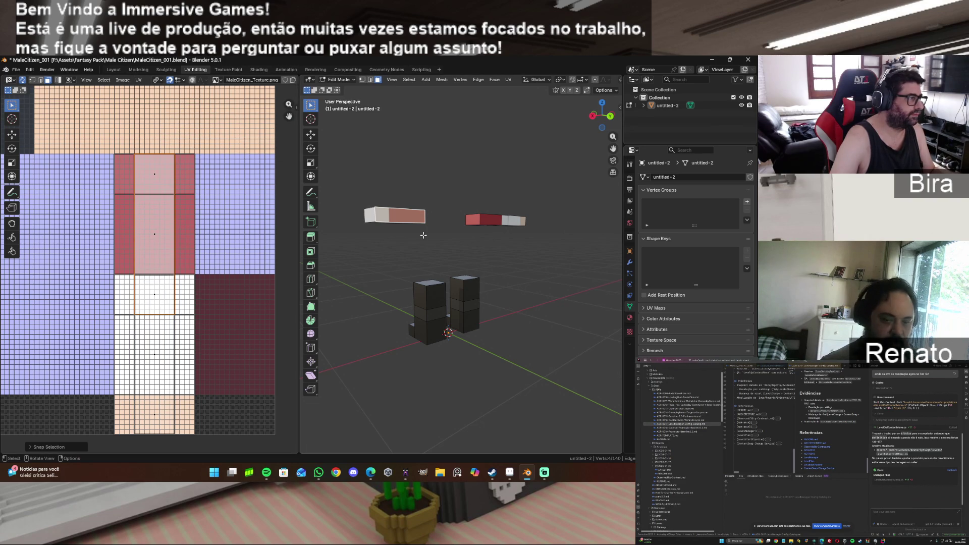
Step: Orbit below the upper-left box, select its bottom face, and unwrap it
mouse_move(602, 115)
mouse_down()
mouse_move(604, 132)
mouse_move(594, 104)
mouse_move(600, 115)
mouse_up()
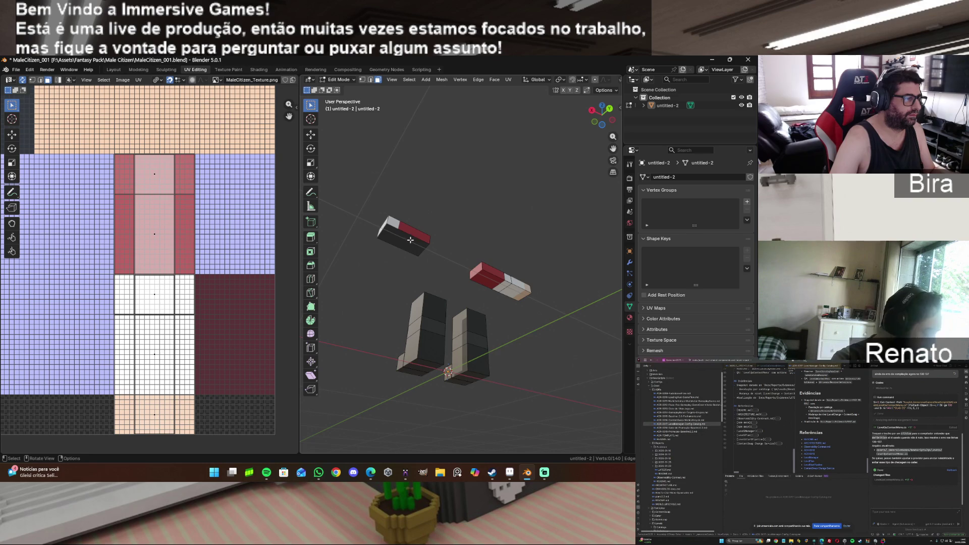
scroll(432, 261, up, 2)
scroll(439, 261, up, 1)
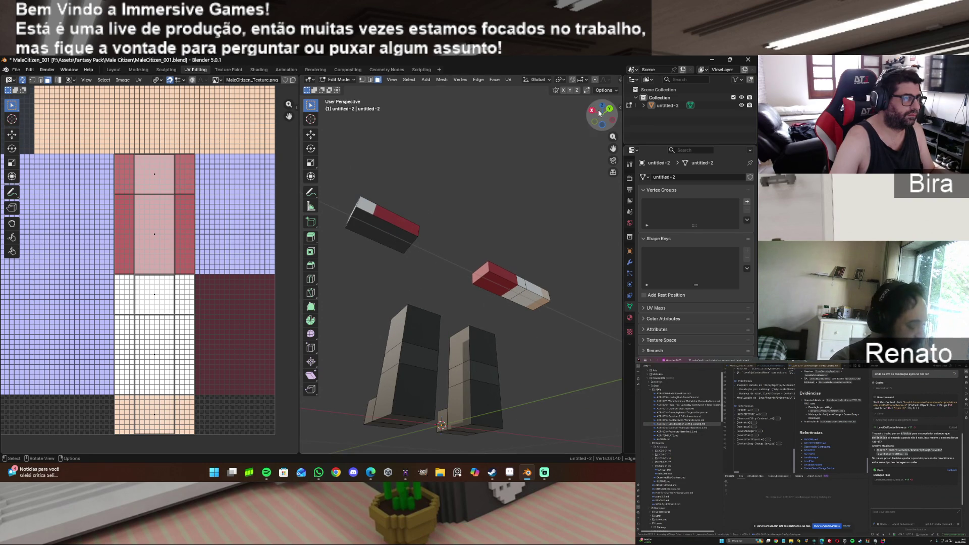
drag(601, 104, 601, 97)
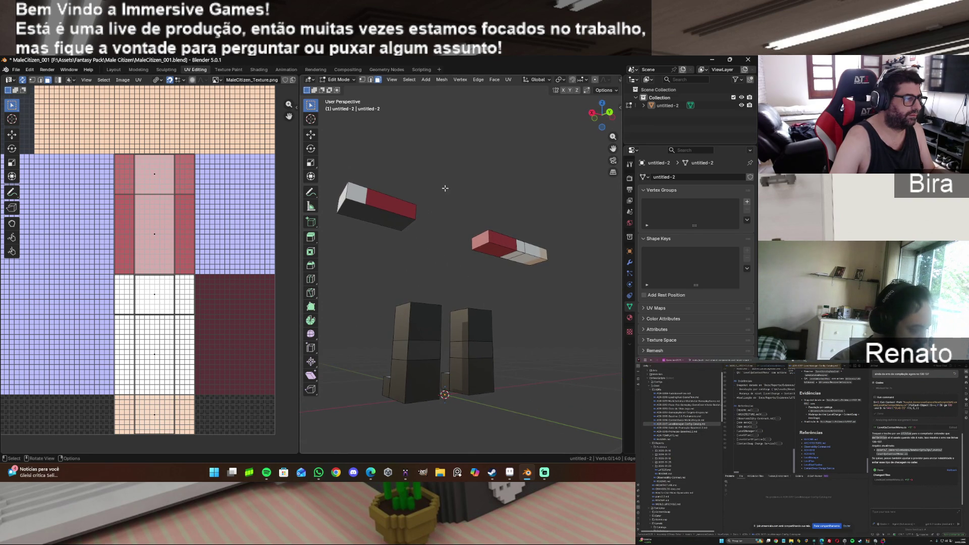
click(381, 220)
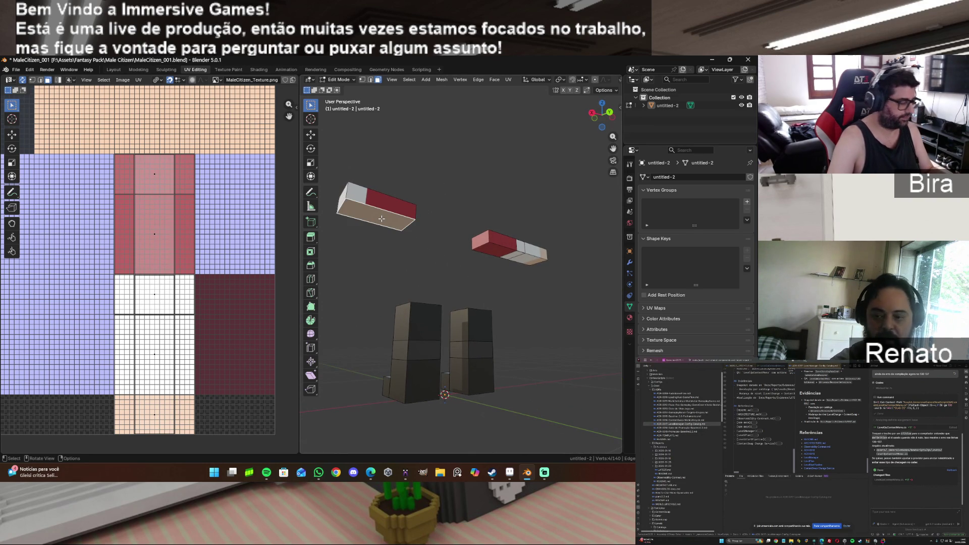
key(u)
click(381, 219)
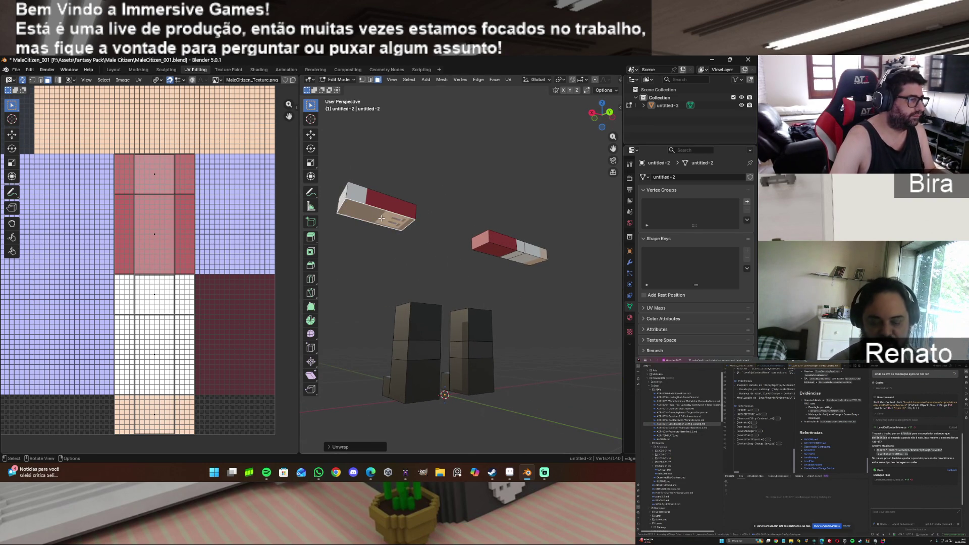
Step: Move the bottom face's island onto the pink column and shrink it to fit
key(s)
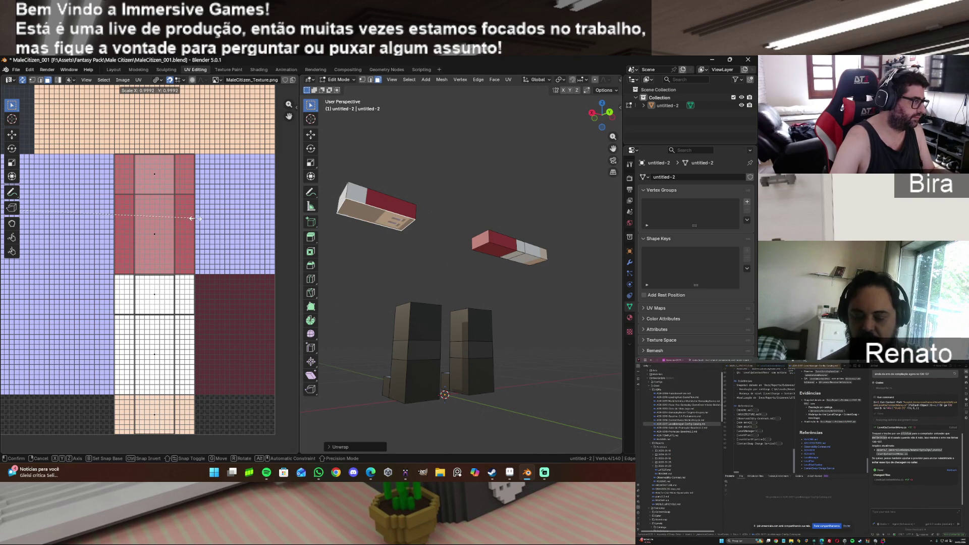
key(g)
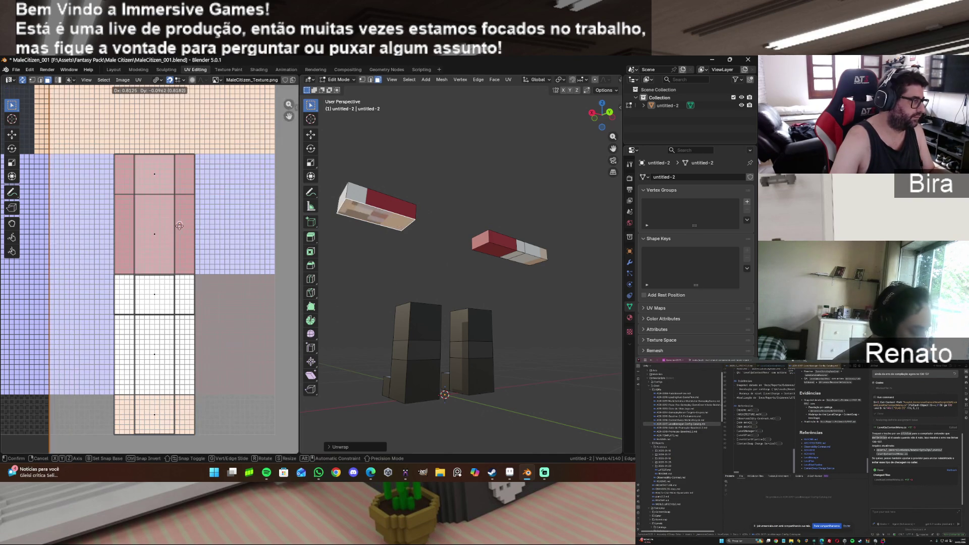
click(154, 235)
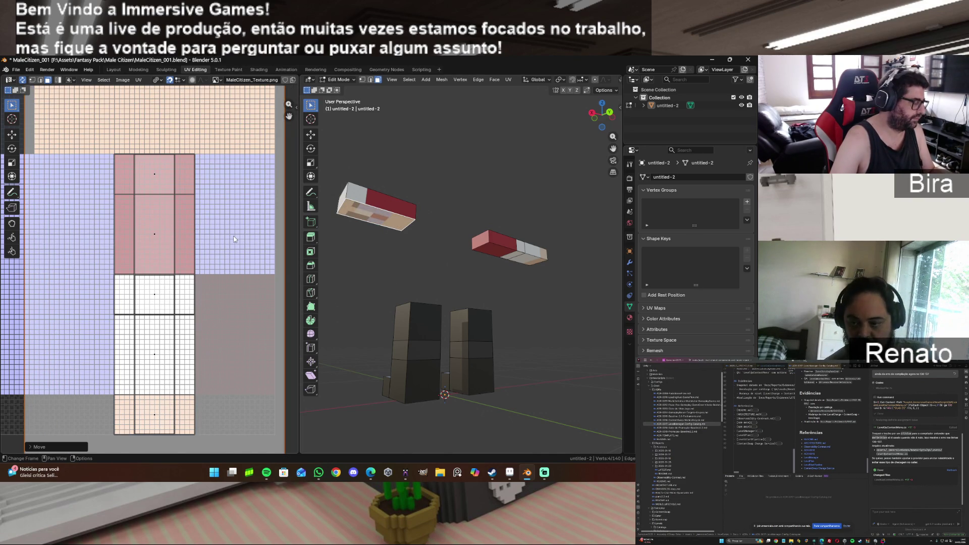
key(s)
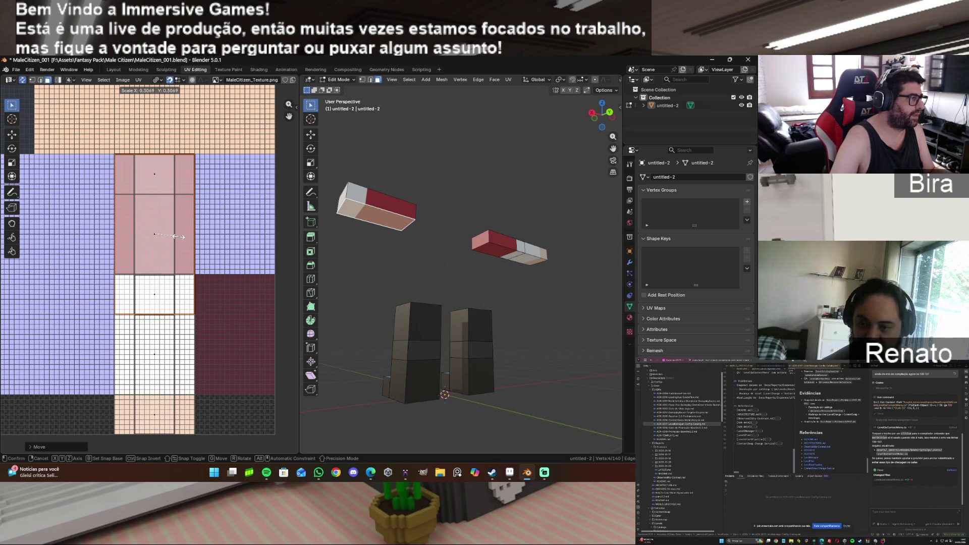
click(175, 237)
click(143, 81)
mouse_move(167, 104)
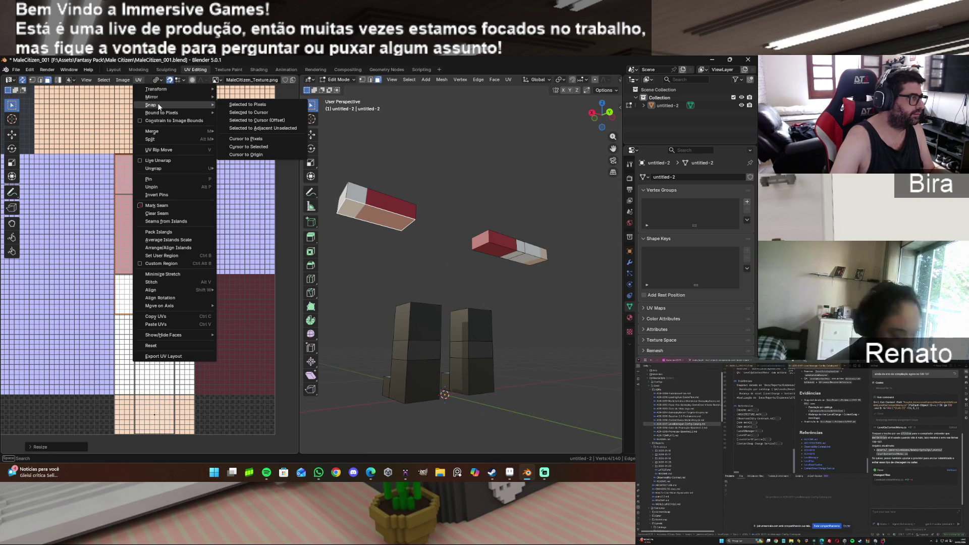
Step: Snap the bottom face's island to texture pixels and orbit to inspect the textured boxes
click(255, 105)
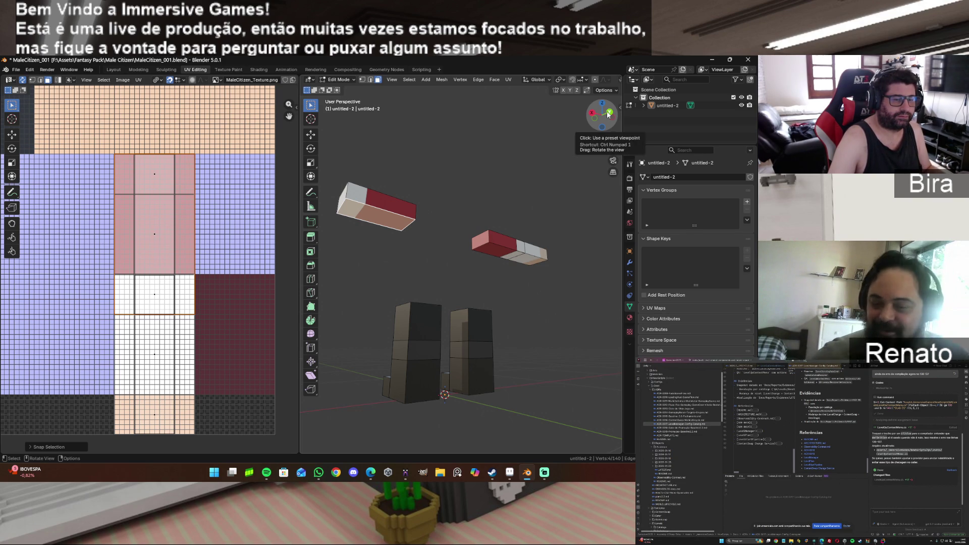
mouse_move(608, 115)
mouse_down()
mouse_move(568, 129)
mouse_move(602, 111)
mouse_up()
Step: Unwrap the upper box's end face and place a shrunken island on the atlas
click(483, 180)
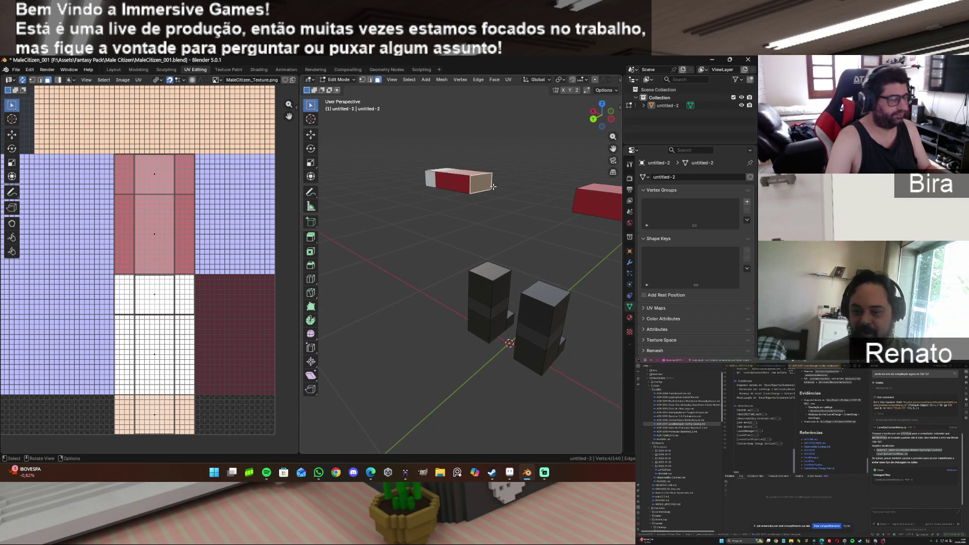
key(u)
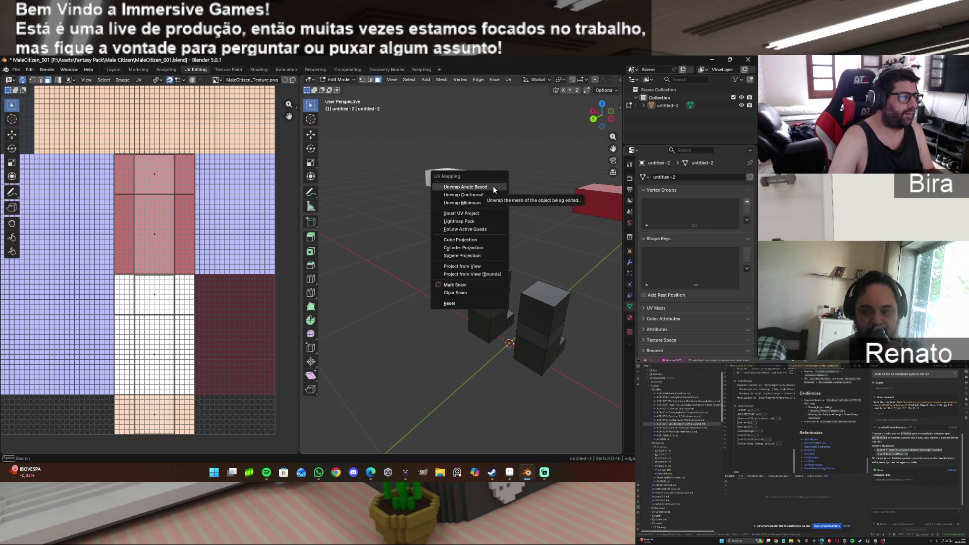
click(493, 185)
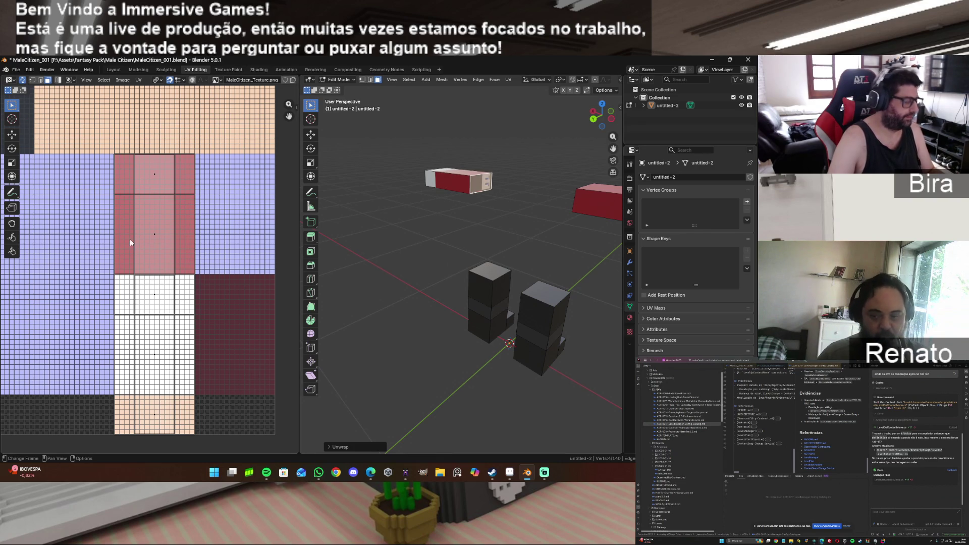
key(g)
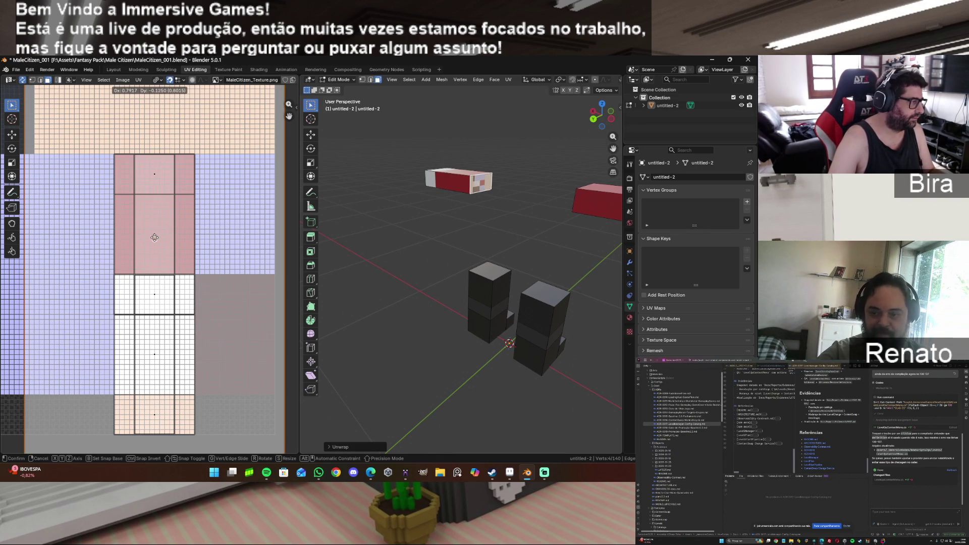
click(155, 235)
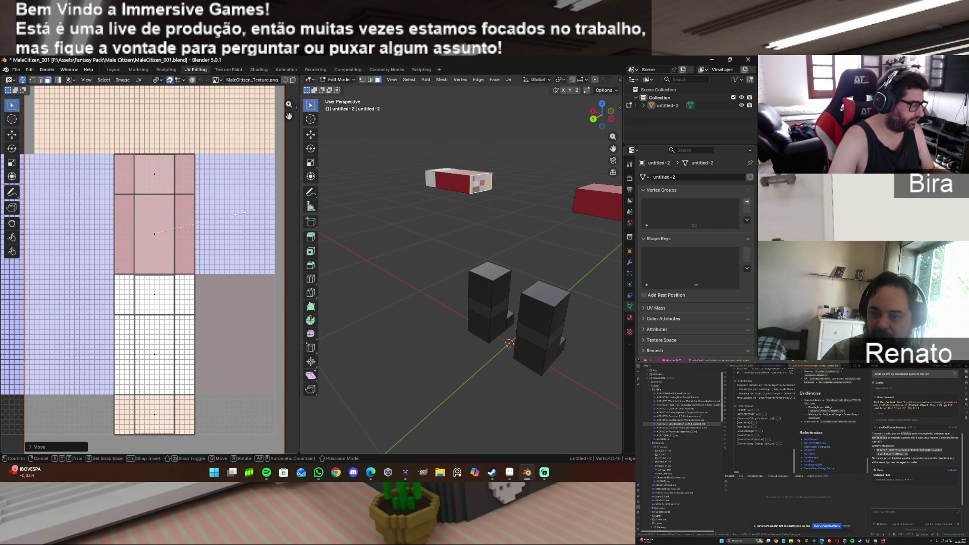
key(s)
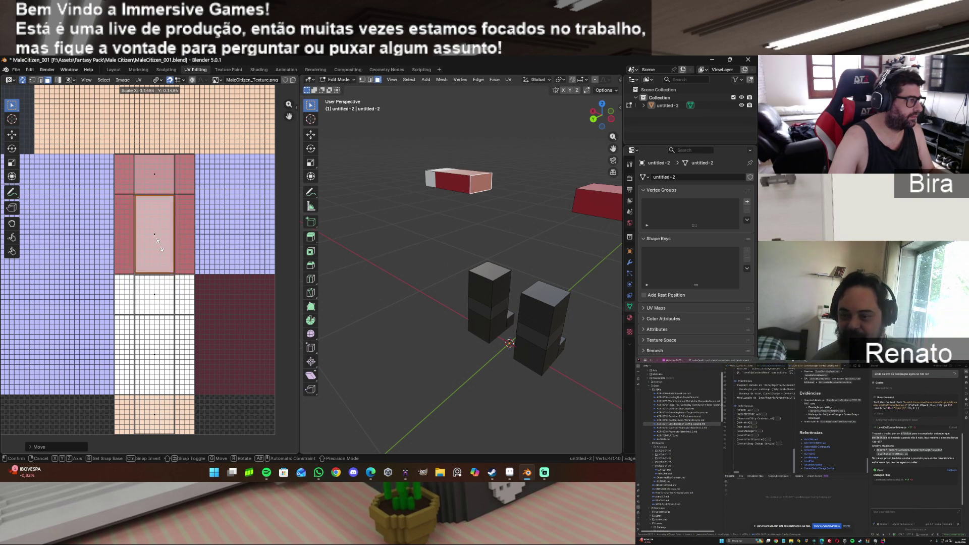
click(168, 248)
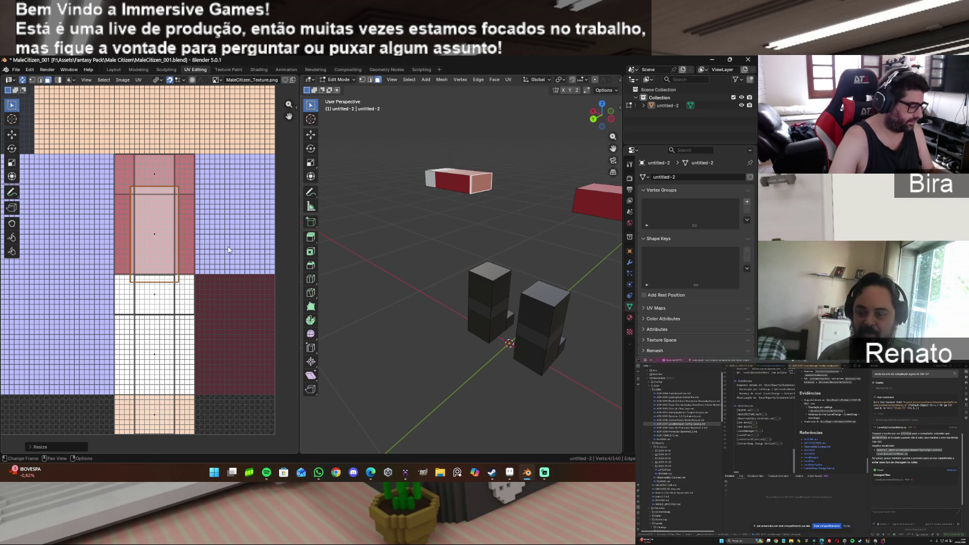
Step: Rotate the island 90°, fit it onto the red column's top square, and snap to pixels
text(r90)
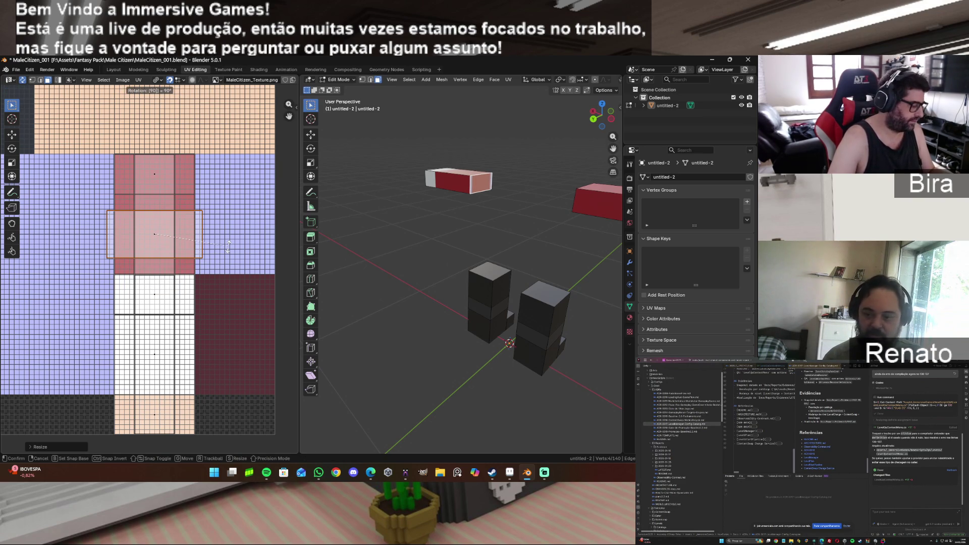
text(g)
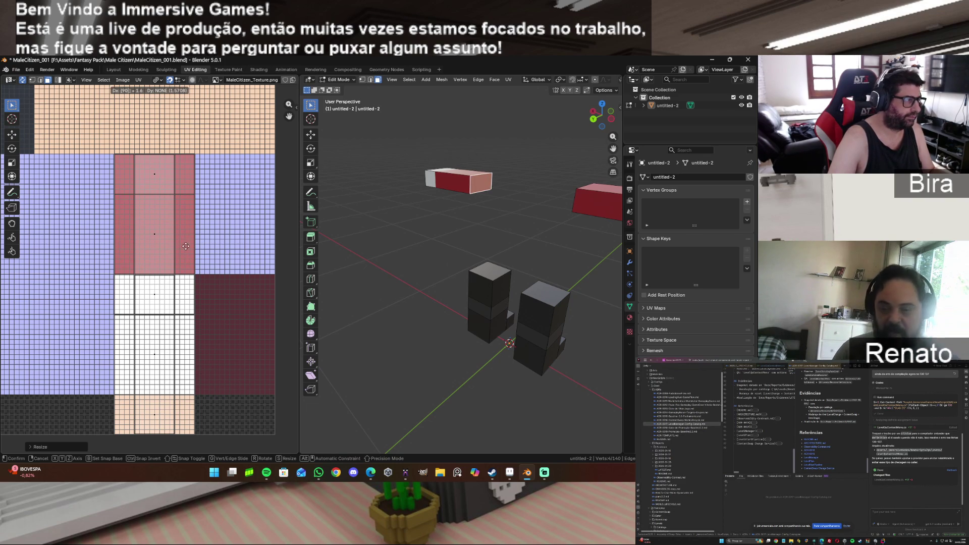
text(r)
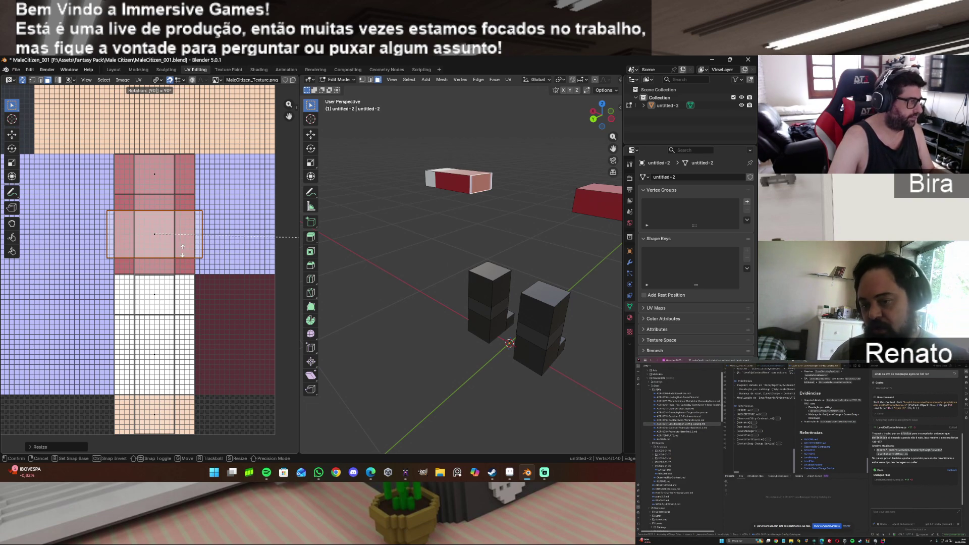
key(Return)
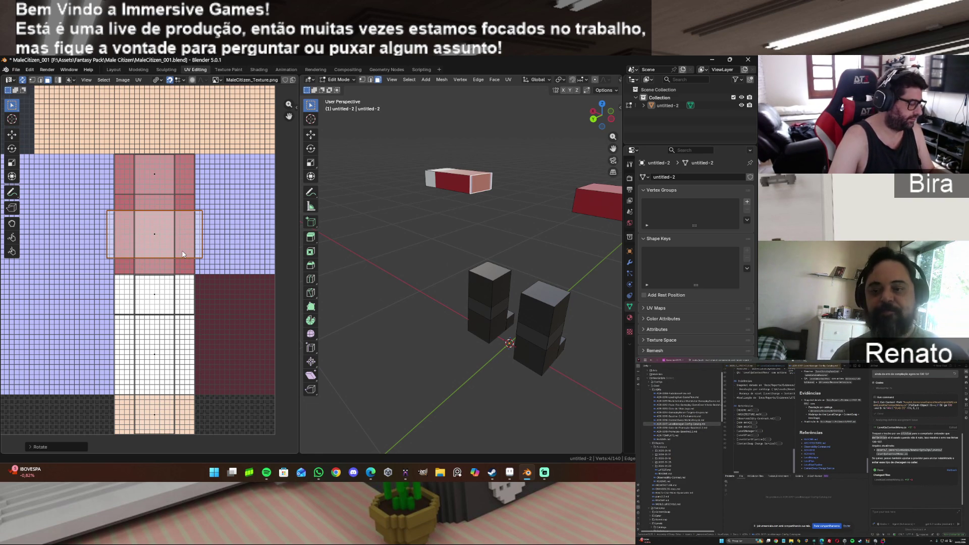
key(g)
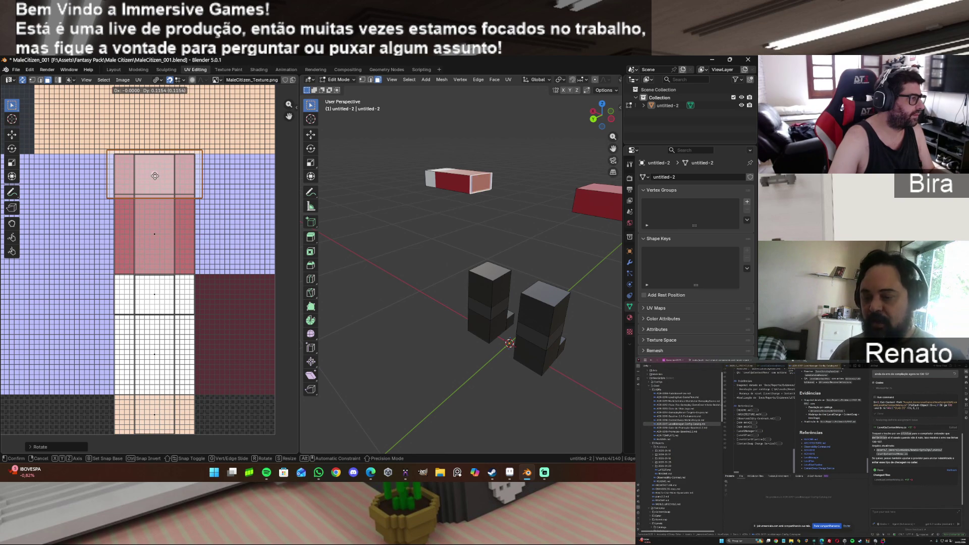
key(Return)
key(s)
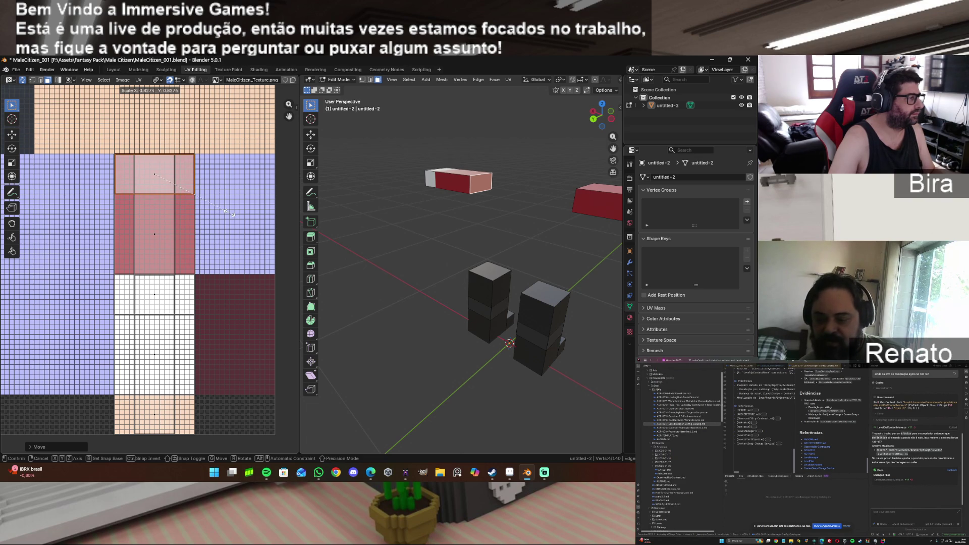
click(231, 216)
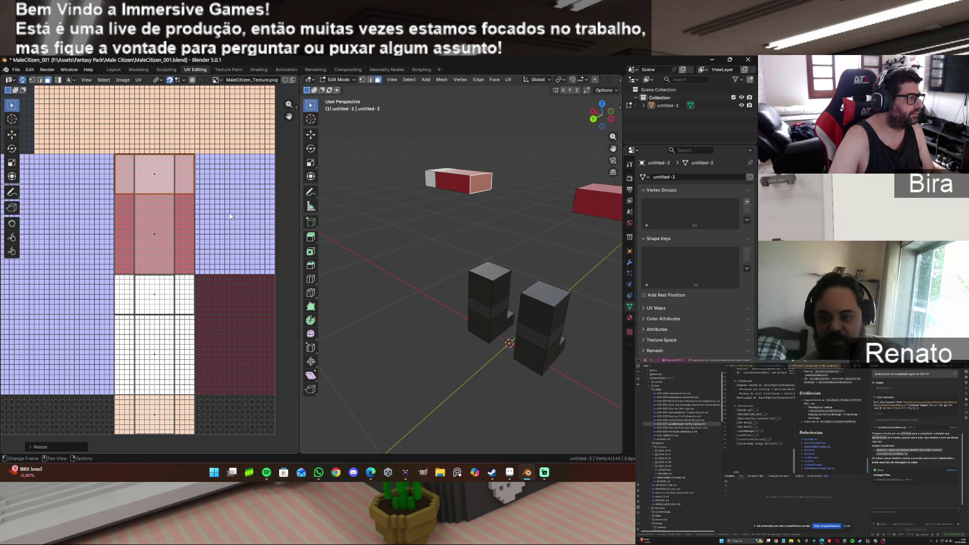
click(139, 79)
mouse_move(171, 100)
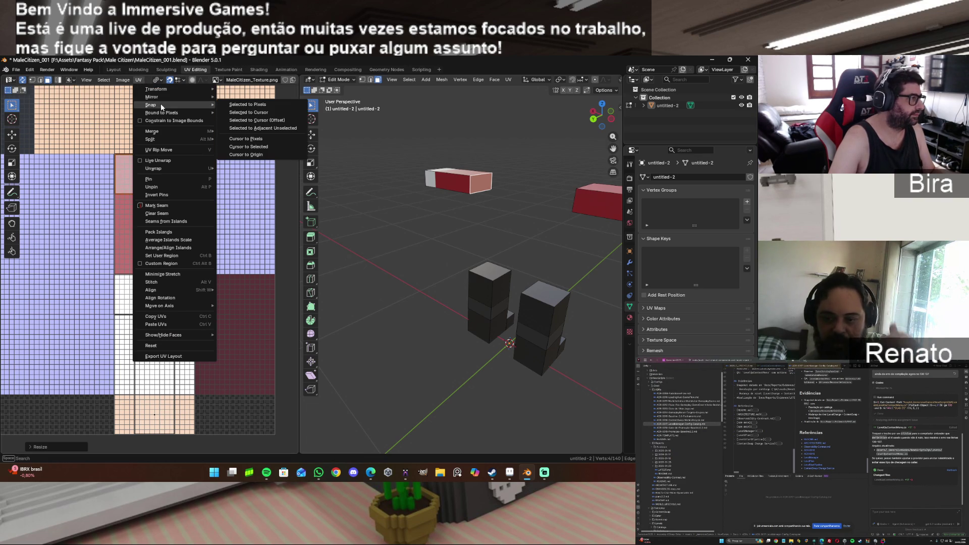
click(234, 107)
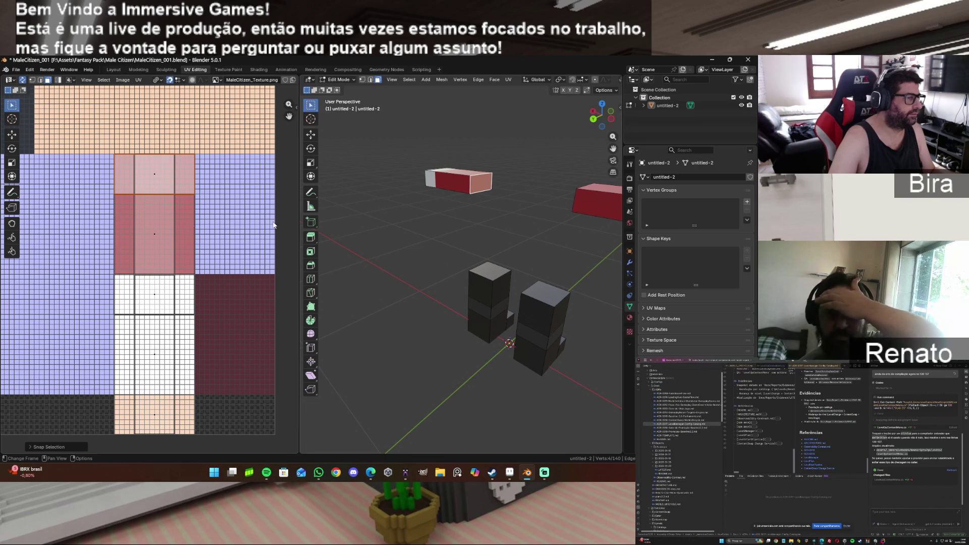
shift+click(451, 181)
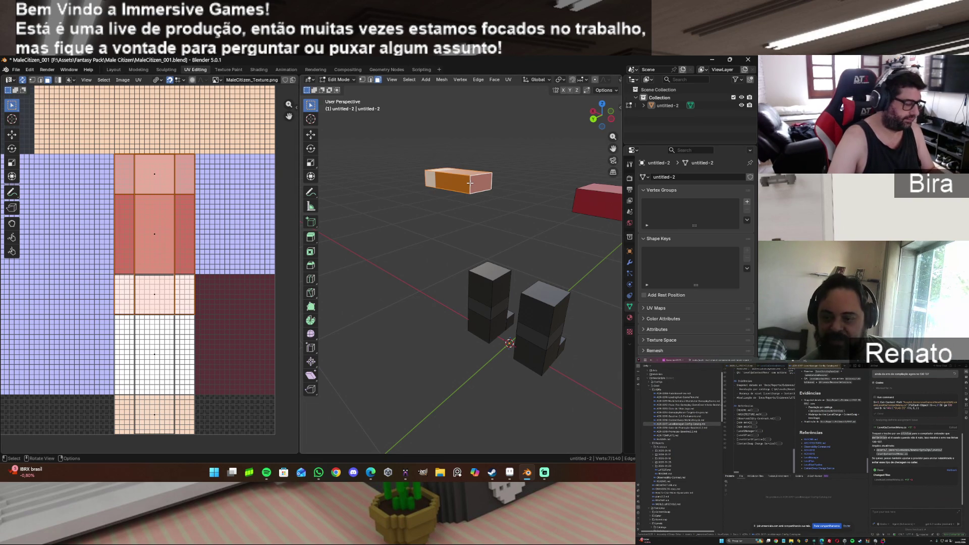
Step: Select the whole arm brick and snap all its UVs to texture pixels
key(ctrl+l)
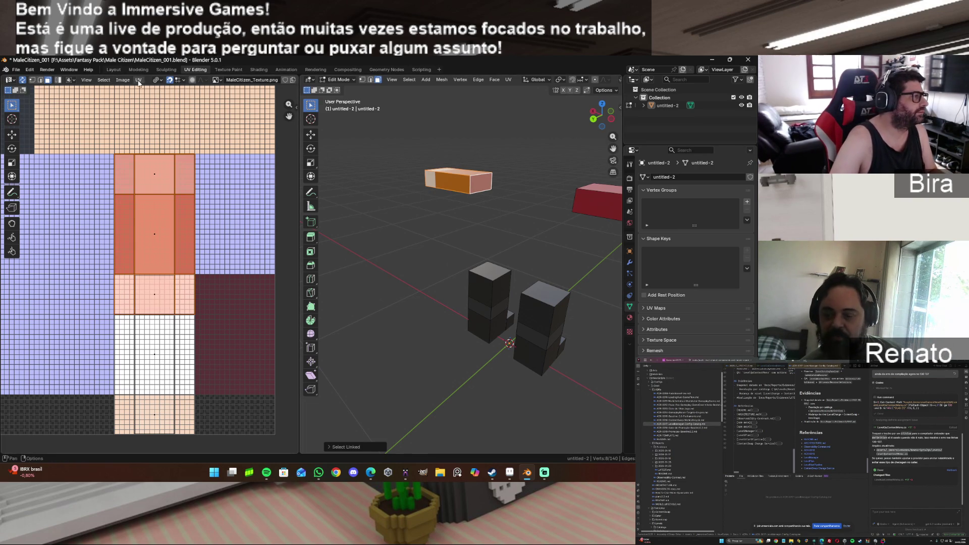
click(138, 80)
mouse_move(184, 103)
click(260, 104)
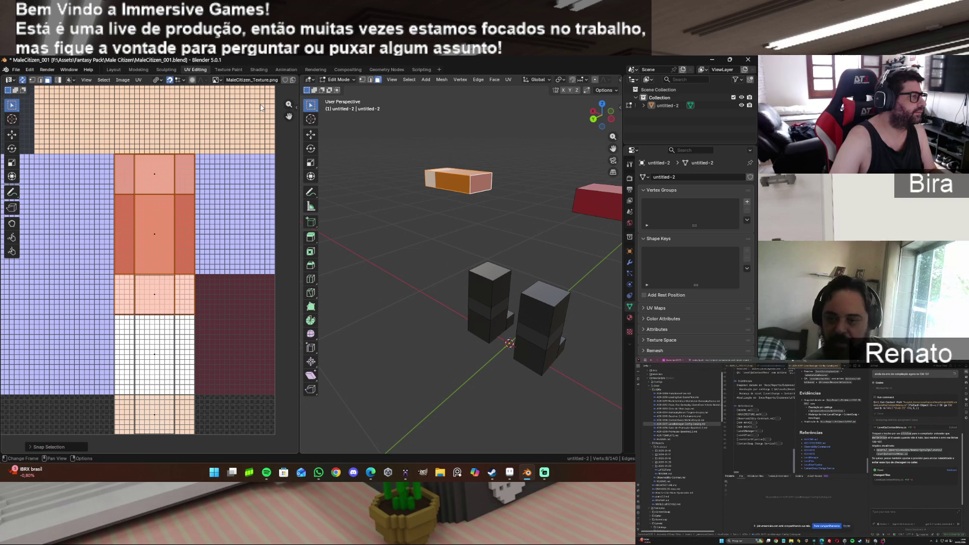
Step: Deselect, then inspect individual UV faces, including the middle-column and bottom faces, on the atlas
click(410, 182)
scroll(223, 292, up, 3)
scroll(224, 296, up, 2)
scroll(196, 281, down, 2)
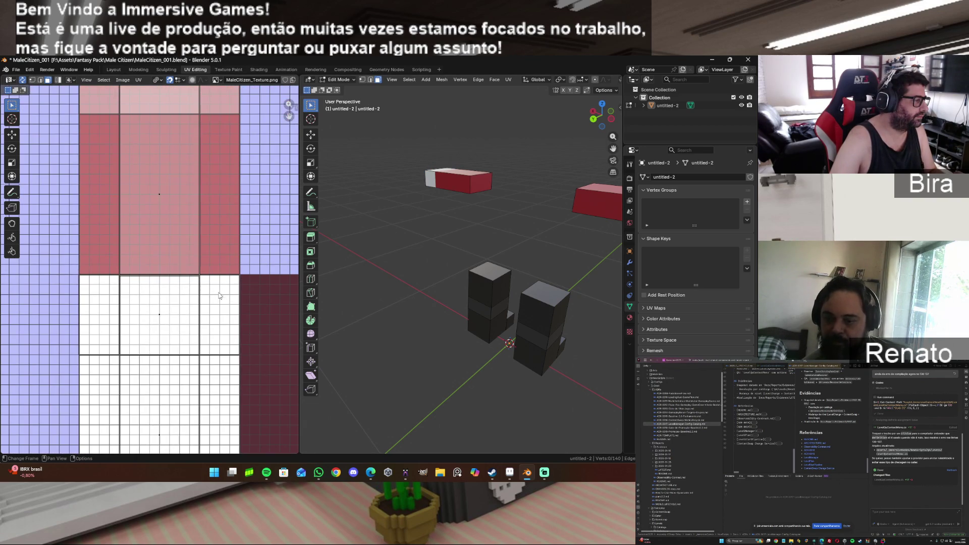
click(196, 280)
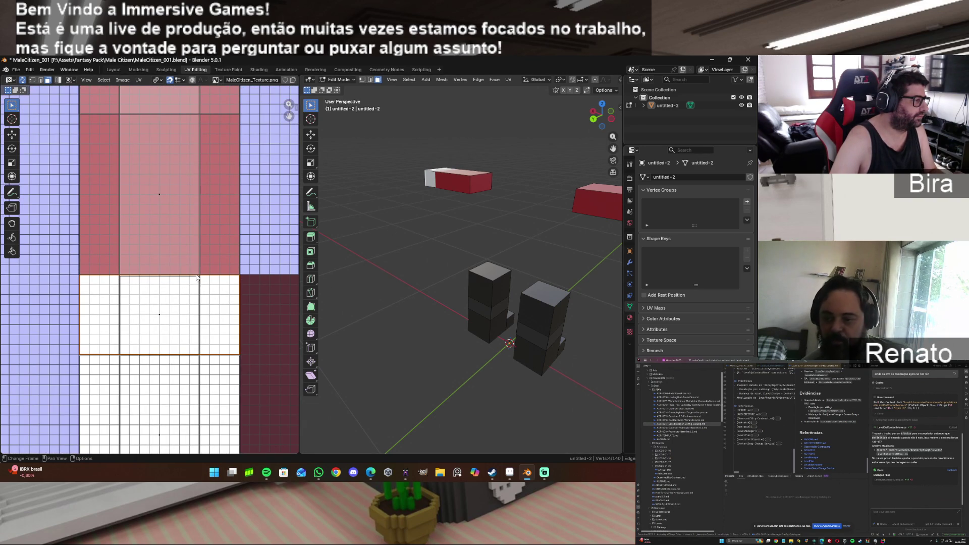
click(195, 276)
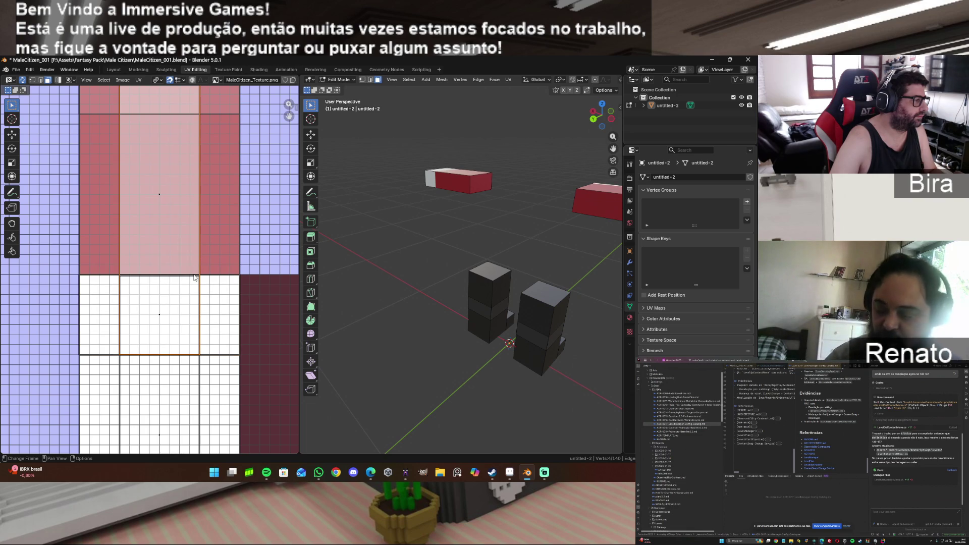
scroll(224, 302, up, 4)
scroll(224, 302, up, 1)
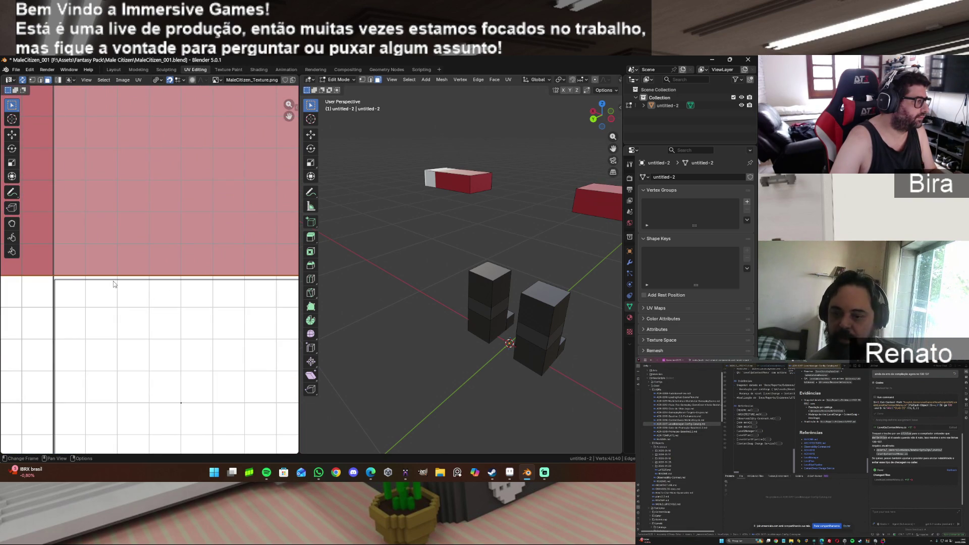
scroll(215, 305, down, 3)
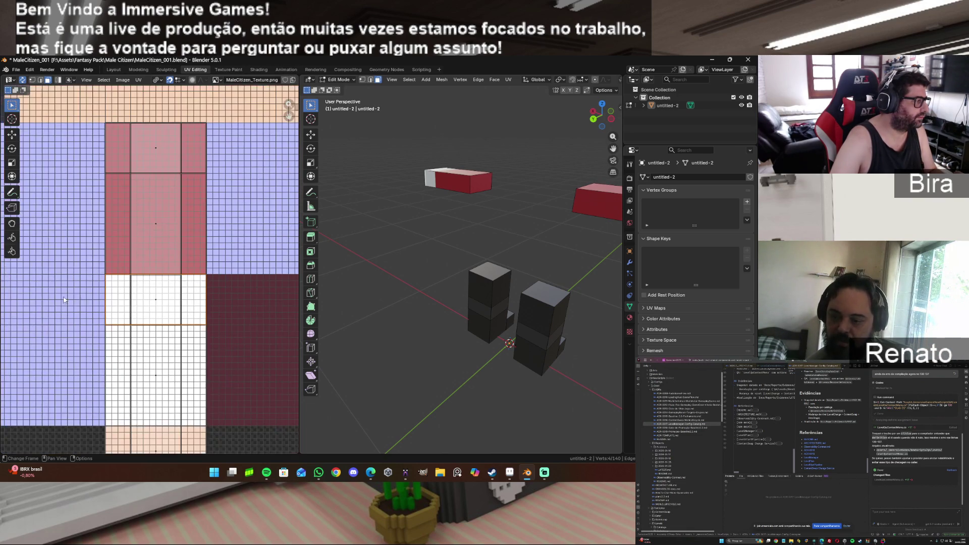
click(170, 390)
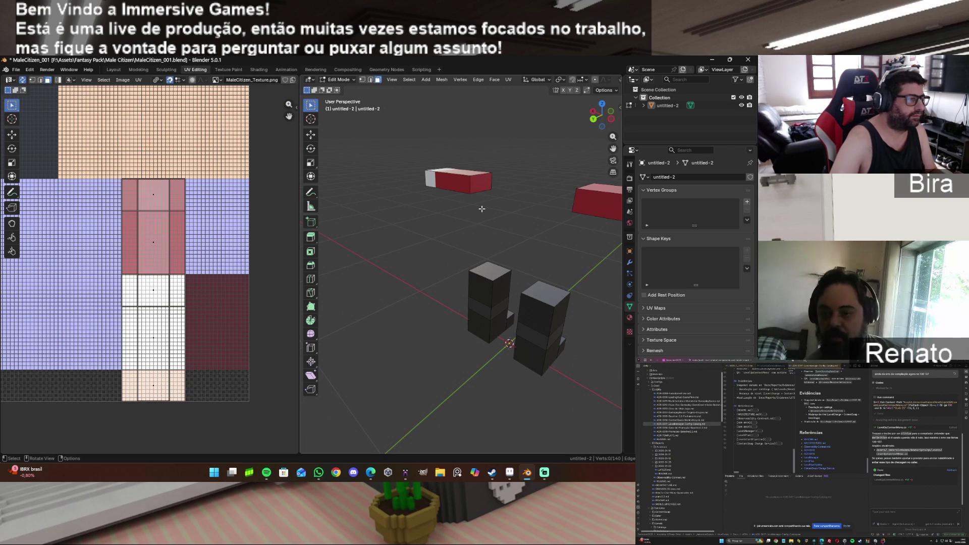
Step: Orbit and zoom the 3D view to frame both red-and-white arm bricks from the front
mouse_move(600, 115)
mouse_down()
mouse_move(613, 119)
mouse_move(563, 170)
mouse_up()
scroll(501, 199, down, 5)
scroll(502, 199, up, 2)
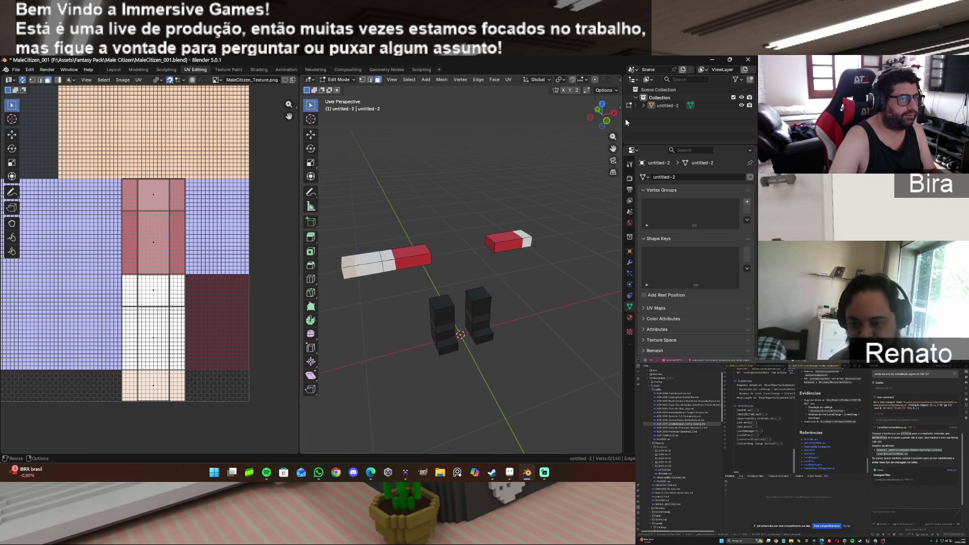
mouse_move(614, 150)
mouse_down()
mouse_move(614, 126)
mouse_move(599, 119)
mouse_up()
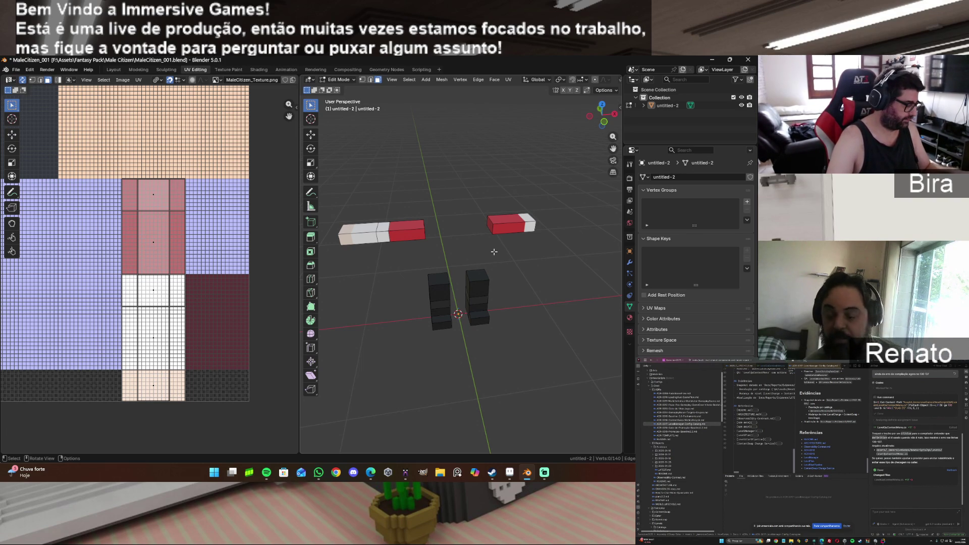
Step: Reveal the hidden head and torso, then hide the right arm's red sleeve bricks
key(alt+h)
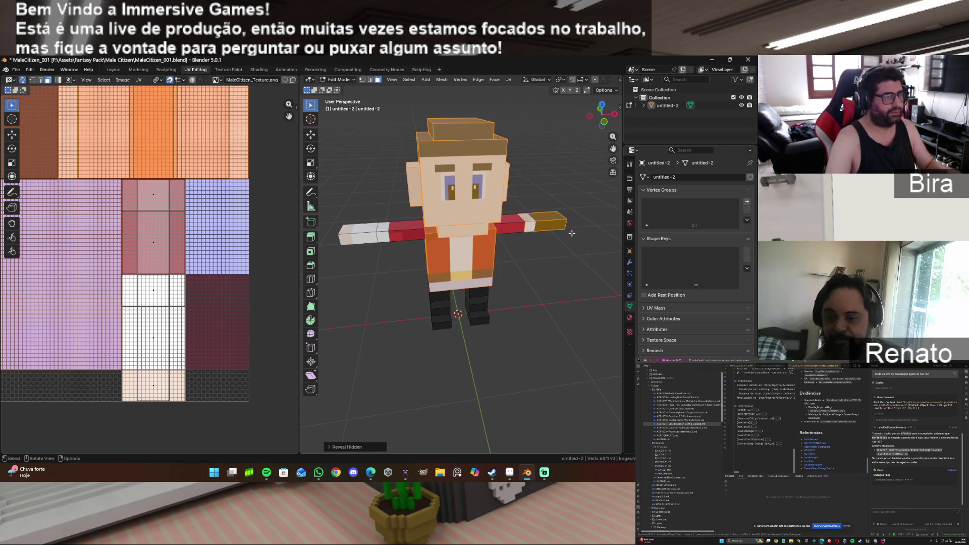
key(alt+a)
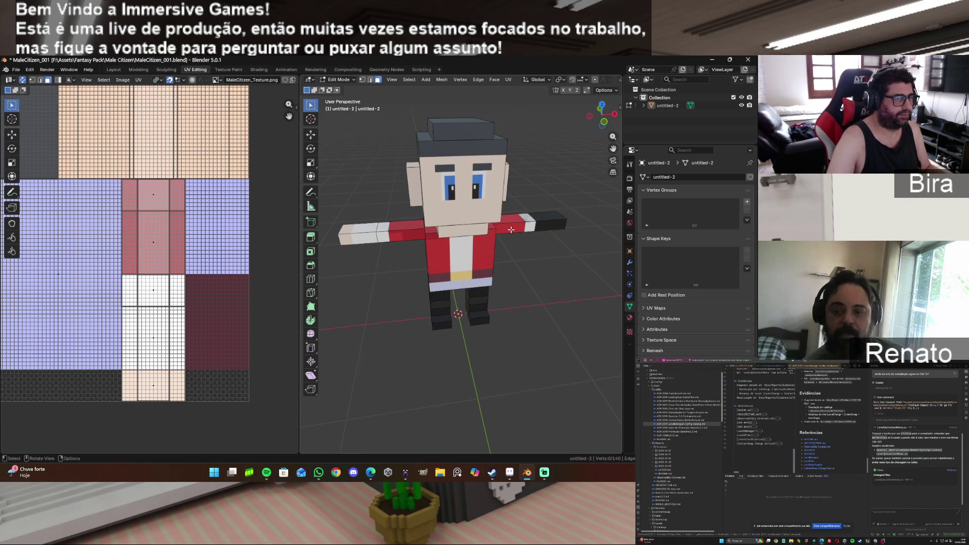
click(511, 229)
key(ctrl+l)
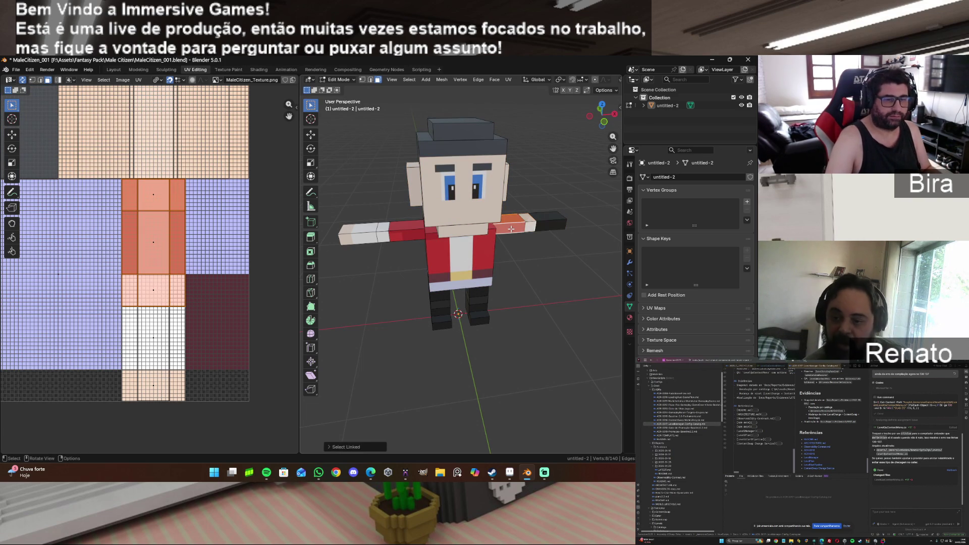
key(h)
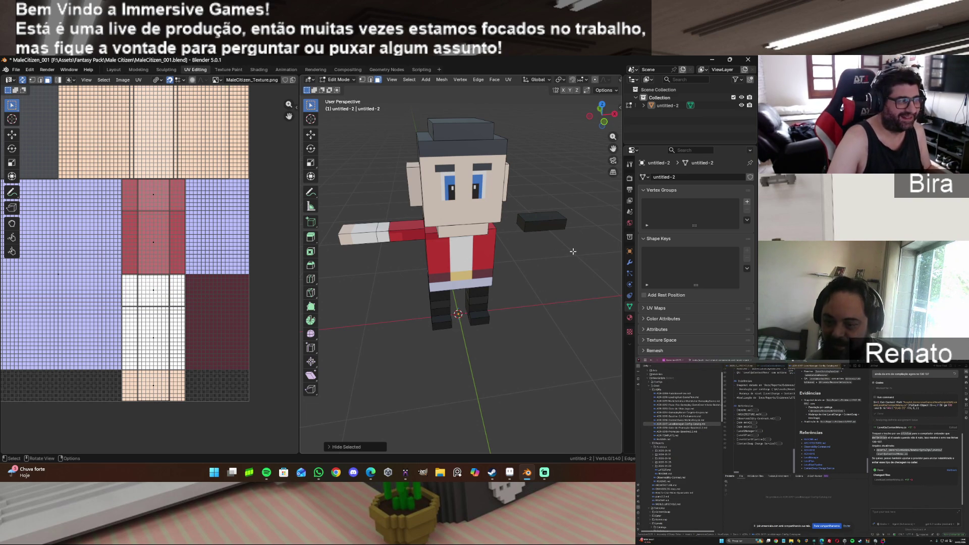
Step: Orbit in close to the dark hand box and select its top face
scroll(573, 252, up, 2)
scroll(573, 251, down, 2)
drag(613, 148, 526, 176)
mouse_move(604, 115)
mouse_down()
mouse_move(566, 121)
mouse_move(586, 140)
mouse_move(594, 119)
mouse_up()
middle_drag(495, 224, 469, 239)
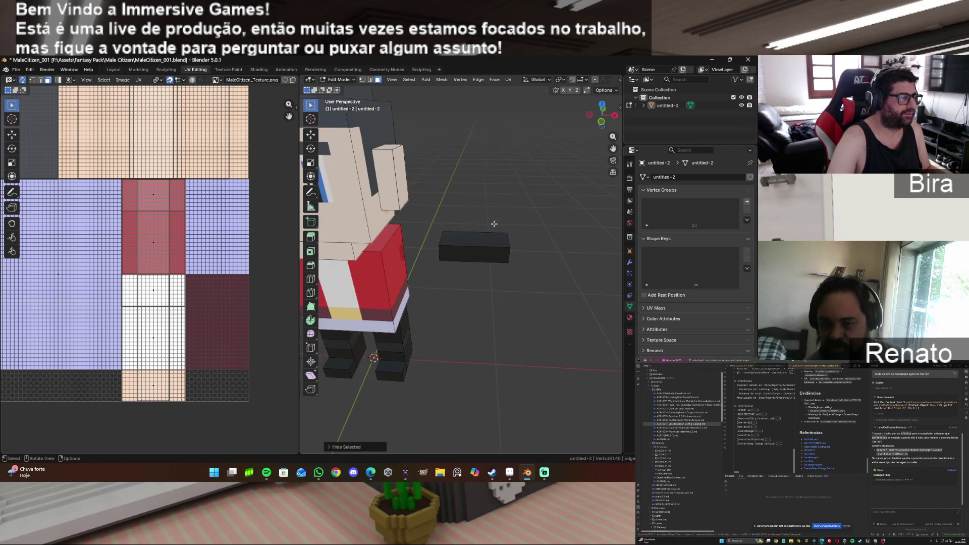
click(466, 239)
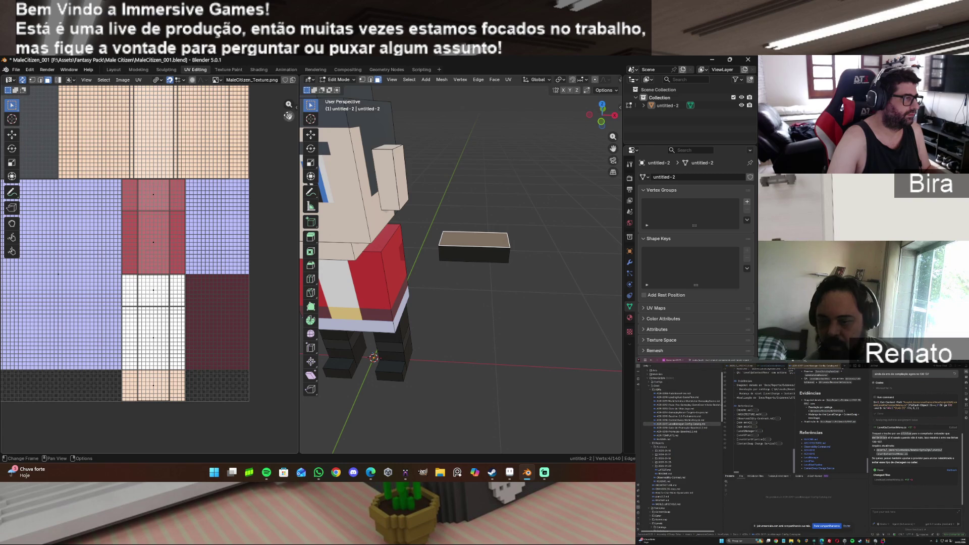
shift+scroll(224, 264, down, 3)
scroll(225, 265, up, 1)
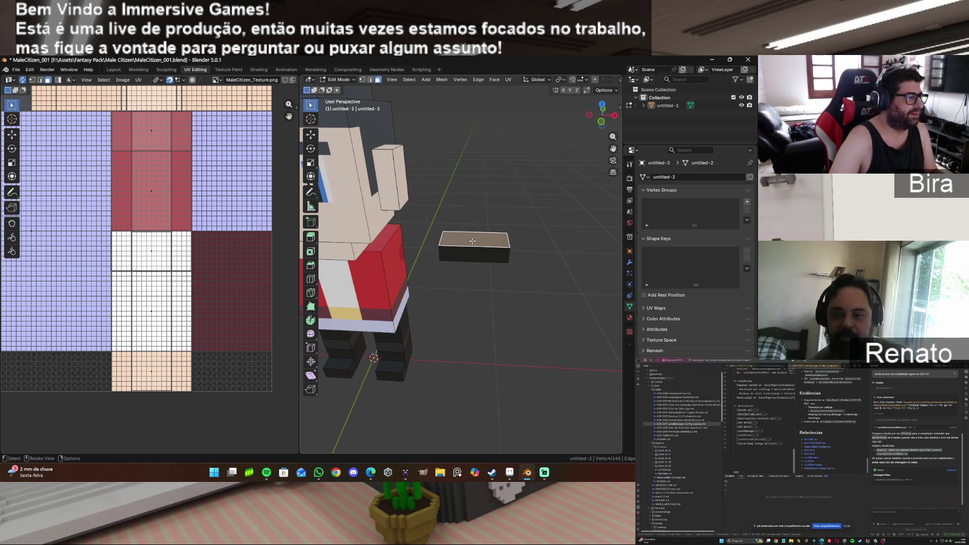
Step: Unwrap the hand box's top face, shrink it onto the skin-tone column, and snap it to pixels
key(u)
click(472, 240)
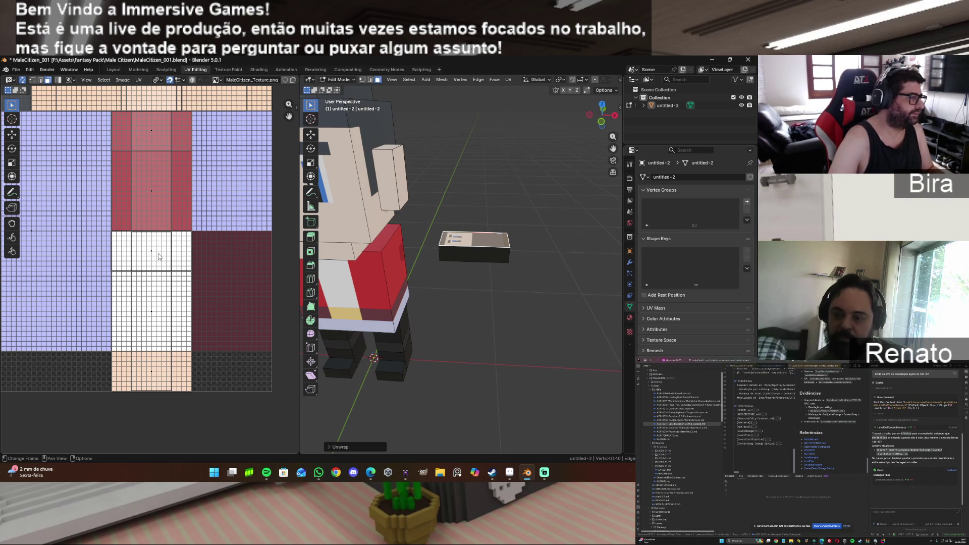
key(g)
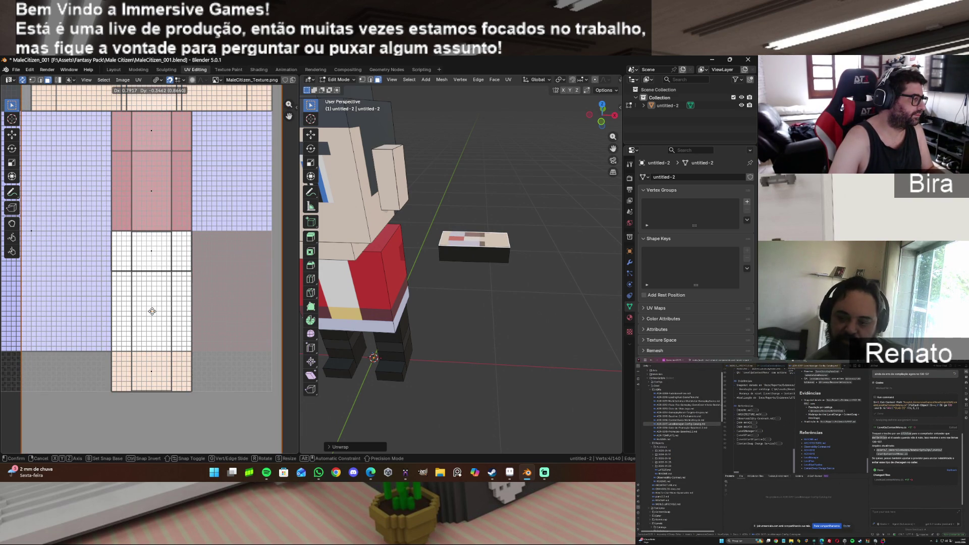
click(152, 312)
key(s)
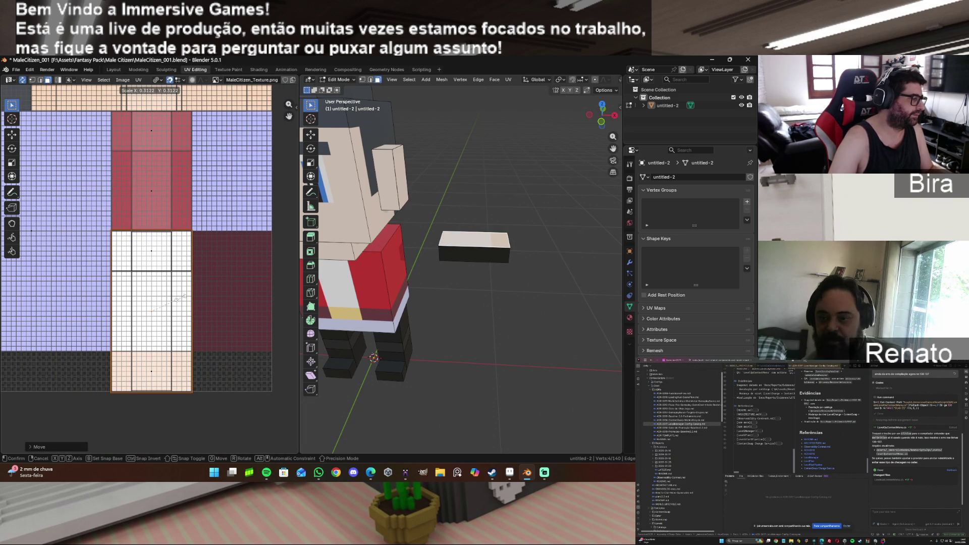
click(186, 295)
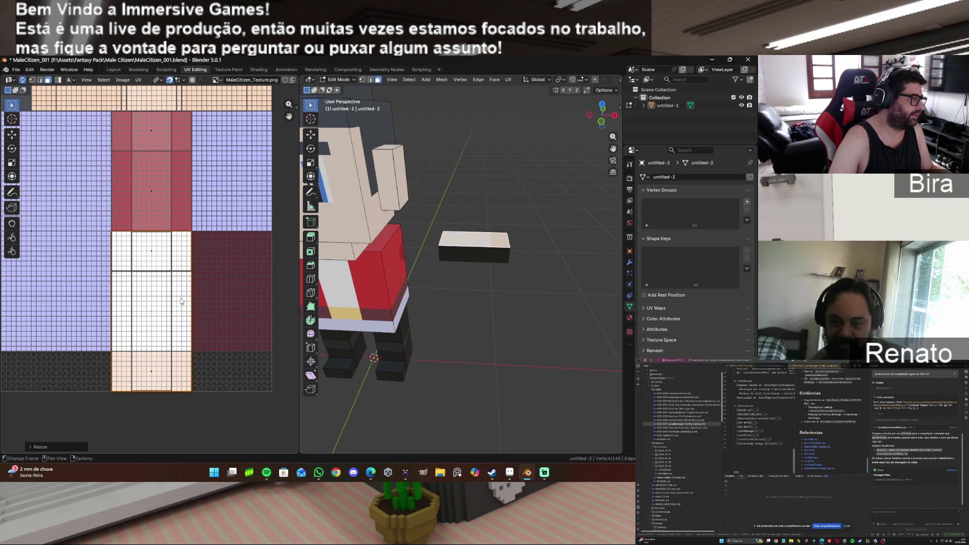
mouse_move(288, 116)
mouse_down()
mouse_move(294, 126)
mouse_move(294, 62)
mouse_up()
scroll(248, 268, up, 1)
drag(289, 116, 284, 116)
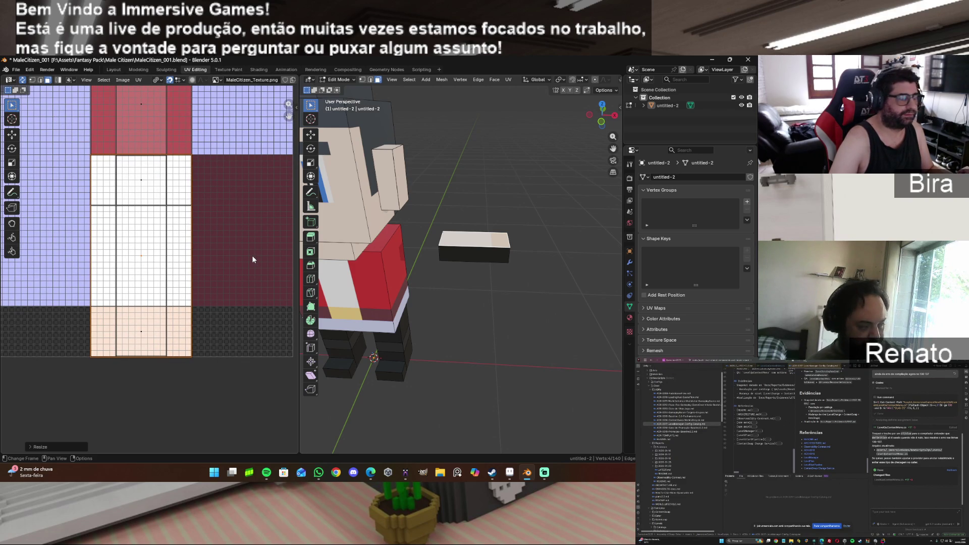
click(138, 80)
mouse_move(164, 103)
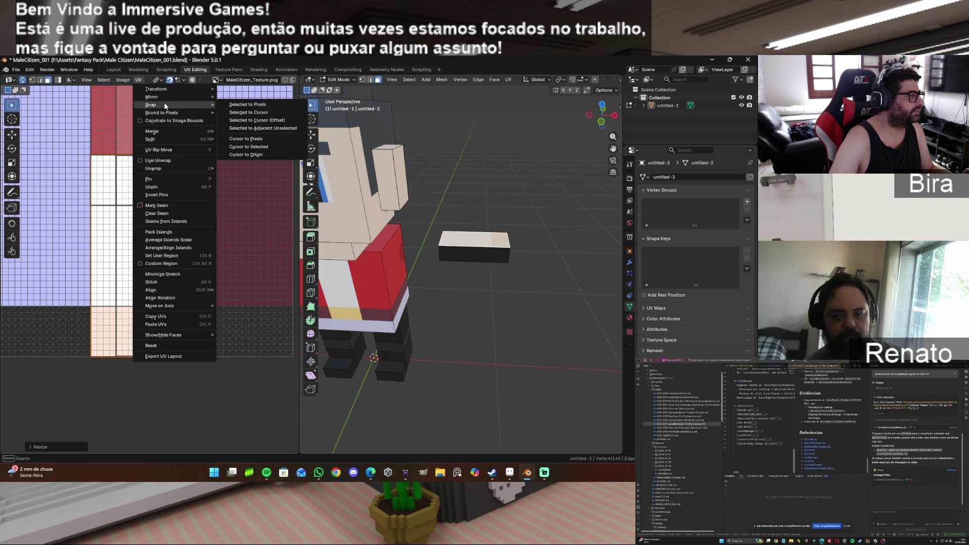
click(249, 105)
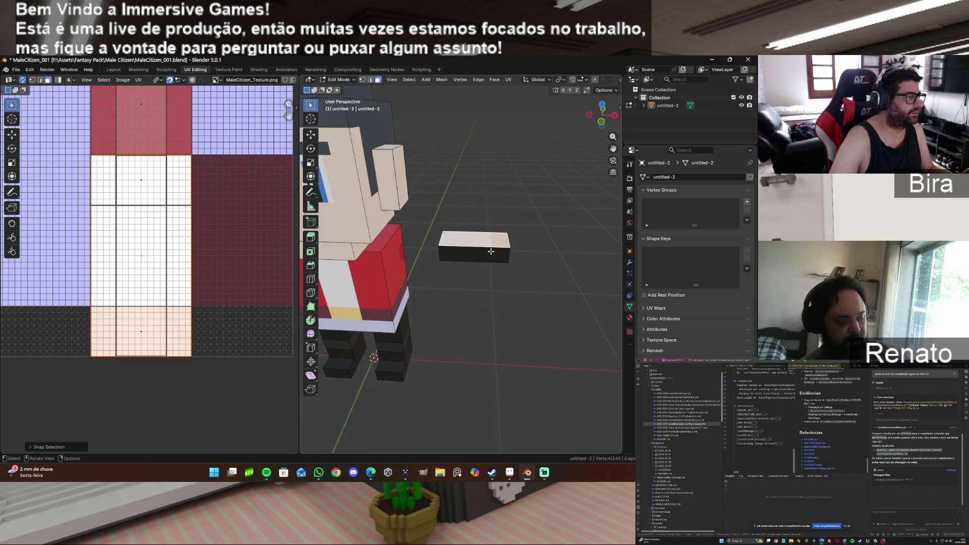
Step: Unwrap the bar's front face, scale it onto the skin area, and snap it to pixels
click(474, 254)
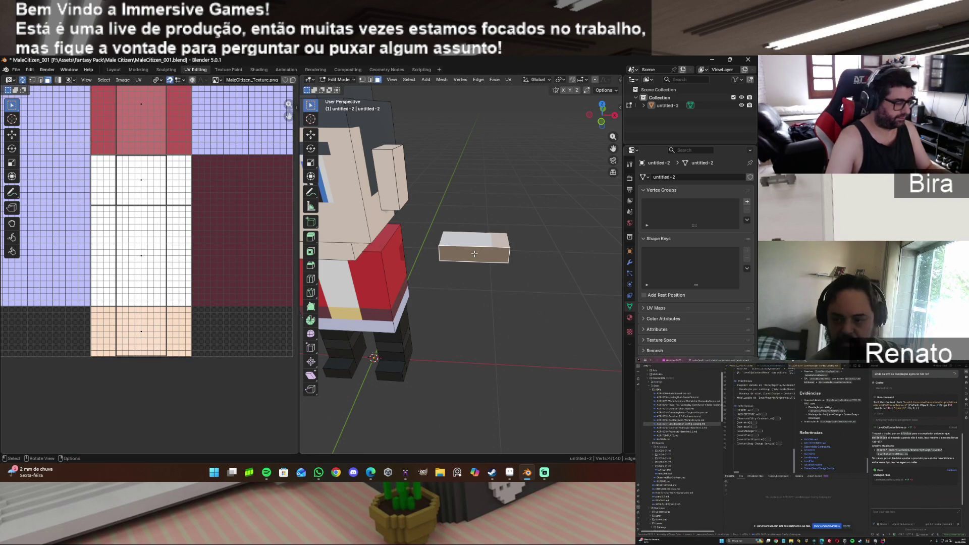
key(u)
click(474, 253)
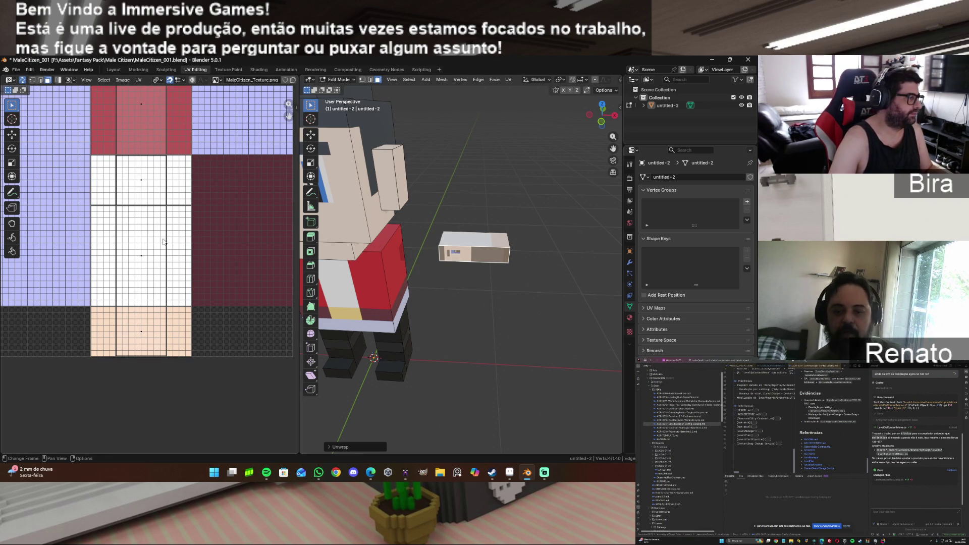
key(g)
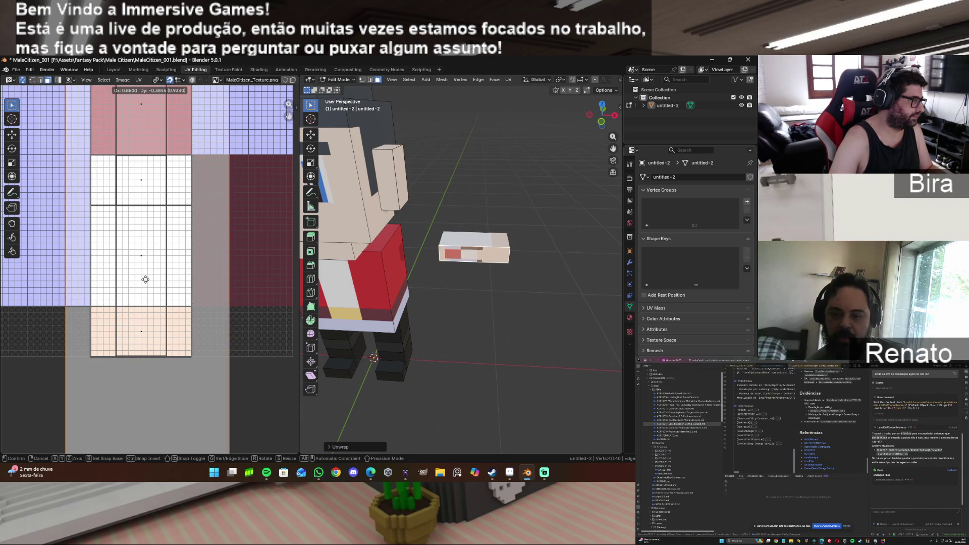
click(140, 256)
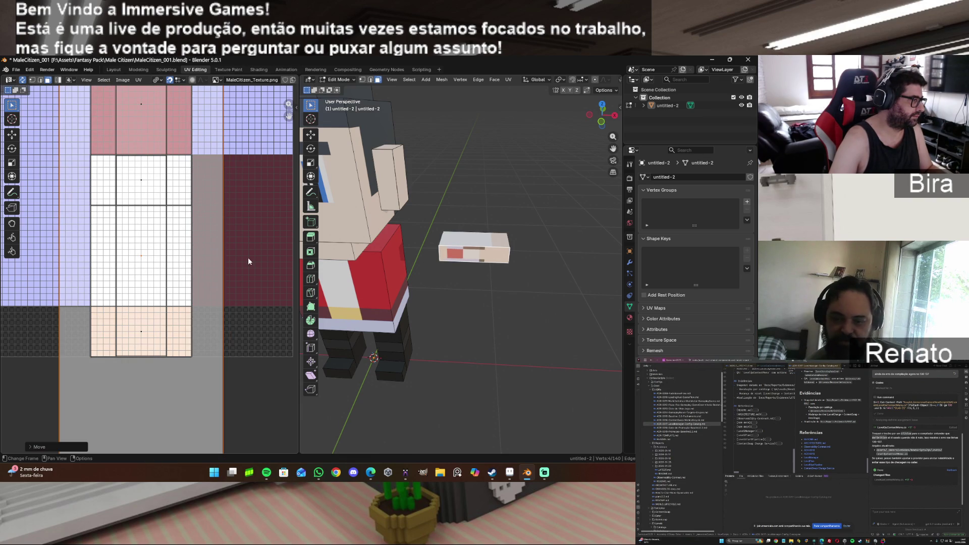
key(s)
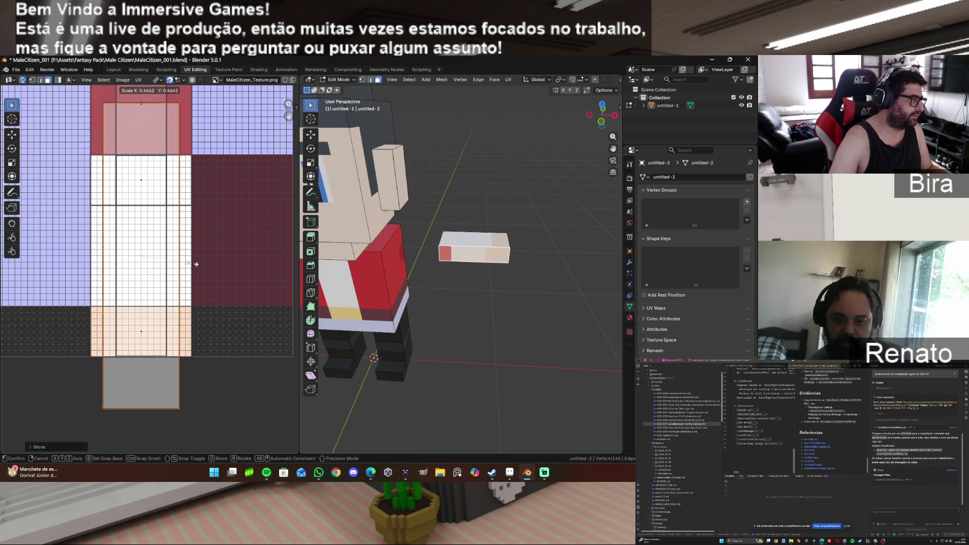
click(172, 274)
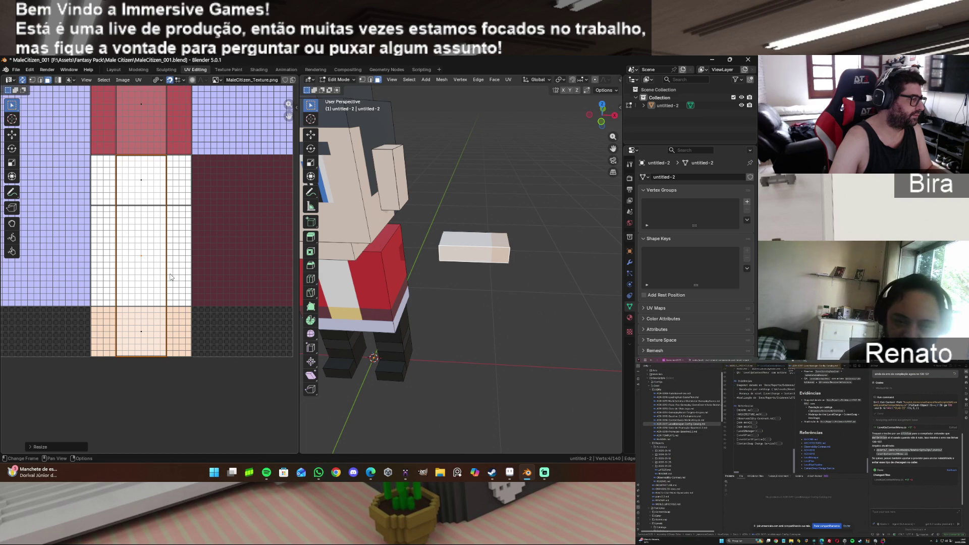
click(138, 80)
mouse_move(207, 105)
click(240, 104)
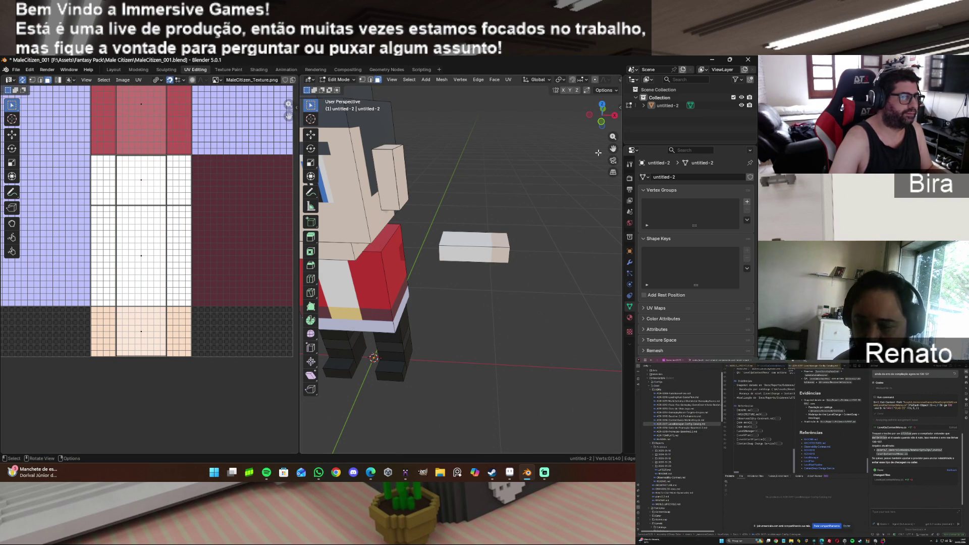
drag(606, 119, 490, 216)
click(455, 214)
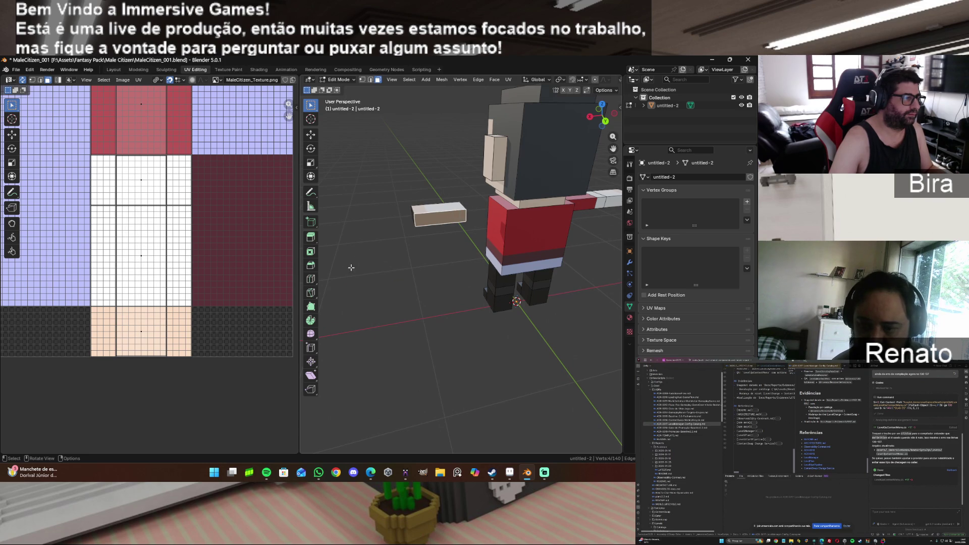
Step: Unwrap the bar's end face, shrink it into the middle skin column, and snap it to pixels
key(u)
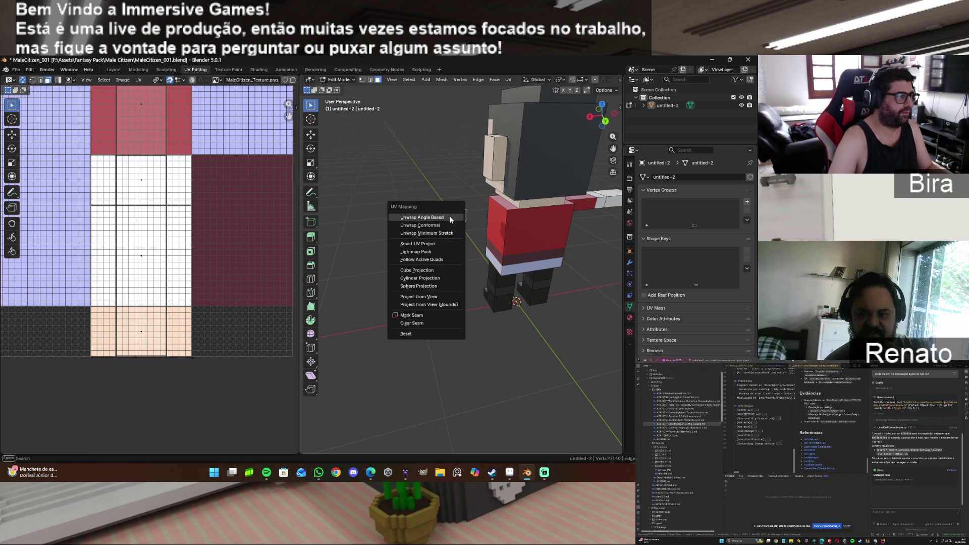
click(450, 219)
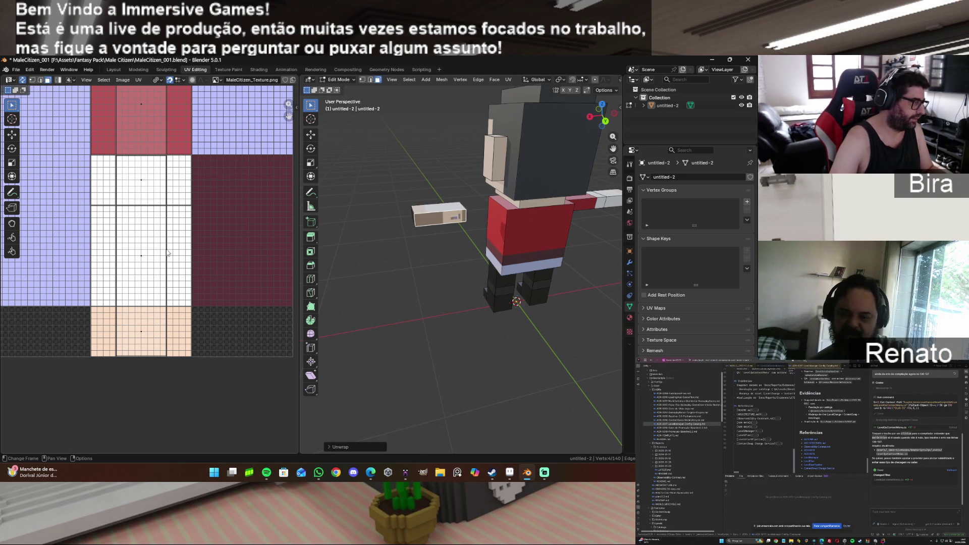
key(g)
click(194, 238)
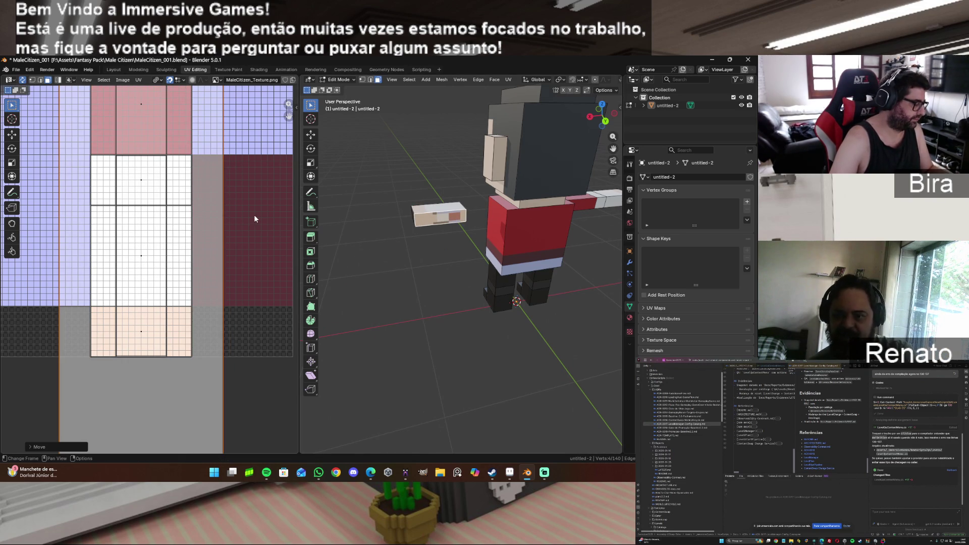
key(s)
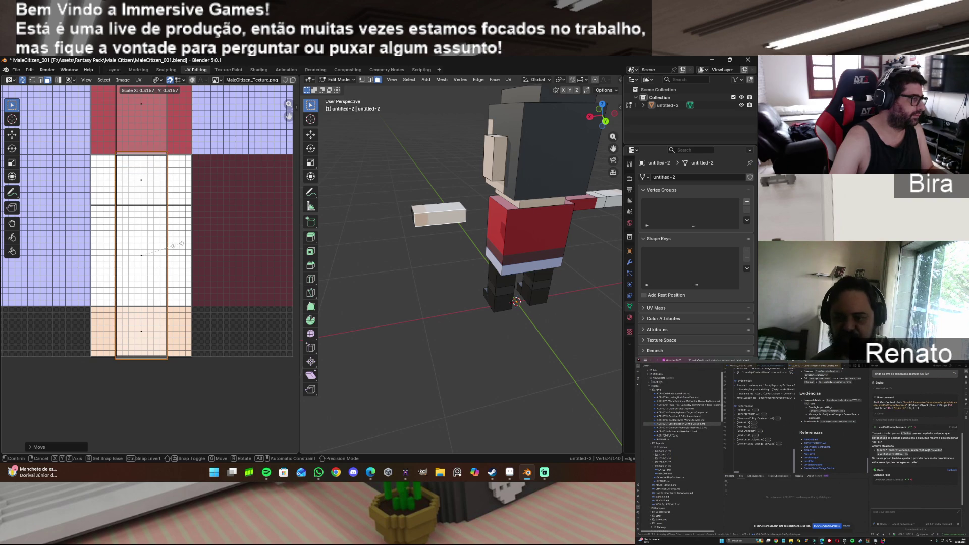
click(176, 244)
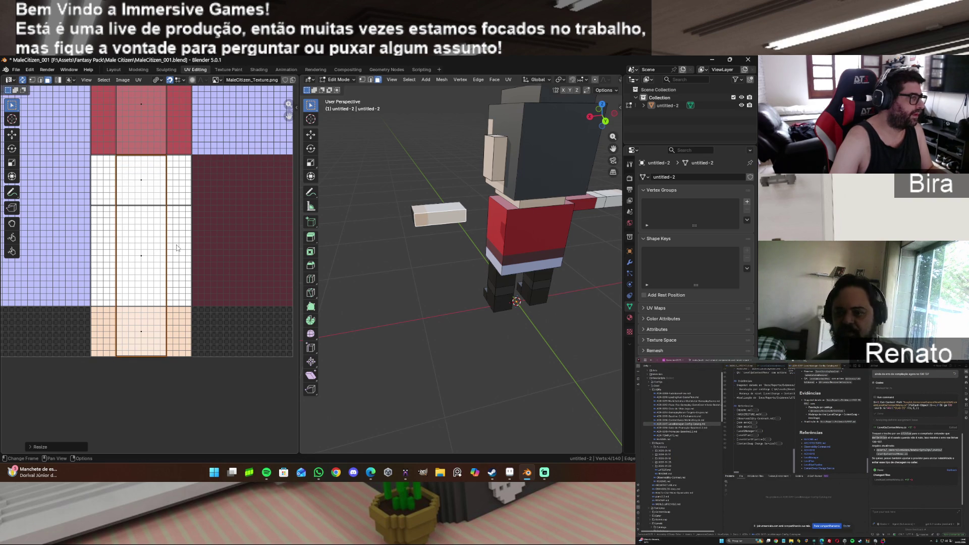
key(g)
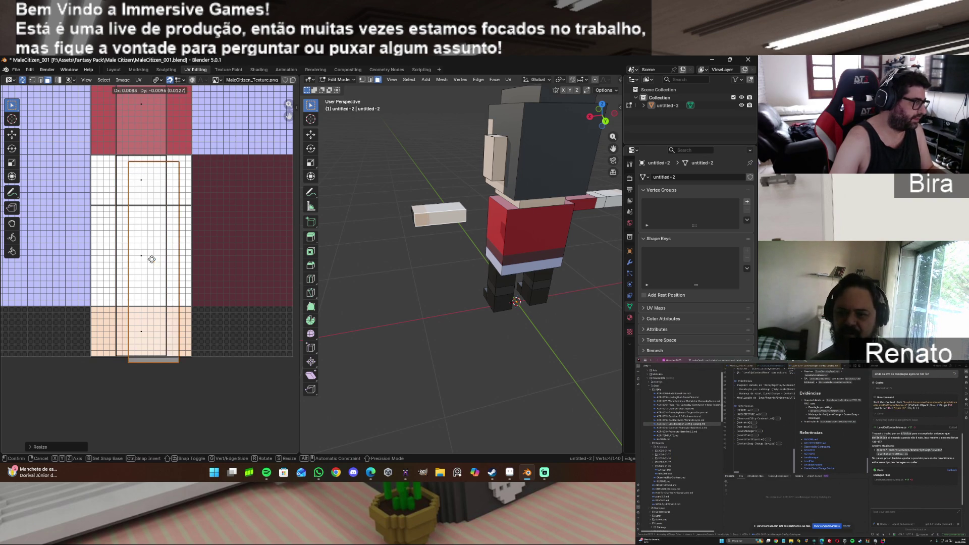
click(141, 256)
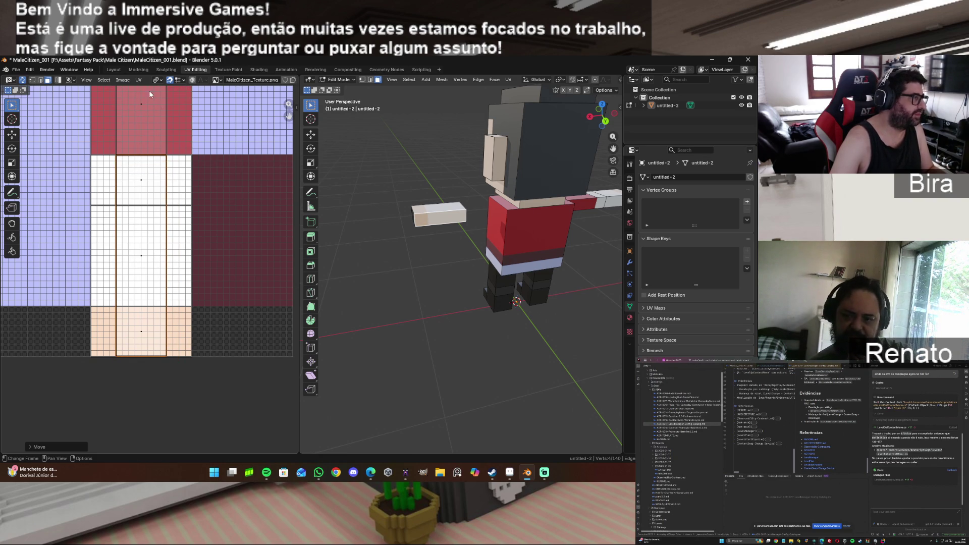
click(139, 80)
mouse_move(152, 105)
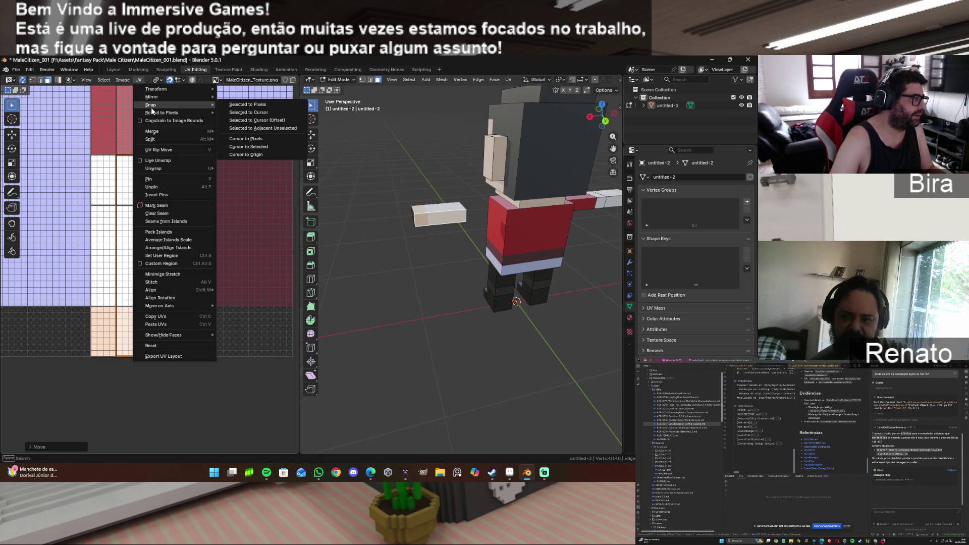
click(241, 105)
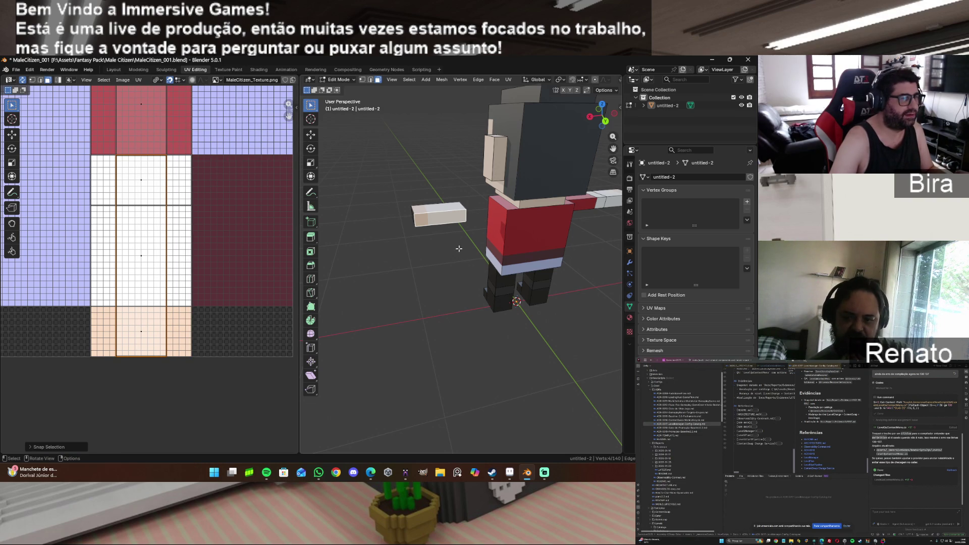
Step: Orbit the view to the end of the outstretched arm and select its end face
scroll(466, 219, up, 2)
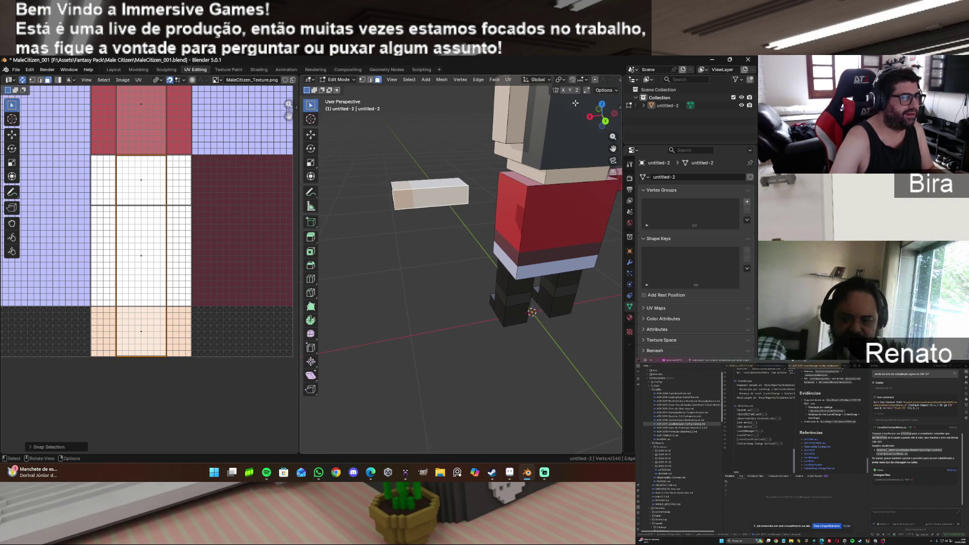
drag(605, 122, 585, 120)
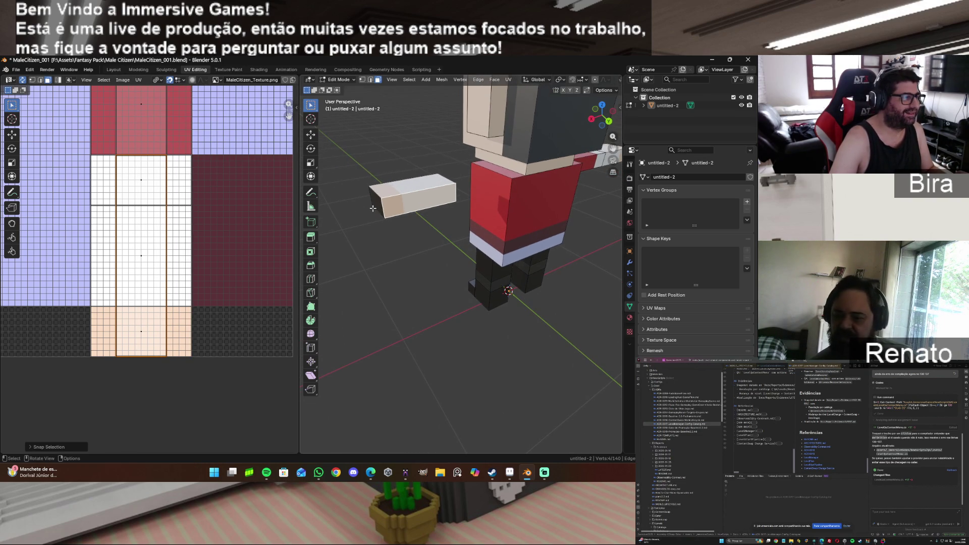
click(379, 203)
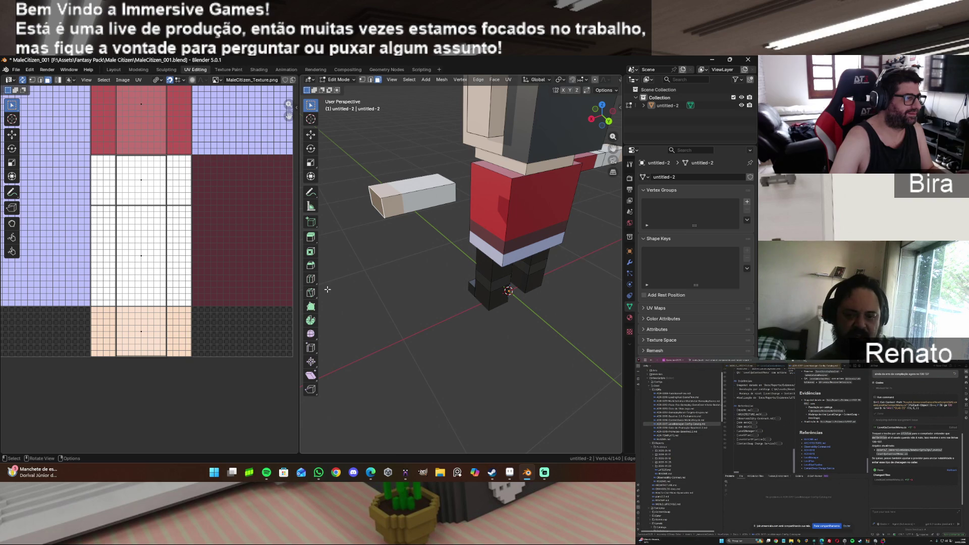
scroll(462, 233, up, 2)
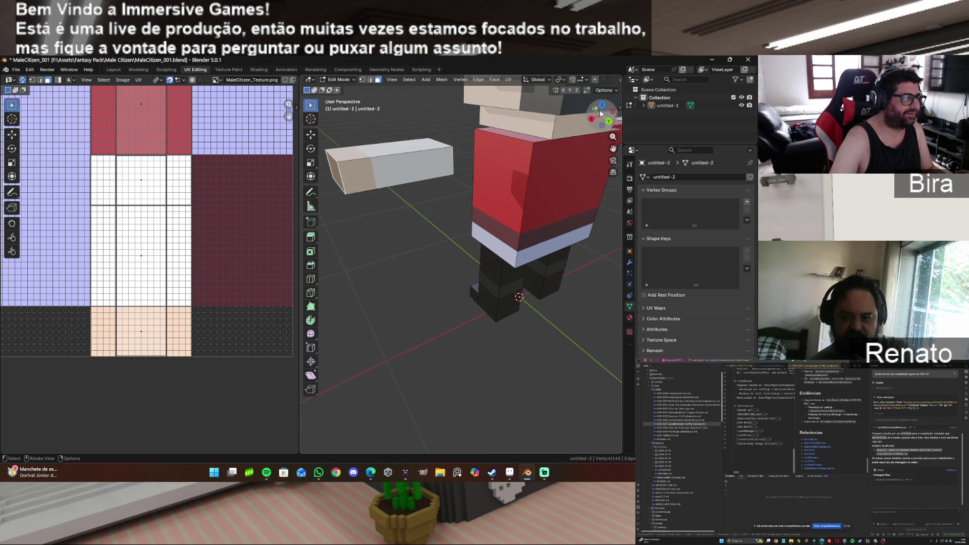
scroll(411, 198, down, 1)
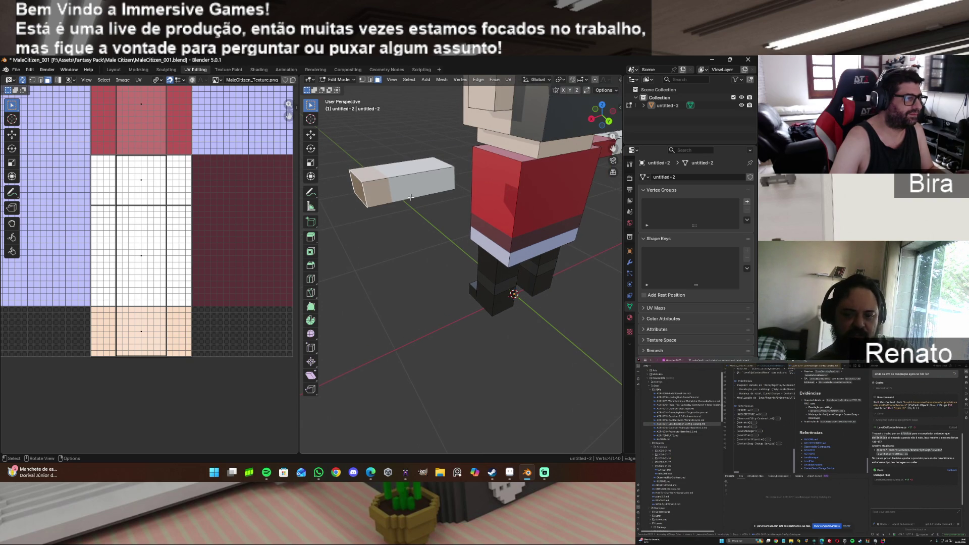
drag(603, 115, 593, 117)
drag(613, 149, 555, 164)
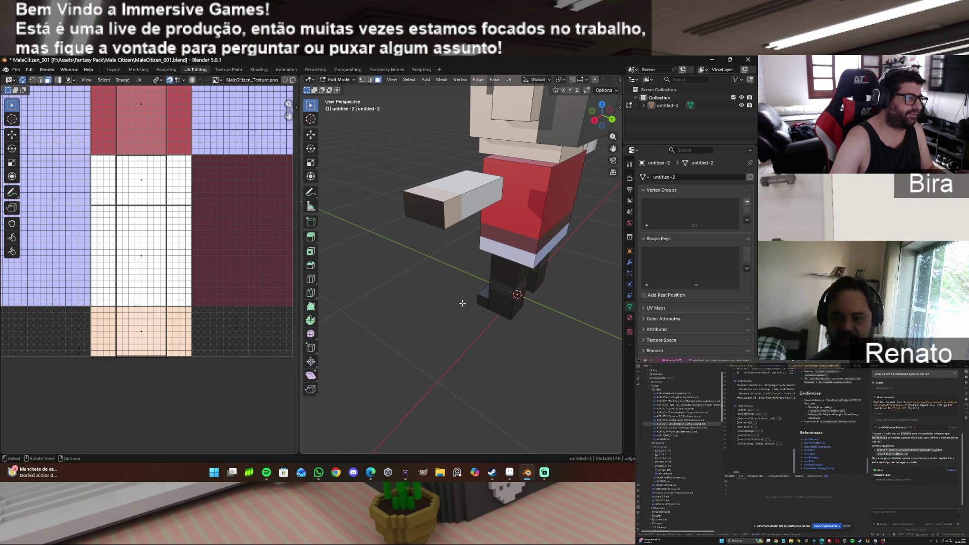
scroll(458, 228, up, 1)
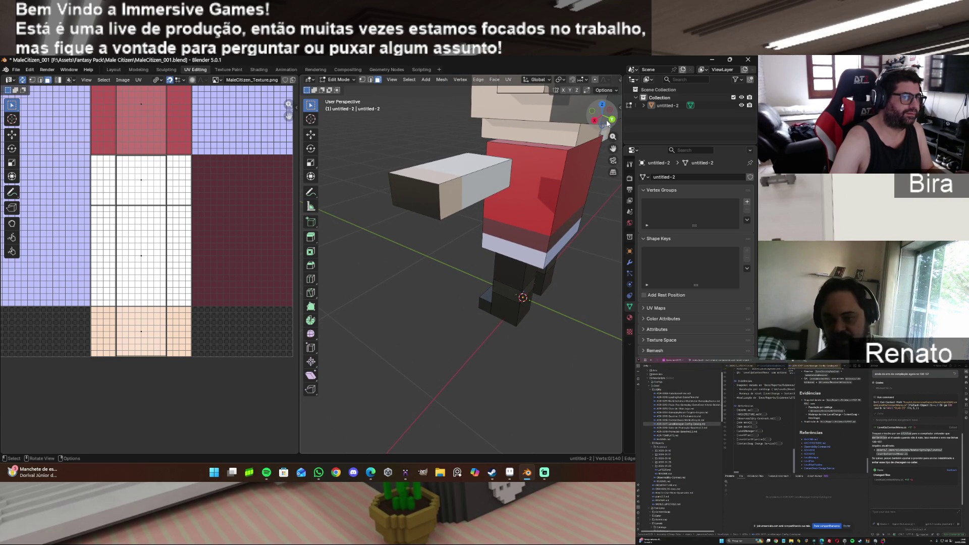
mouse_move(601, 119)
mouse_down()
mouse_move(393, 135)
mouse_move(505, 216)
mouse_up()
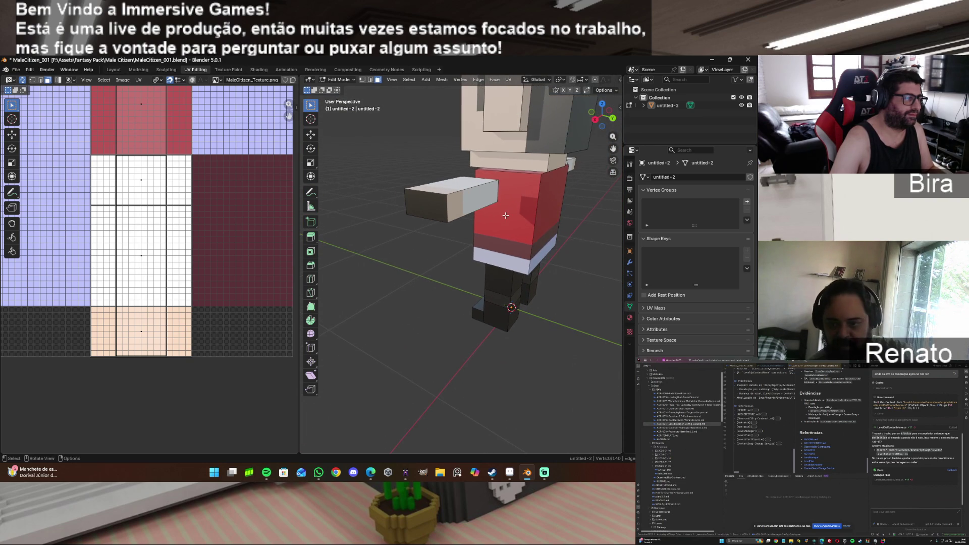
click(438, 203)
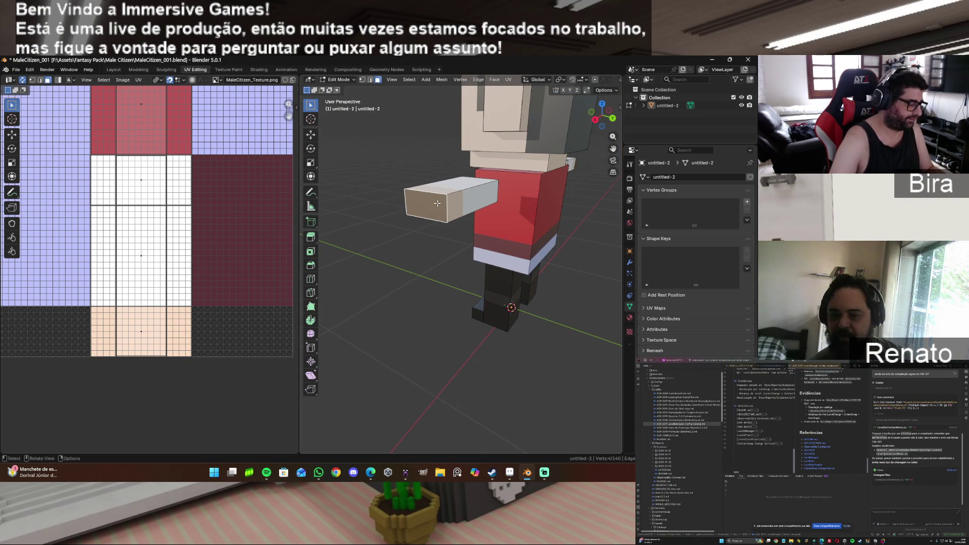
Step: Unwrap the arm's end face and move its UV island onto the skin-coloured area
key(u)
click(437, 203)
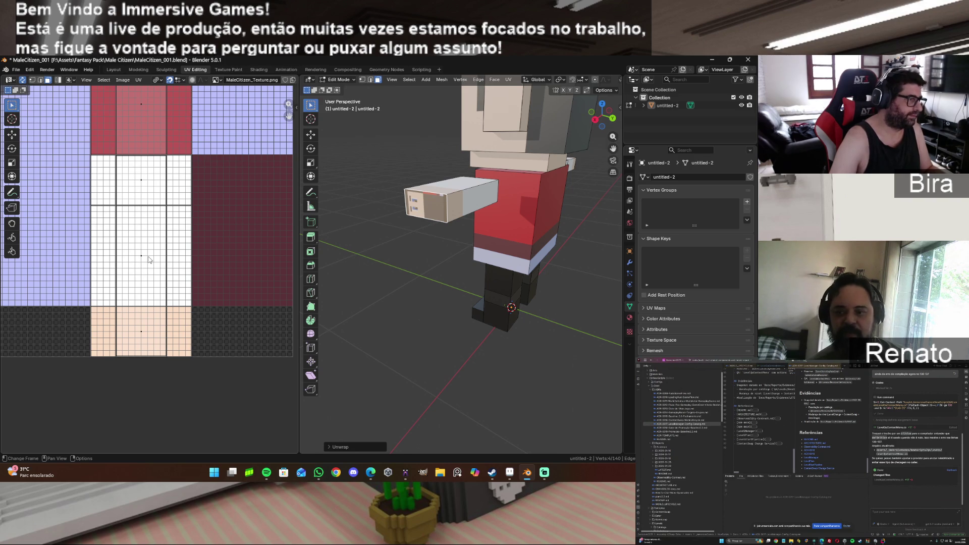
key(g)
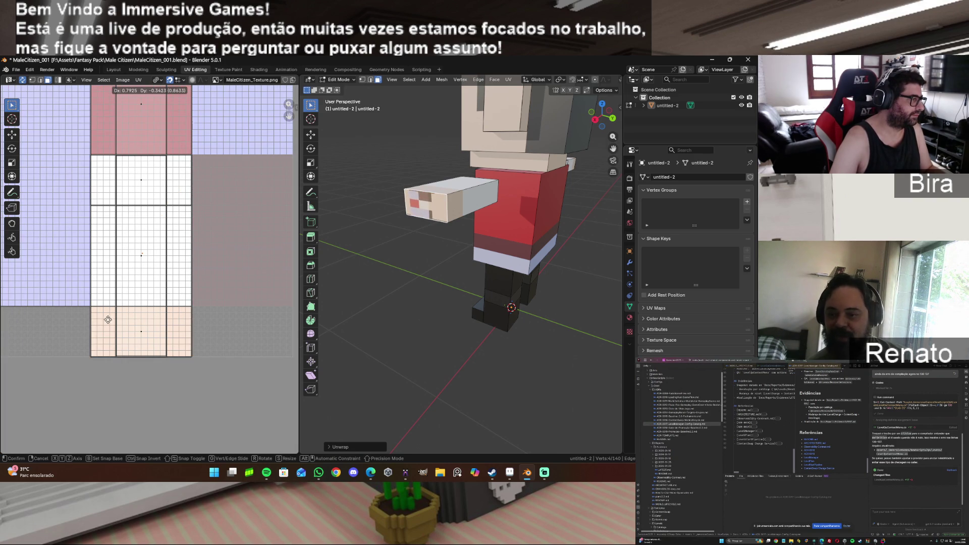
click(108, 393)
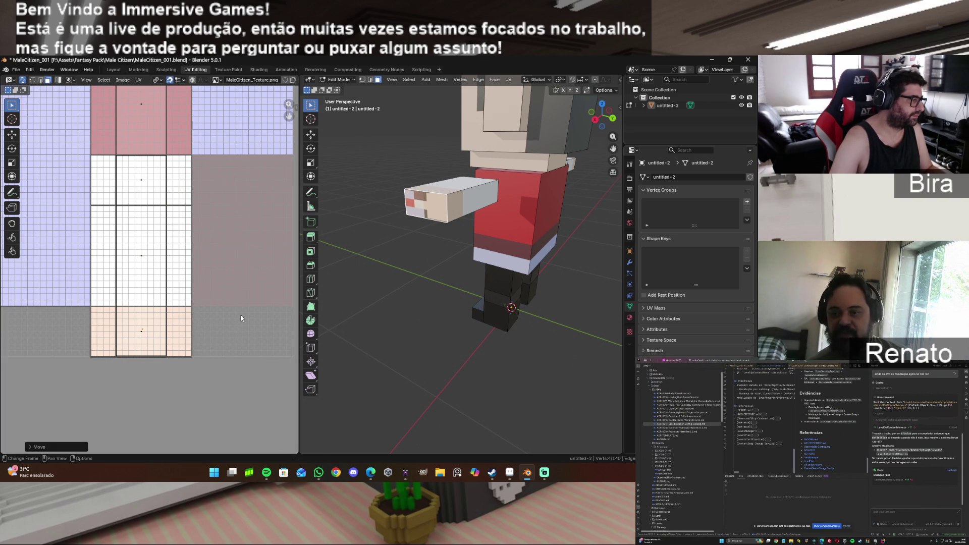
key(s)
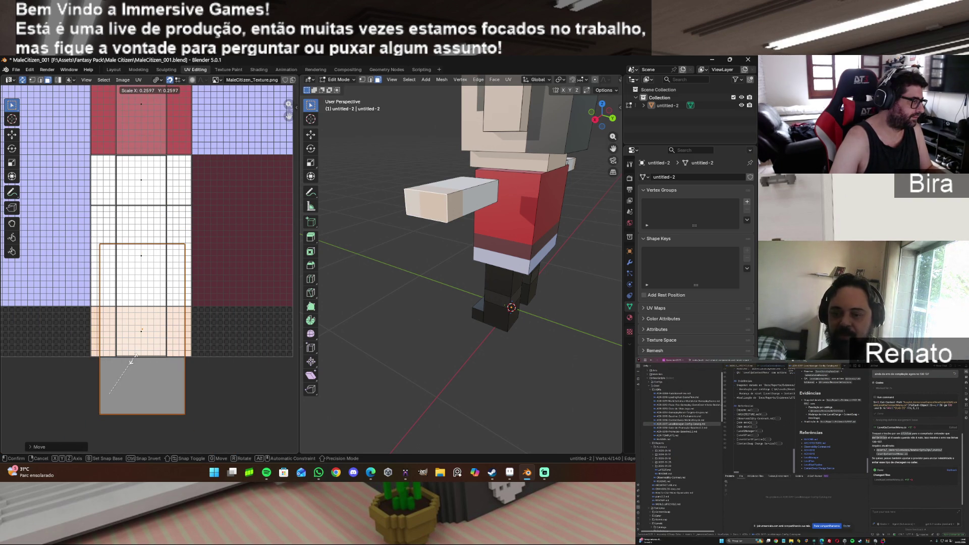
click(132, 359)
key(g)
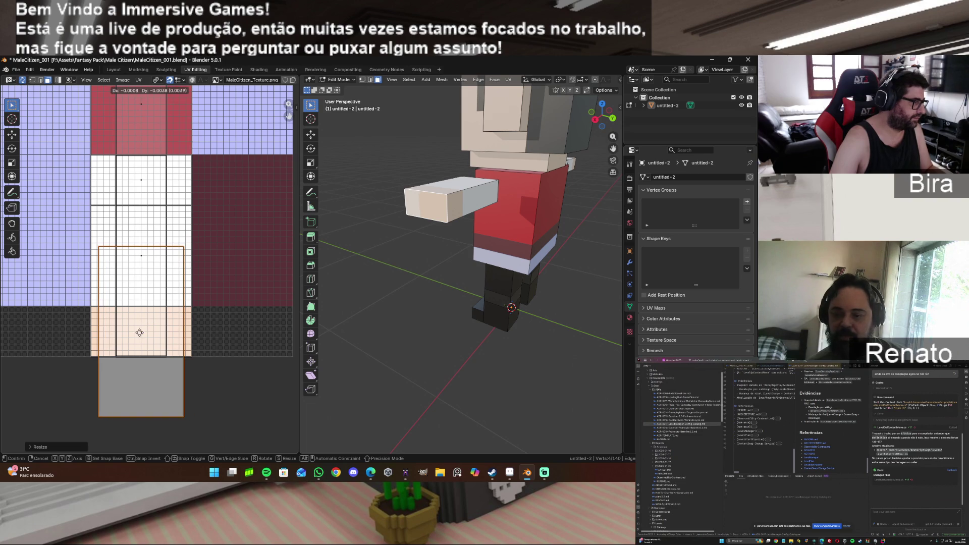
click(139, 333)
Step: Rotate the island 90 degrees, shrink it to fit, and snap it to pixels
text(r)
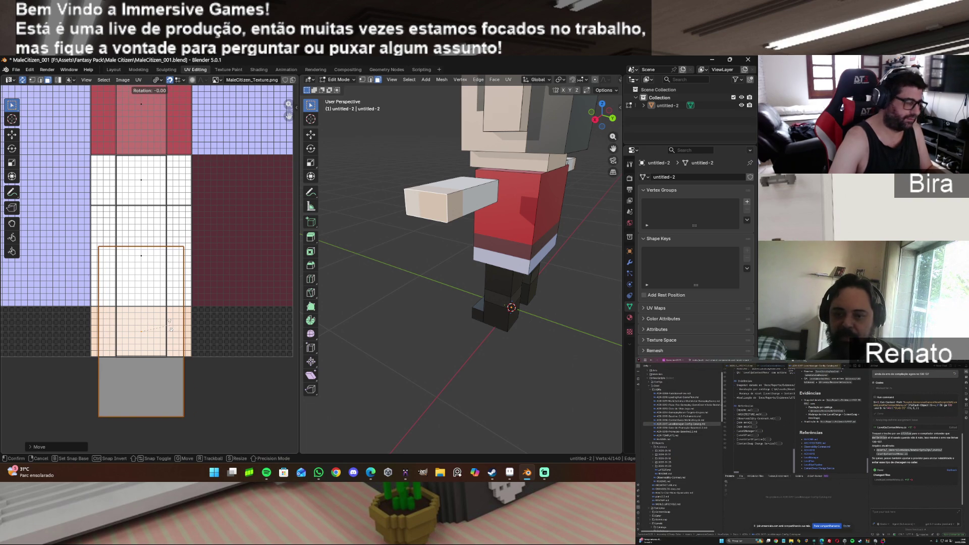
text(90)
key(Return)
key(s)
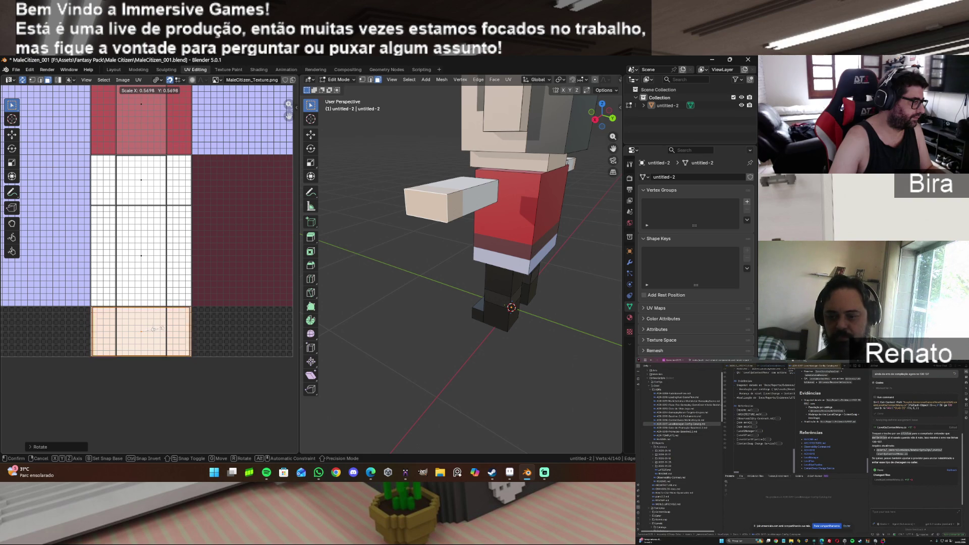
click(154, 329)
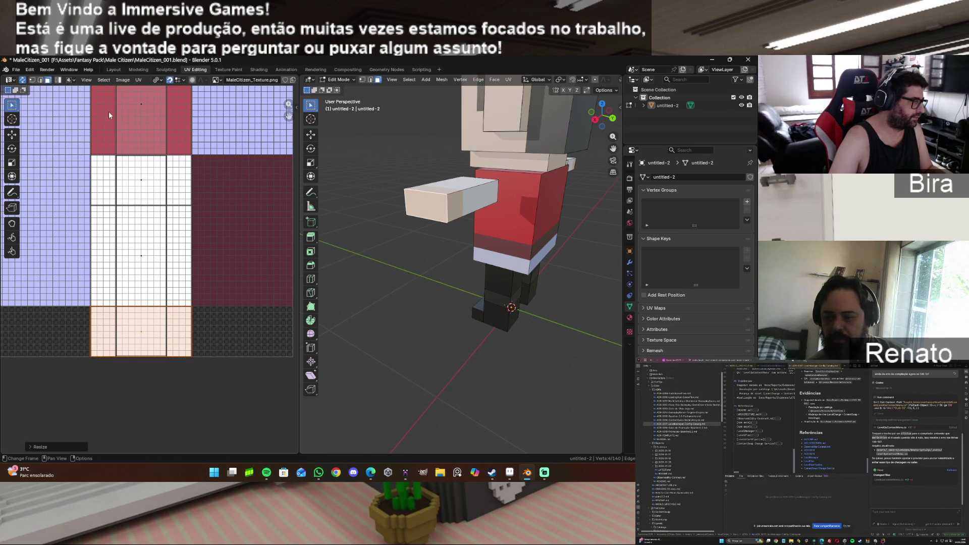
click(138, 80)
mouse_move(162, 105)
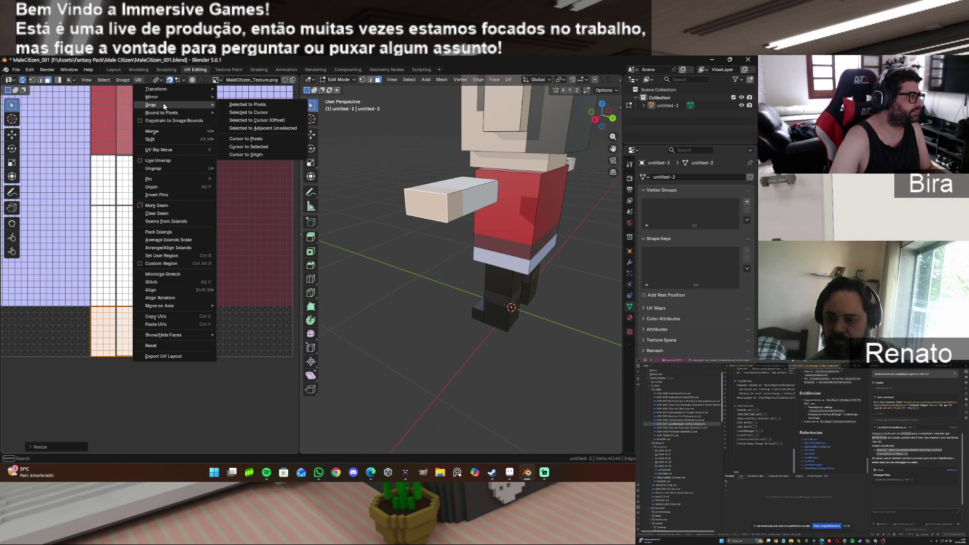
click(236, 104)
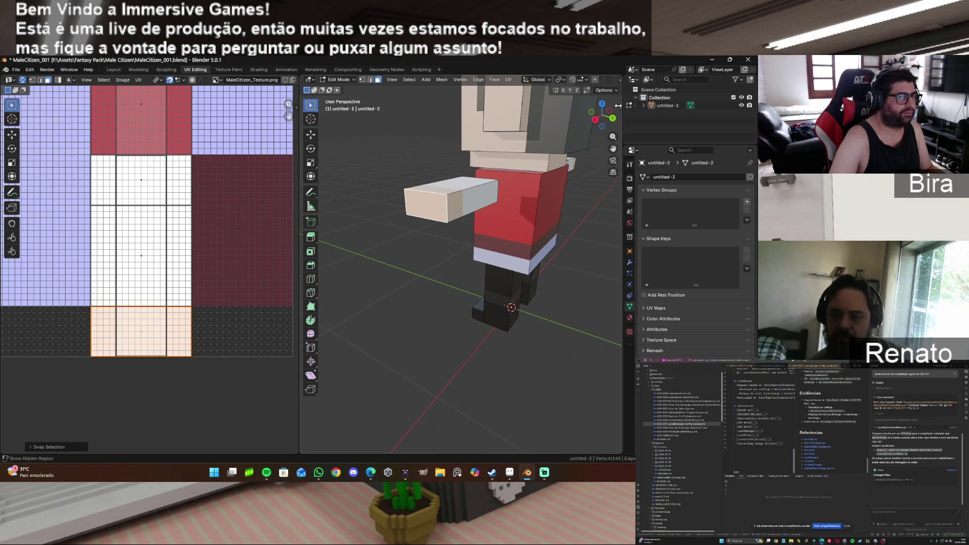
drag(617, 121, 483, 222)
Step: Unwrap a side face of the hand box, shrink it onto the atlas, and snap it to pixels
click(483, 224)
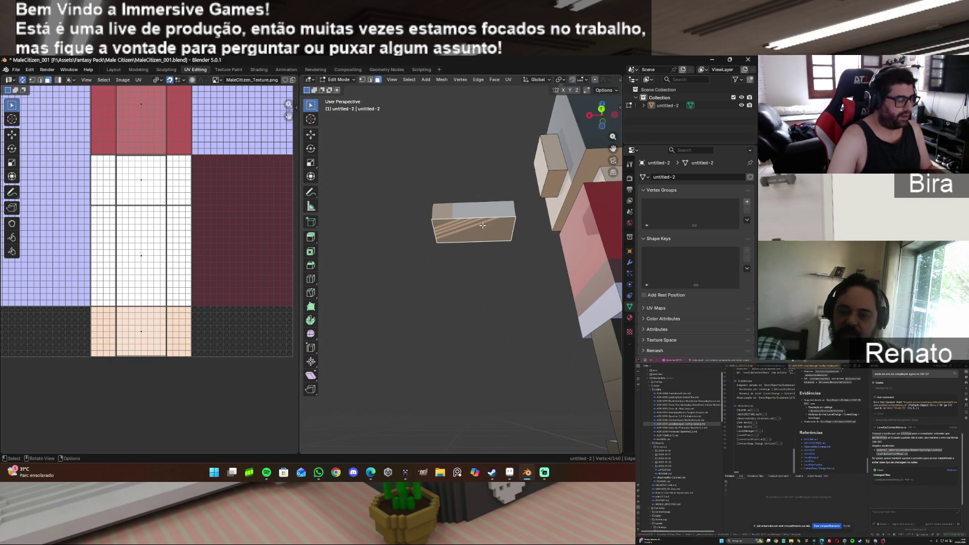
key(u)
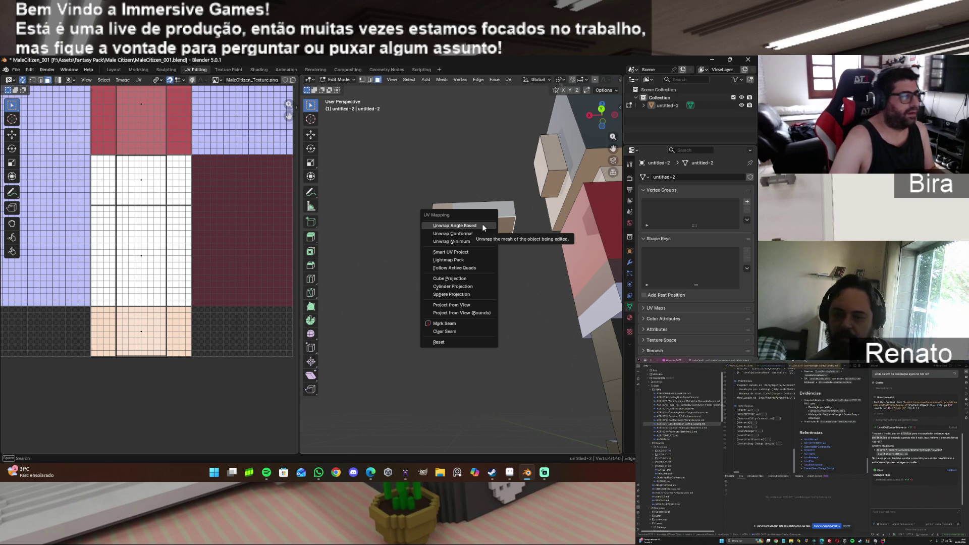
click(483, 224)
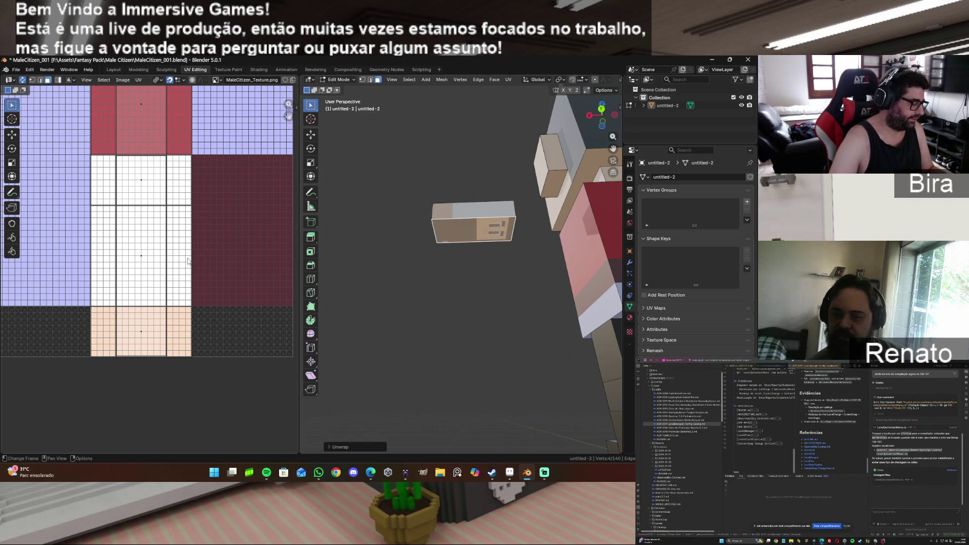
key(g)
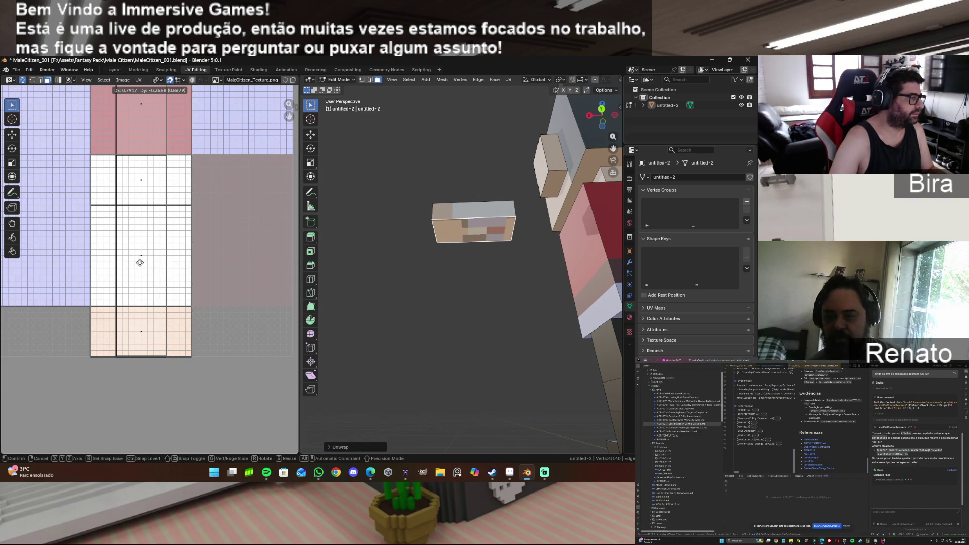
click(140, 257)
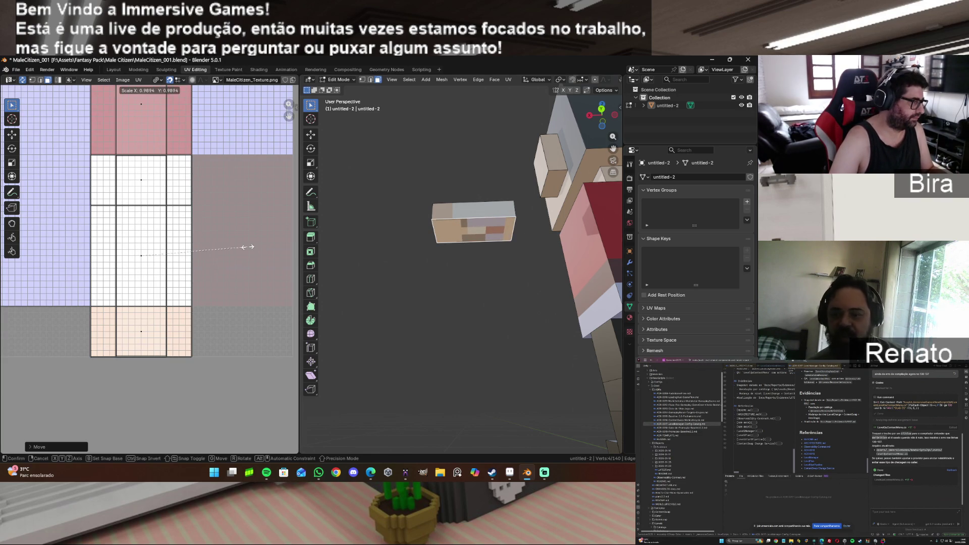
key(s)
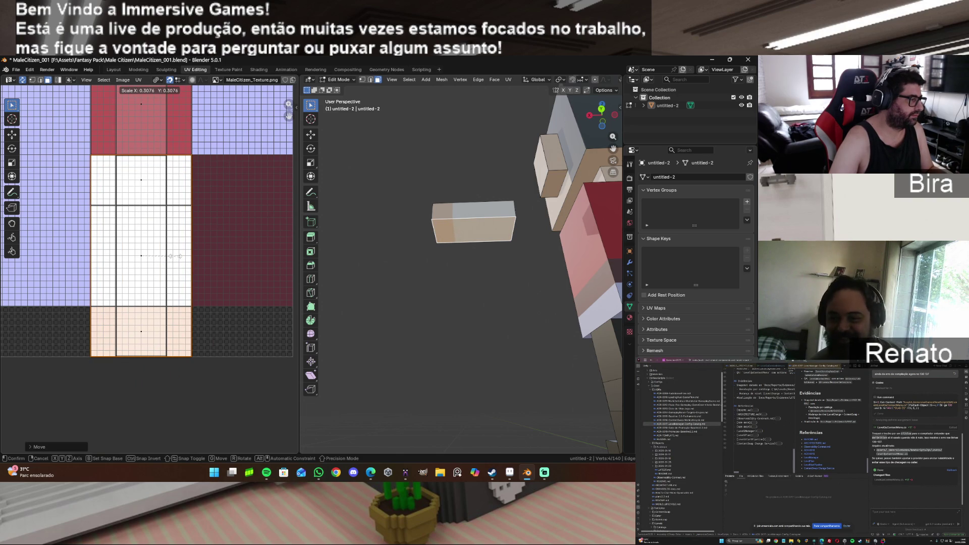
click(175, 257)
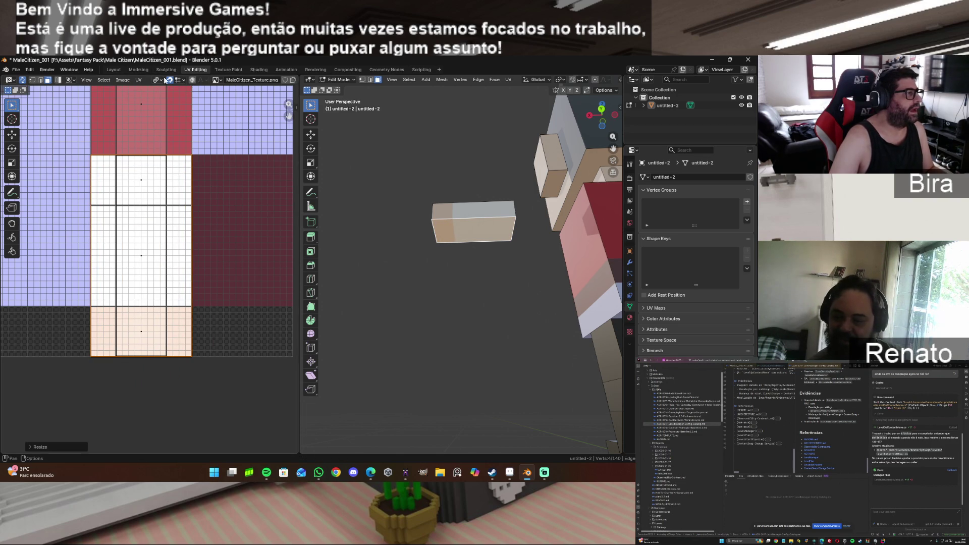
click(138, 80)
mouse_move(202, 105)
click(234, 104)
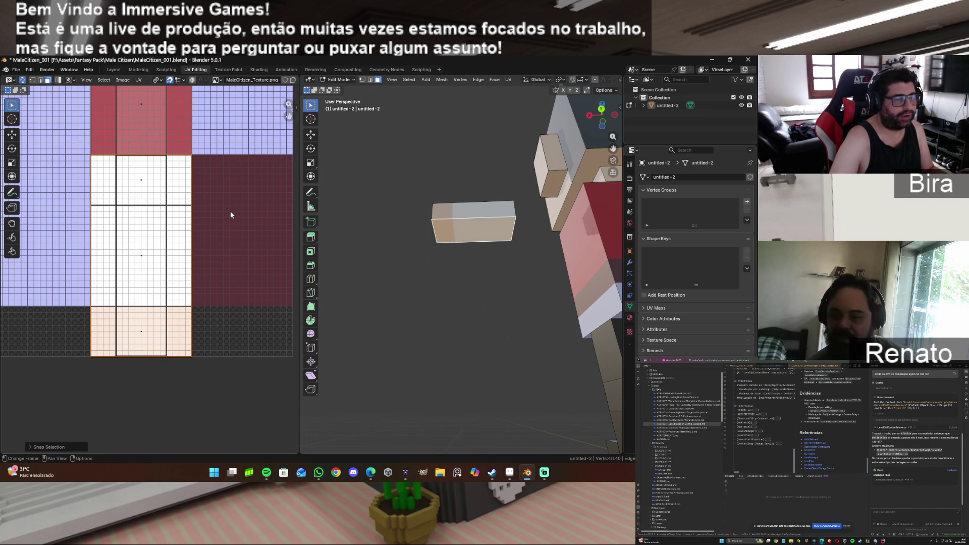
click(423, 254)
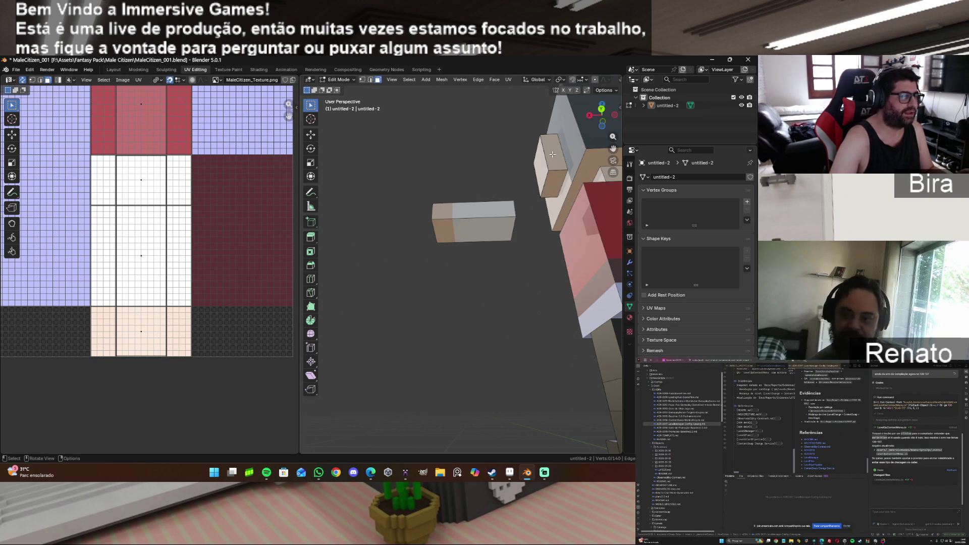
Step: Unwrap the box's end face, then place and resize its UV island
mouse_move(602, 114)
mouse_down()
mouse_move(598, 101)
mouse_move(599, 113)
mouse_up()
click(524, 200)
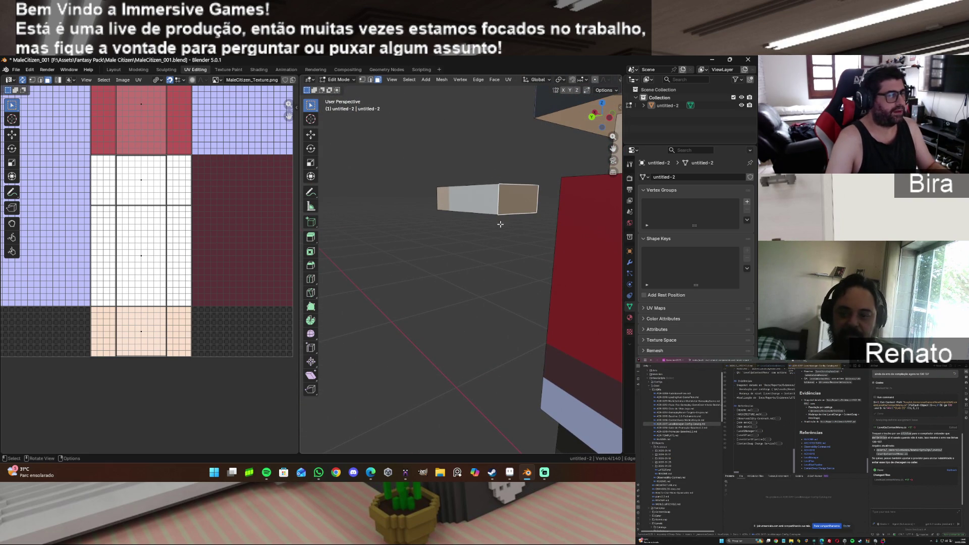
key(u)
click(456, 236)
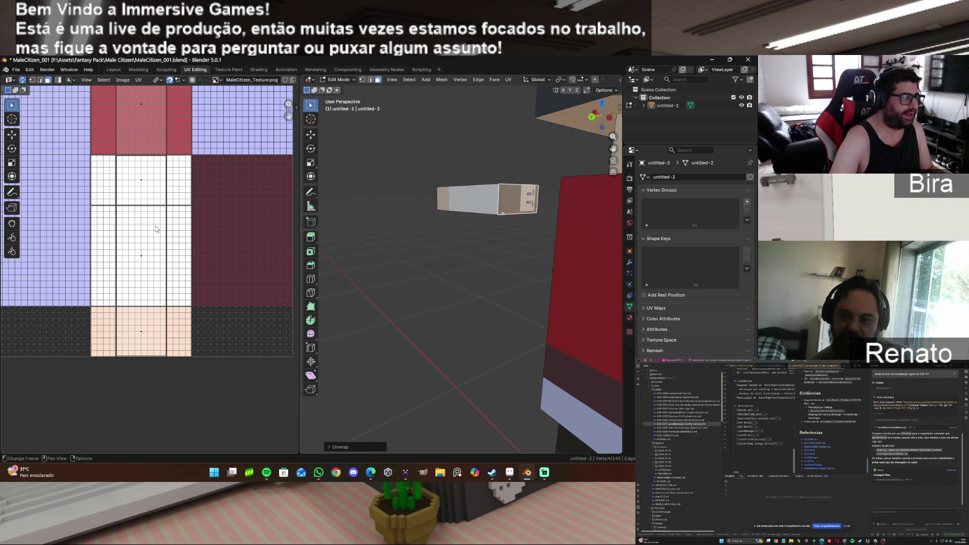
key(g)
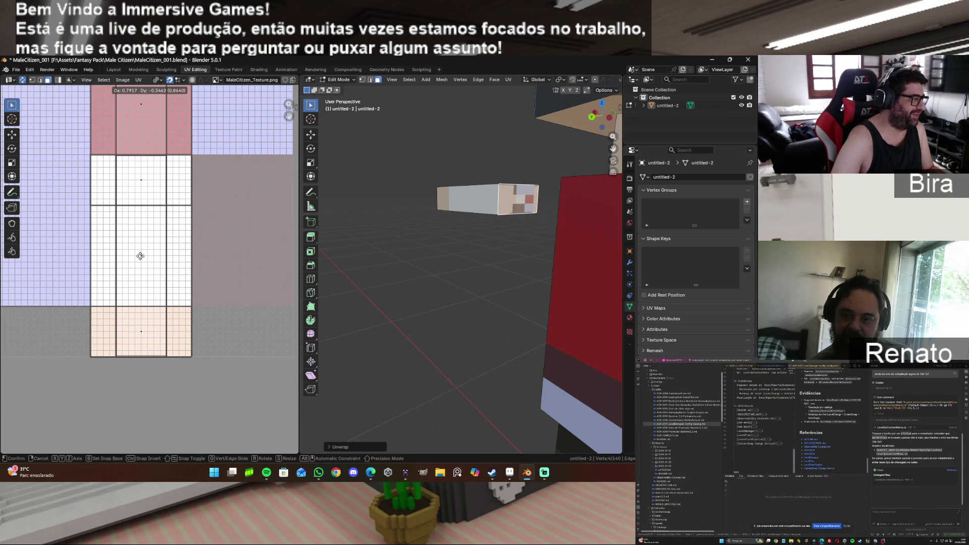
click(141, 256)
key(s)
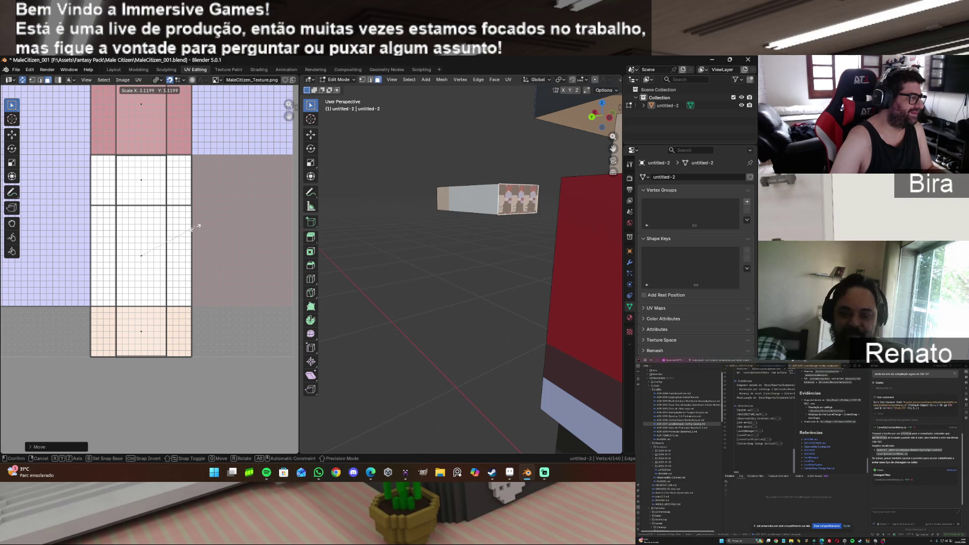
click(144, 257)
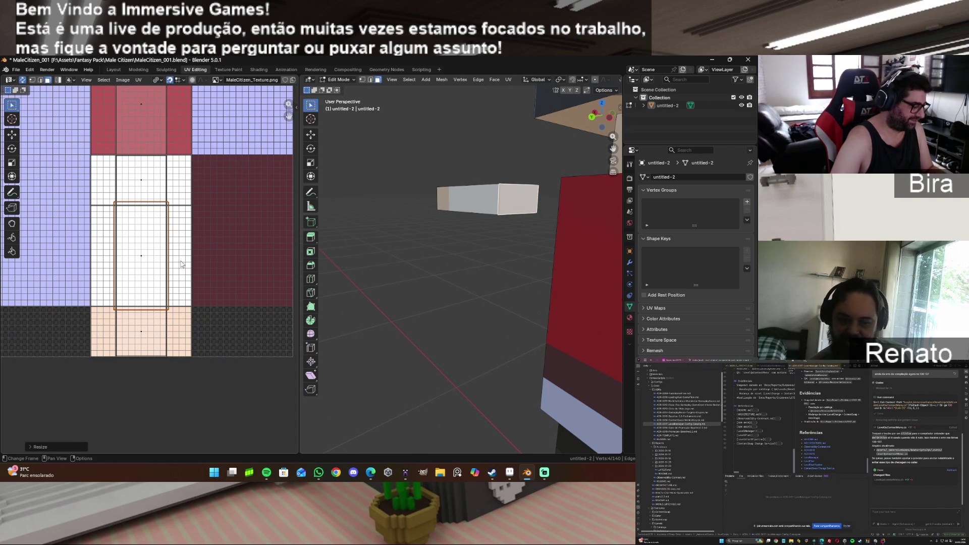
Step: Rotate the end-face island 90 degrees and fit it onto the upper white area
text(r90)
key(Return)
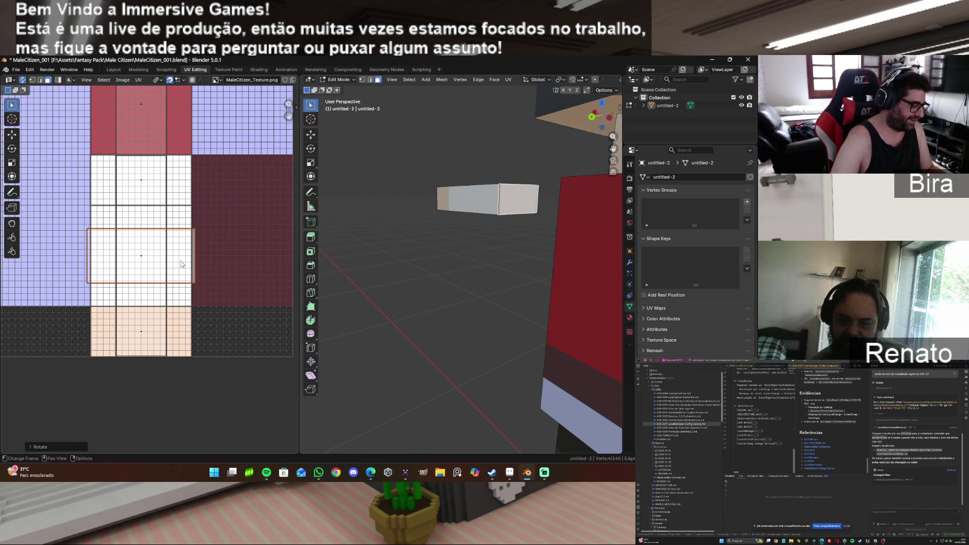
key(g)
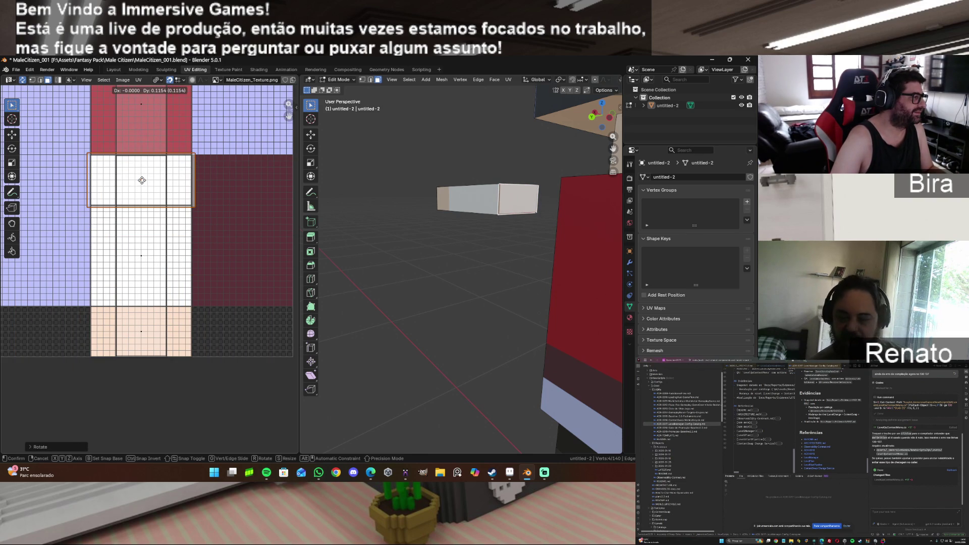
click(142, 180)
key(s)
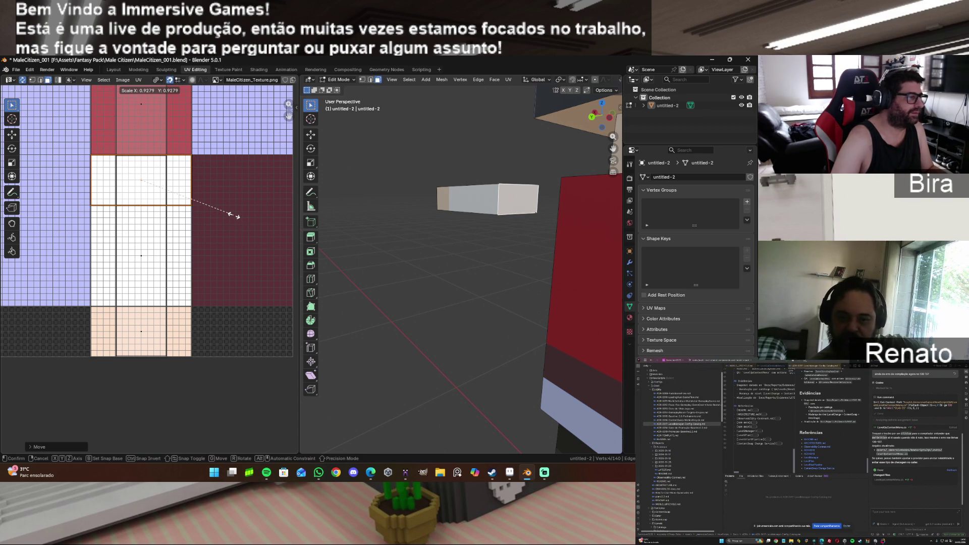
click(233, 218)
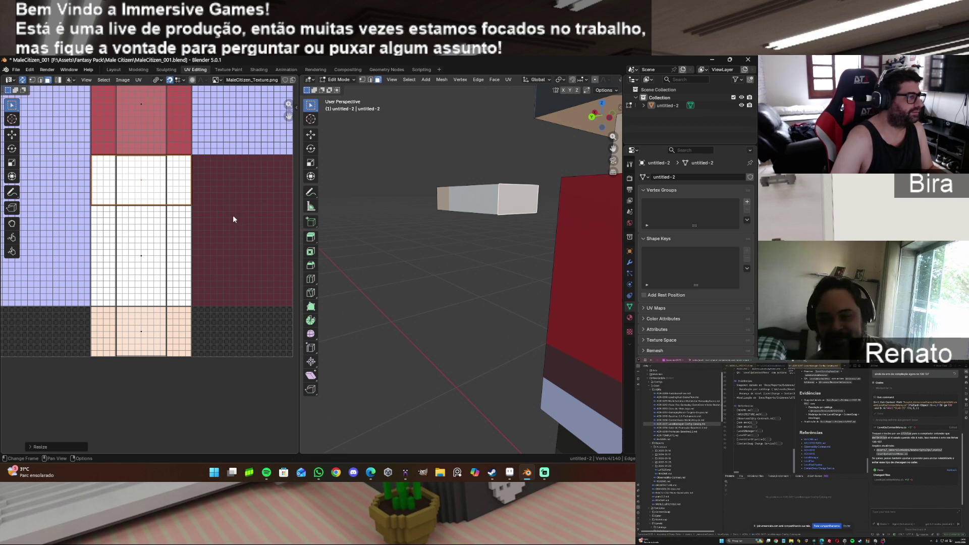
click(480, 258)
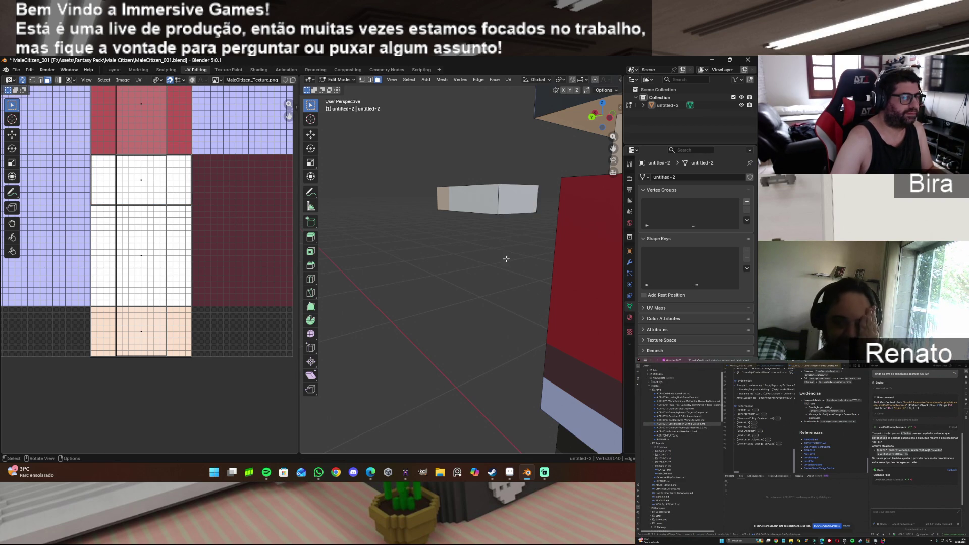
Step: Reveal all hidden parts, frame the whole character from the front, and switch to the Shading workspace
mouse_move(596, 120)
mouse_down()
mouse_move(565, 126)
mouse_move(580, 121)
mouse_up()
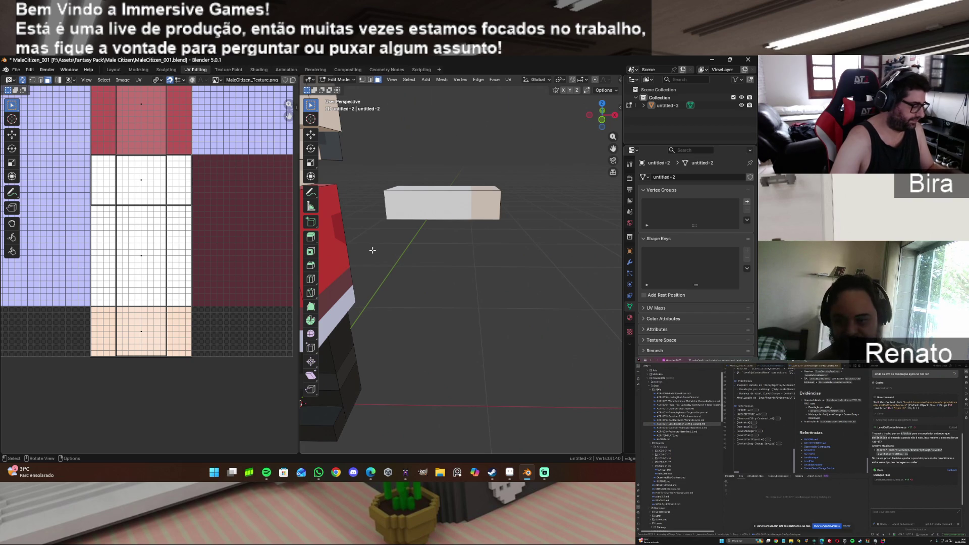
key(alt+h)
click(454, 151)
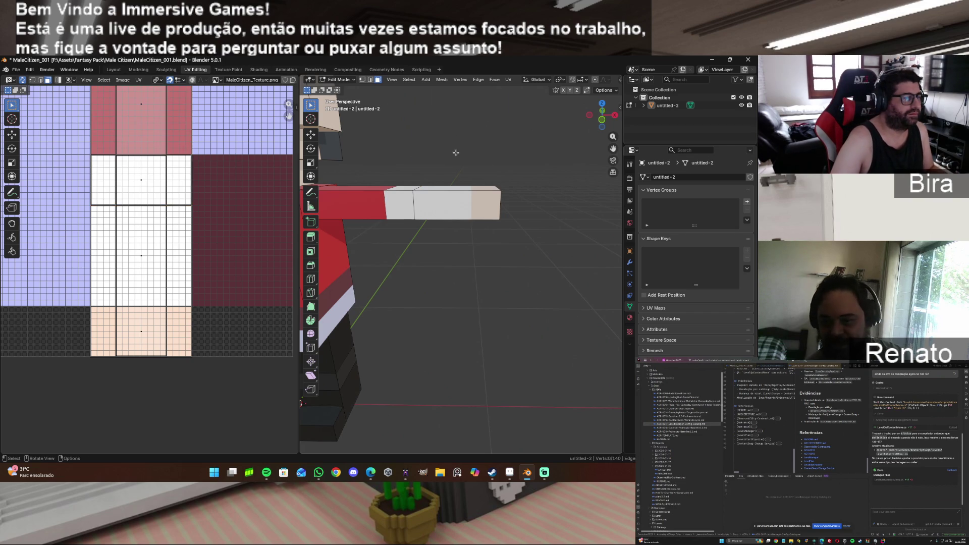
scroll(607, 130, down, 2)
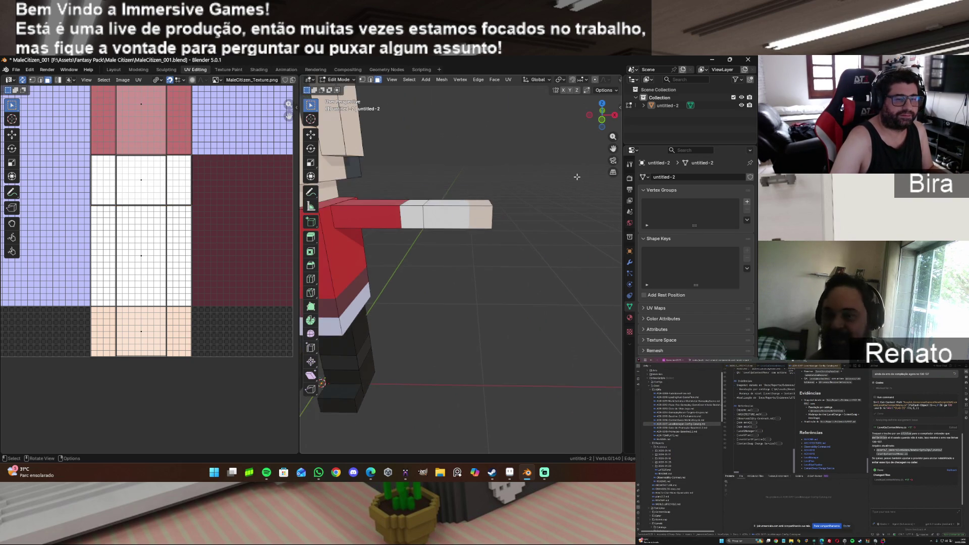
drag(603, 121, 595, 118)
middle_drag(383, 288, 428, 292)
scroll(440, 279, down, 2)
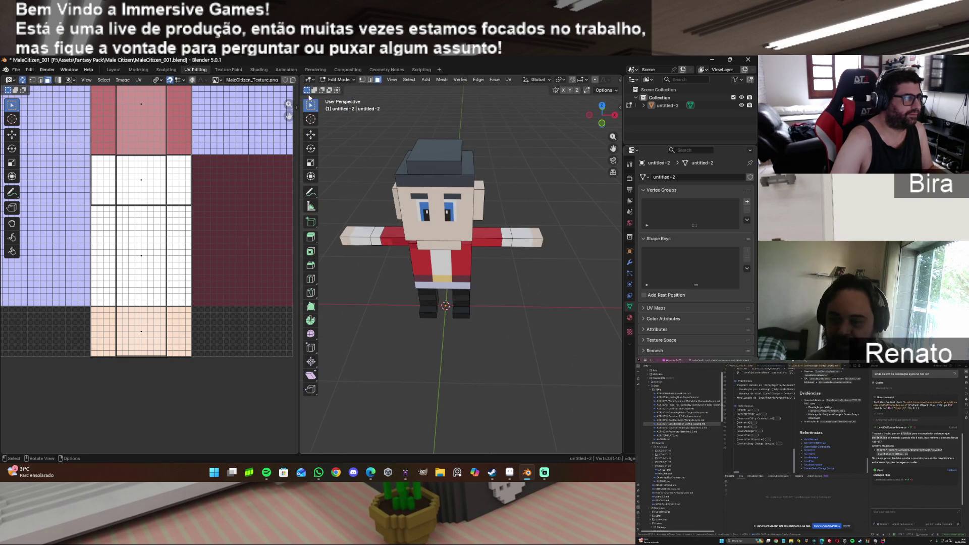
click(259, 70)
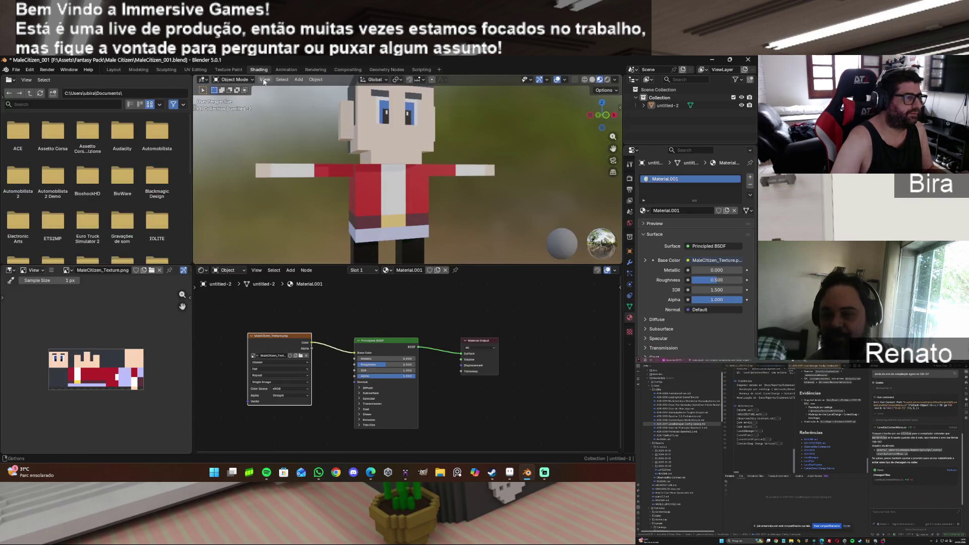
Step: Make the textured character's 3D preview much taller and reframe it at a frontal angle
drag(603, 117, 630, 127)
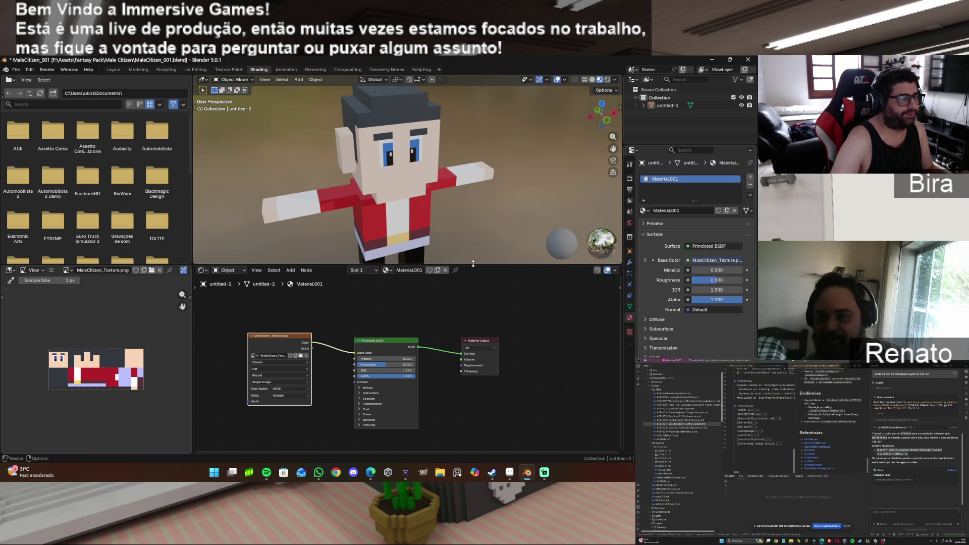
mouse_move(474, 266)
mouse_down()
mouse_move(469, 308)
mouse_move(468, 297)
mouse_up()
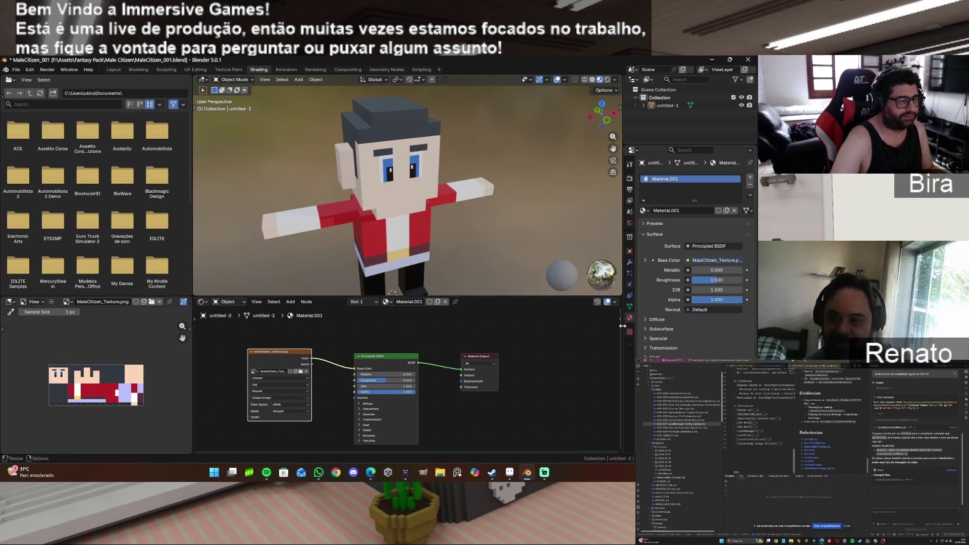
drag(619, 333, 621, 347)
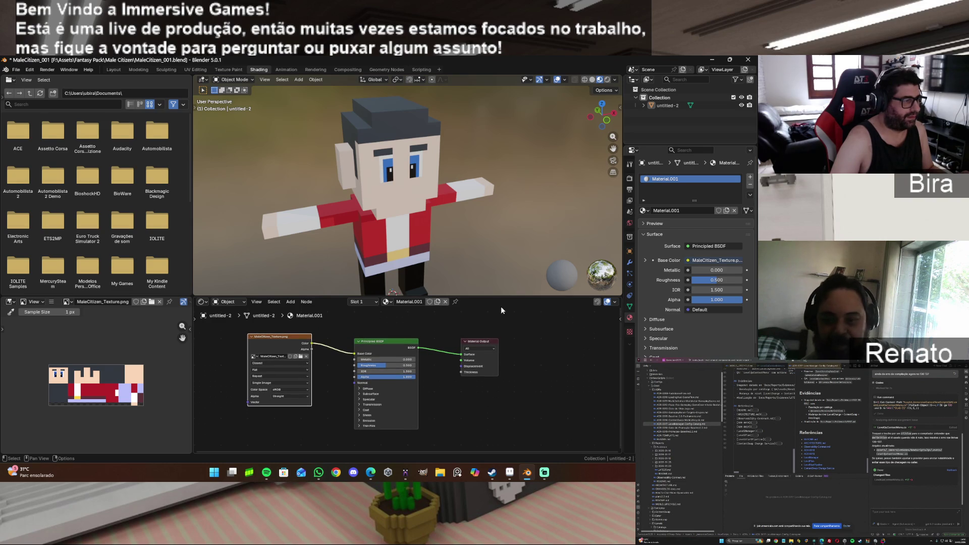
drag(495, 296, 495, 315)
drag(619, 376, 620, 371)
mouse_move(524, 315)
mouse_down()
mouse_move(530, 334)
mouse_move(530, 323)
mouse_up()
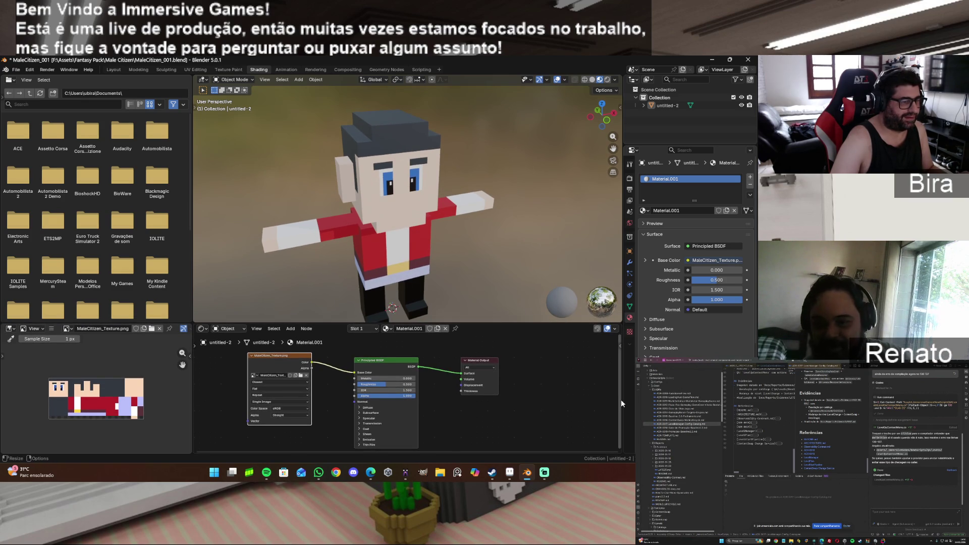
drag(620, 399, 622, 399)
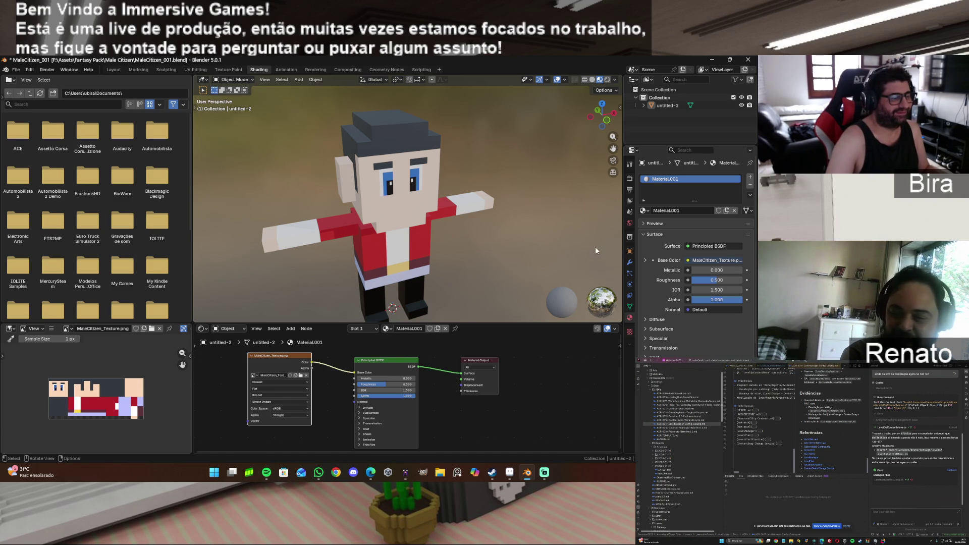
mouse_move(528, 475)
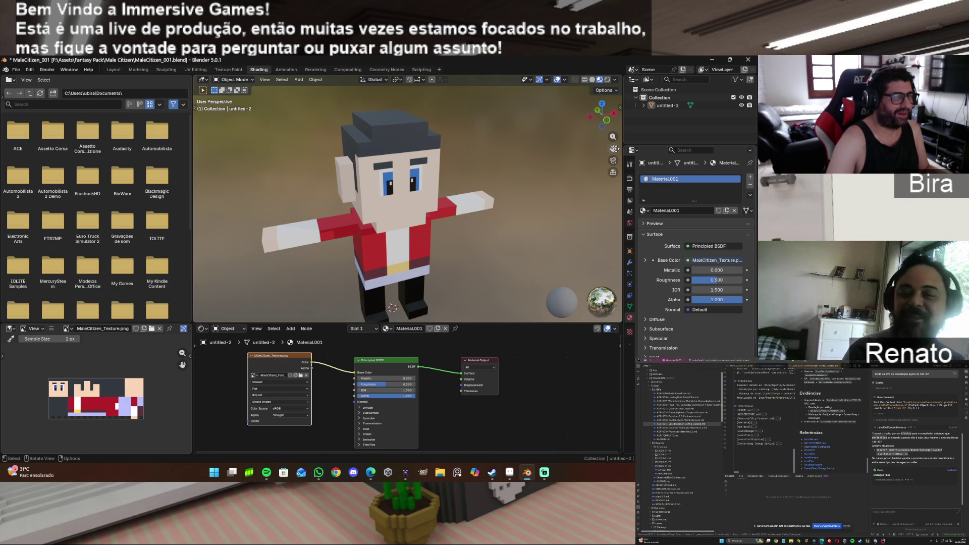
drag(616, 147, 615, 153)
drag(601, 115, 624, 117)
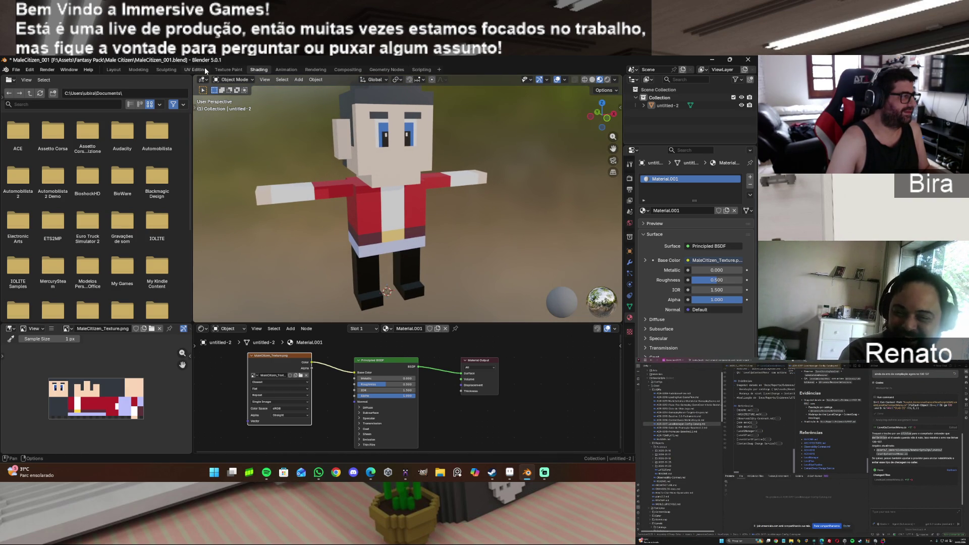
Step: In the UV Editing layout, hide the head, hat top, both ears and upper body parts
click(205, 71)
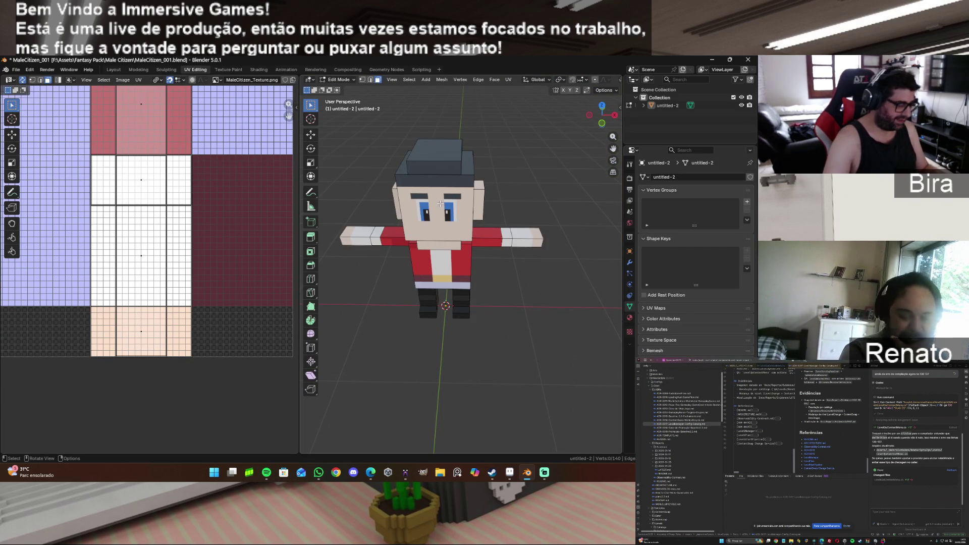
key(l)
key(h)
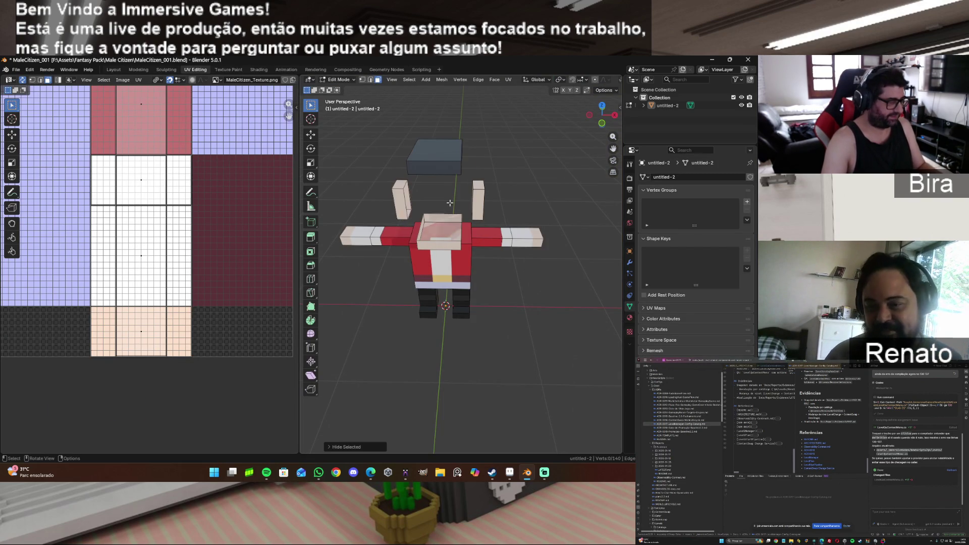
key(l)
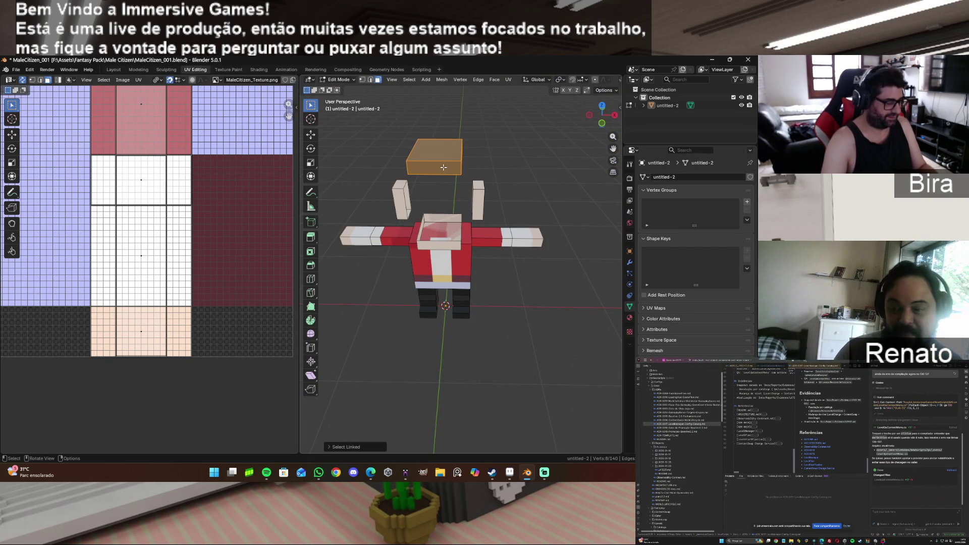
key(h)
key(l)
key(h)
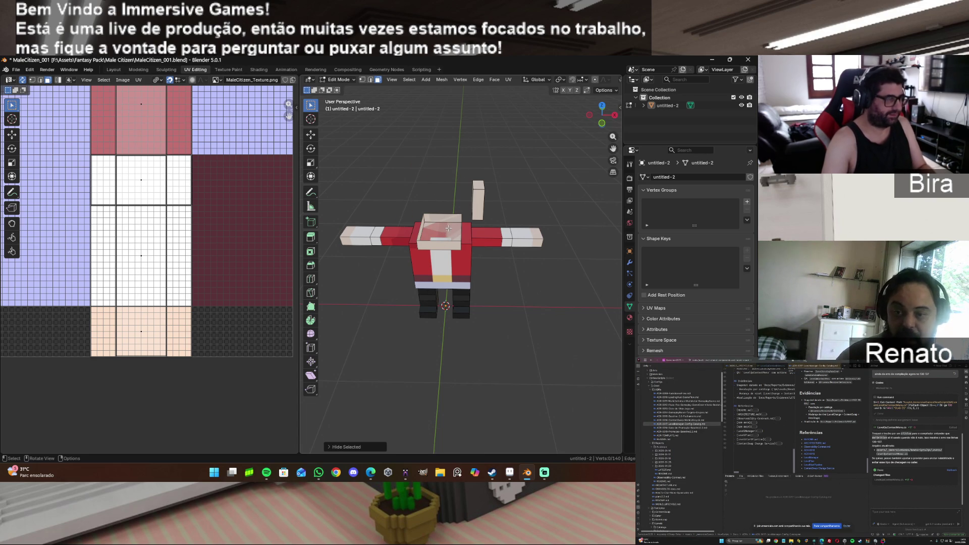
key(l)
key(h)
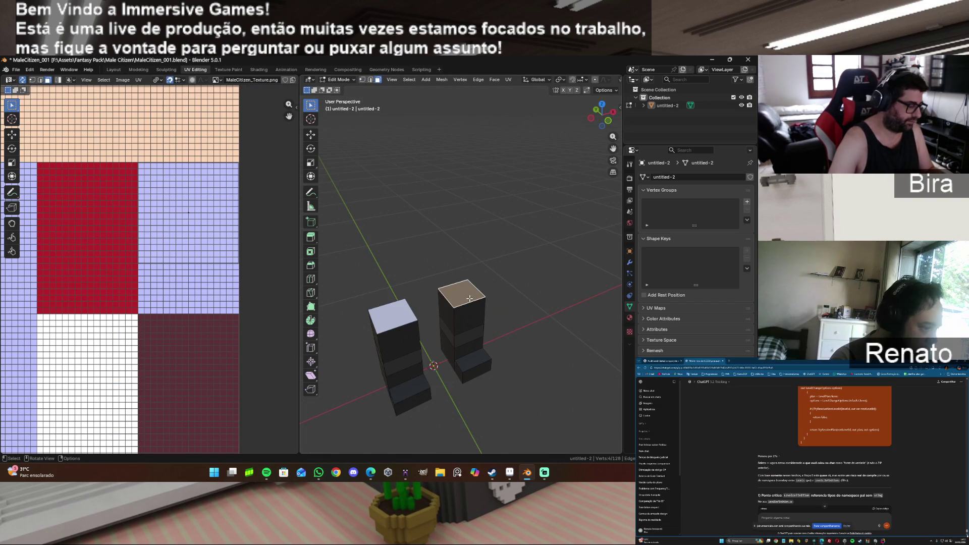
Step: Unwrap the right leg's top face and shrink its UV island to 0.15 on the atlas
key(u)
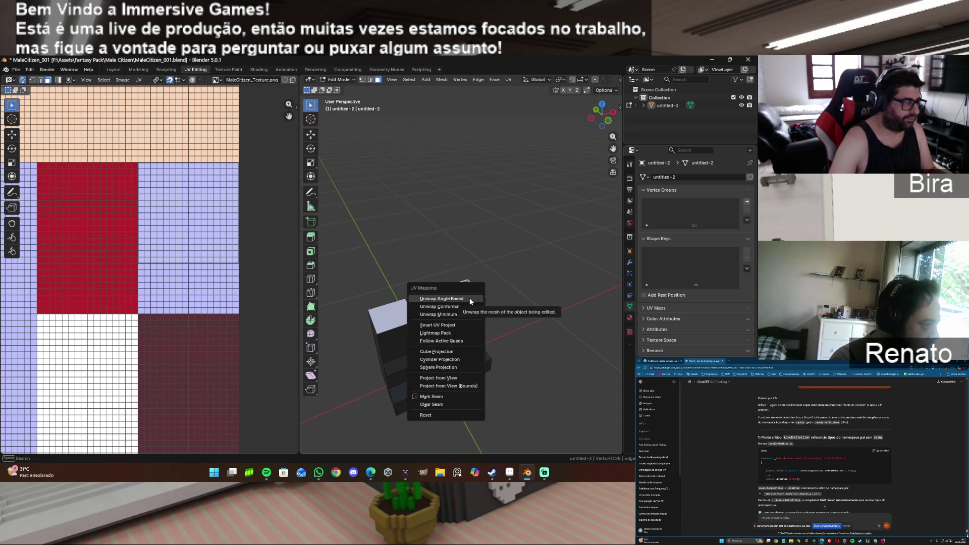
click(470, 299)
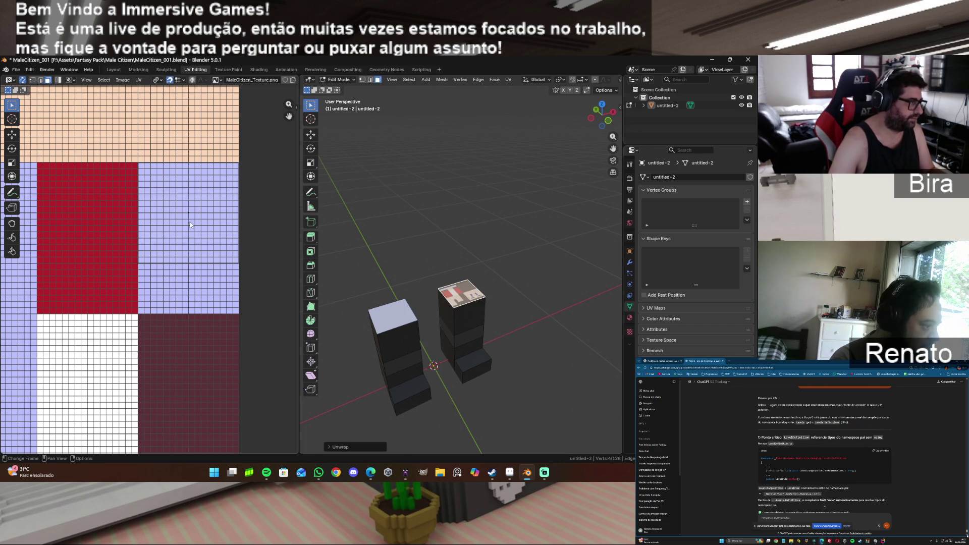
key(g)
click(188, 212)
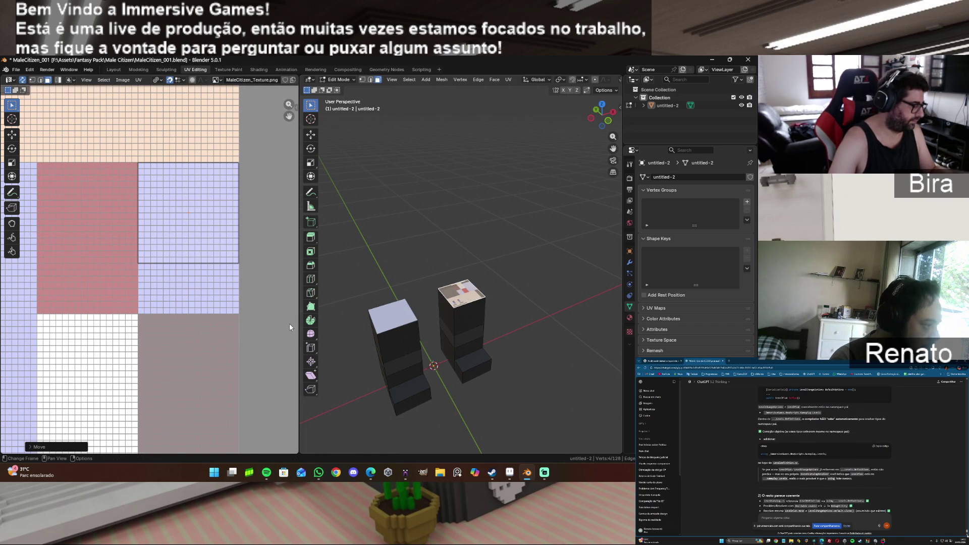
key(s)
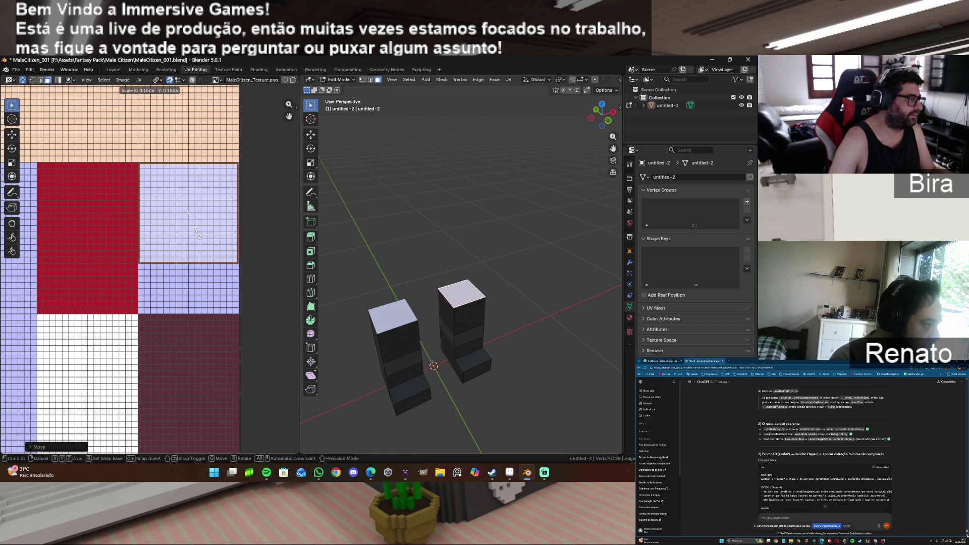
click(196, 232)
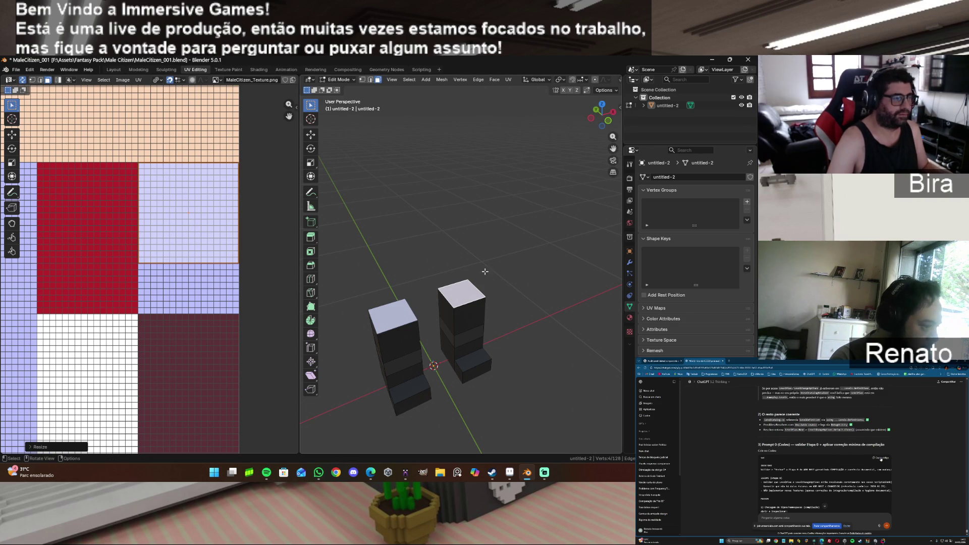
click(475, 287)
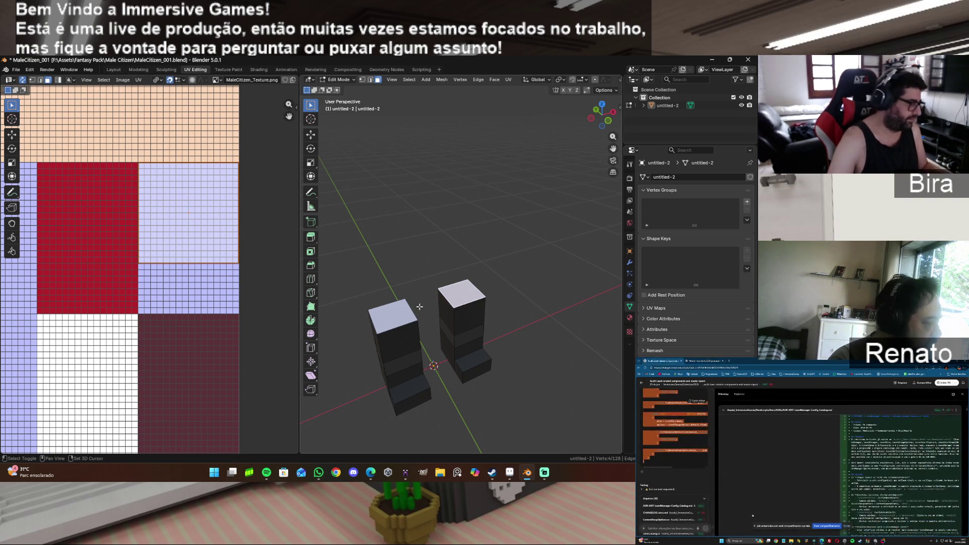
Step: Snap the top face's selected UVs to texture pixels
click(139, 80)
mouse_move(140, 79)
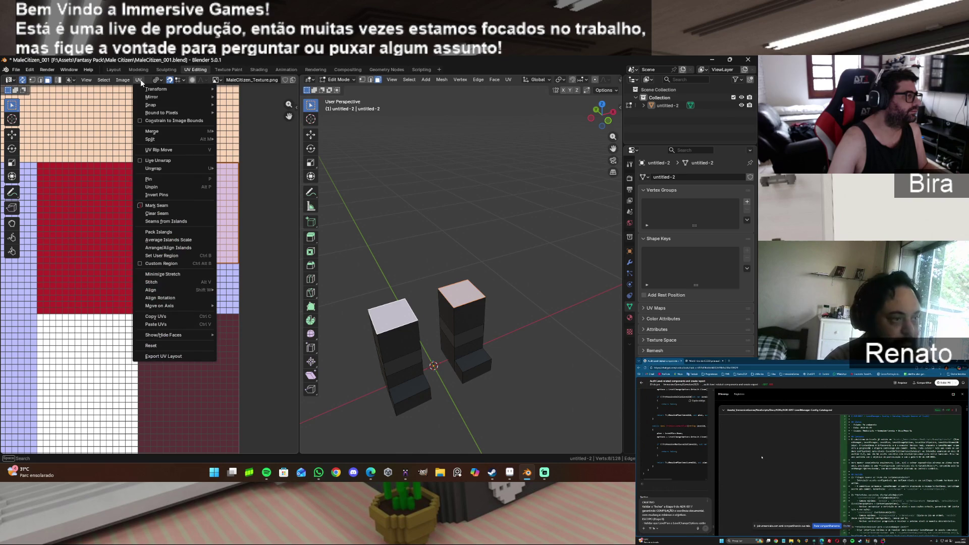
mouse_move(159, 103)
click(251, 105)
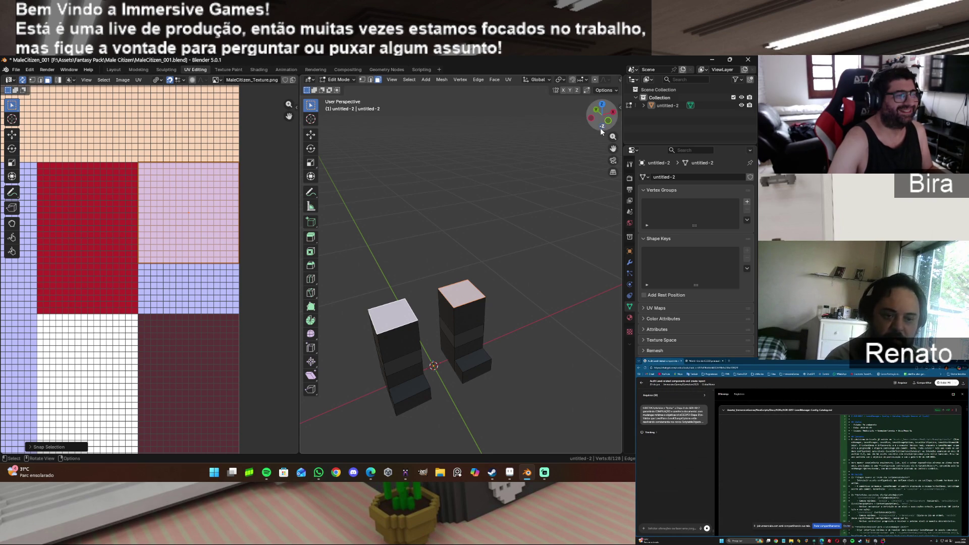
Step: Reframe the 3D and UV views around the legs and deselect the right leg's top face
drag(601, 132, 596, 124)
drag(289, 116, 276, 235)
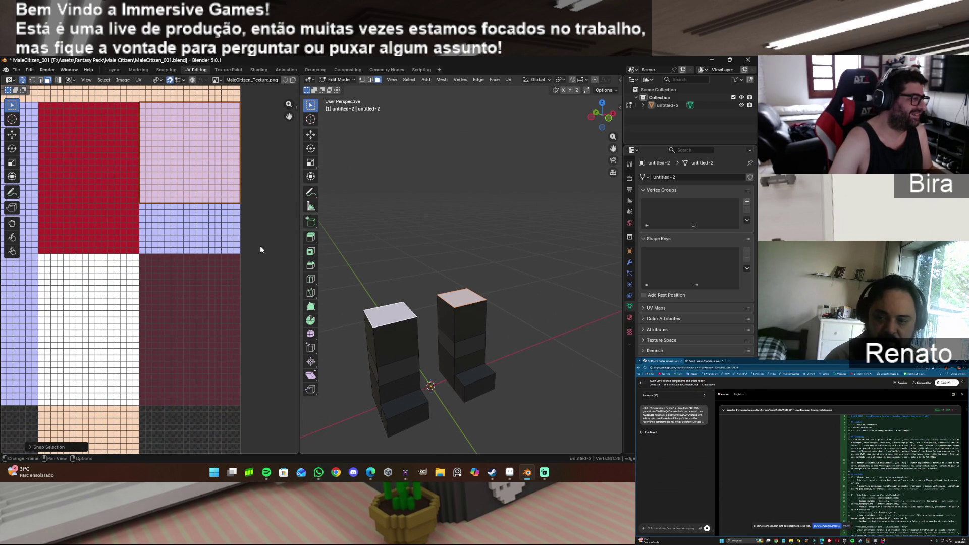
mouse_move(612, 148)
mouse_down()
mouse_move(635, 122)
mouse_move(613, 148)
mouse_up()
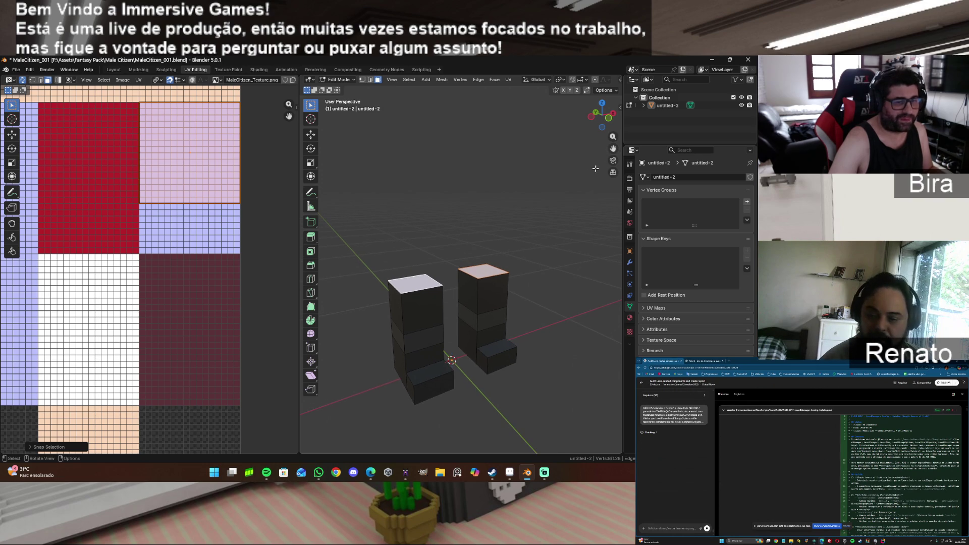
scroll(479, 305, up, 2)
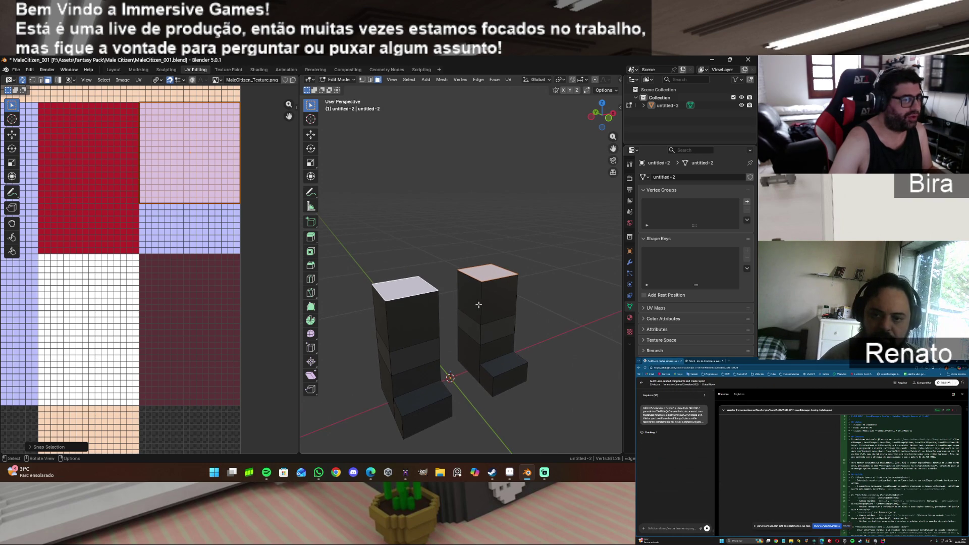
mouse_move(612, 149)
mouse_down()
mouse_move(624, 125)
mouse_move(613, 148)
mouse_up()
click(594, 177)
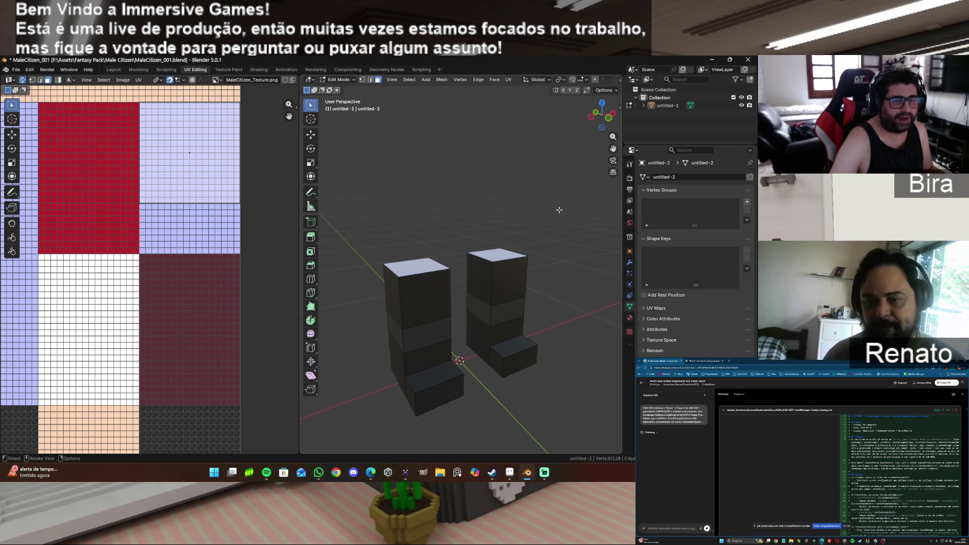
mouse_move(602, 116)
mouse_down()
mouse_move(612, 117)
mouse_move(594, 120)
mouse_up()
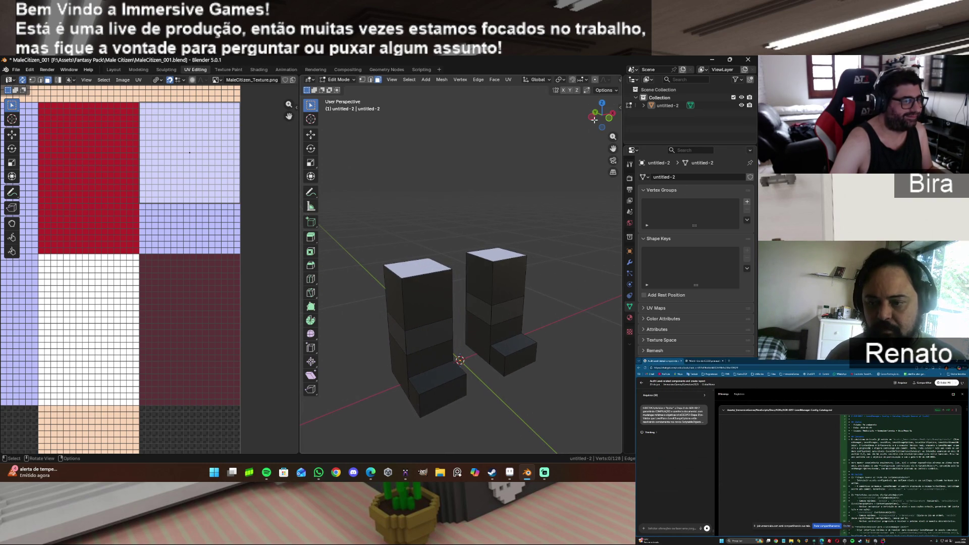
Step: Unwrap the upper left block's front face and scale its island onto the pale lavender area
click(426, 294)
key(u)
click(426, 294)
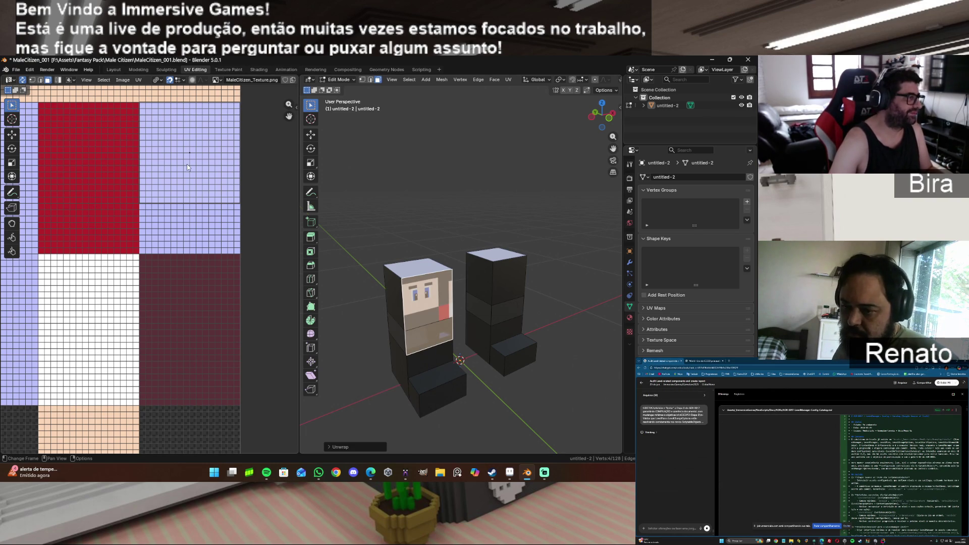
key(g)
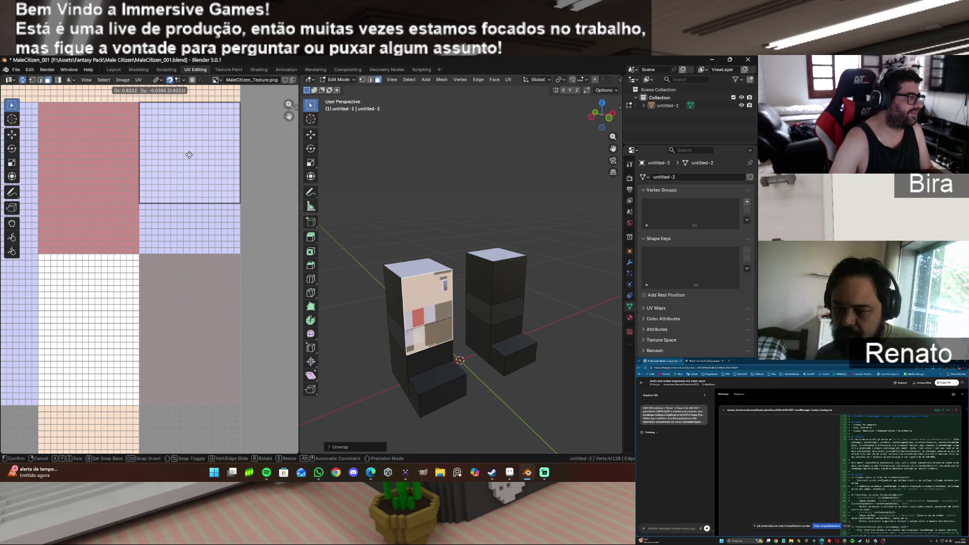
click(189, 154)
key(s)
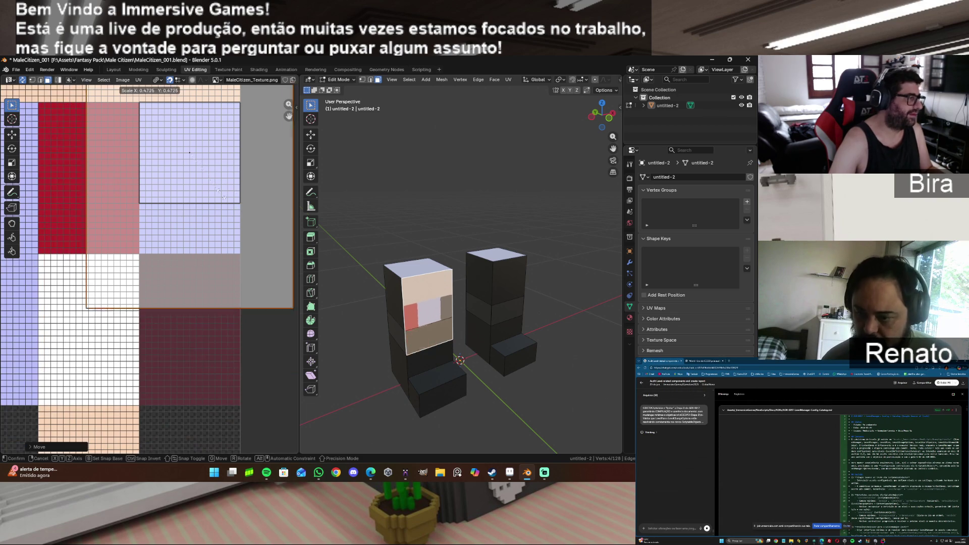
click(192, 180)
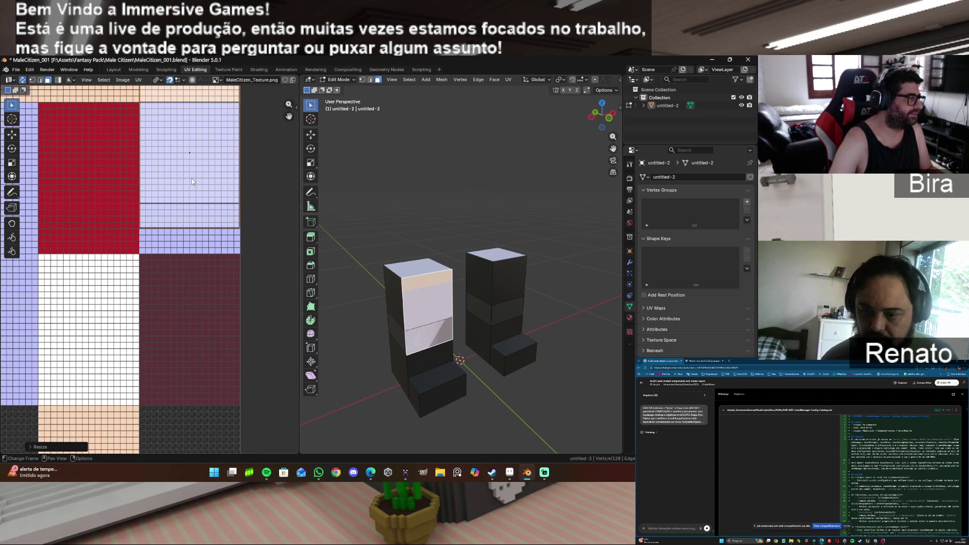
Step: Lower the island vertically and snap its UVs to texture pixels
key(g)
key(y)
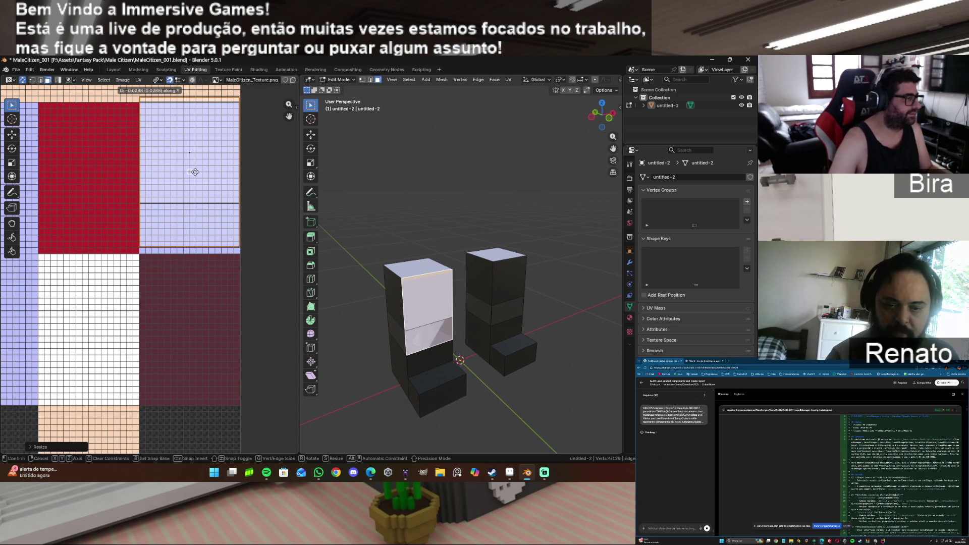
click(196, 177)
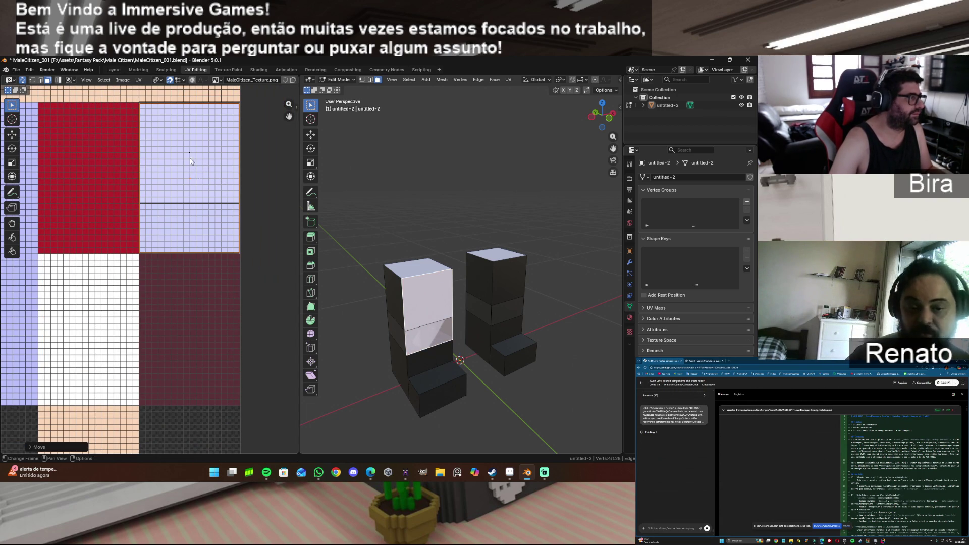
click(142, 81)
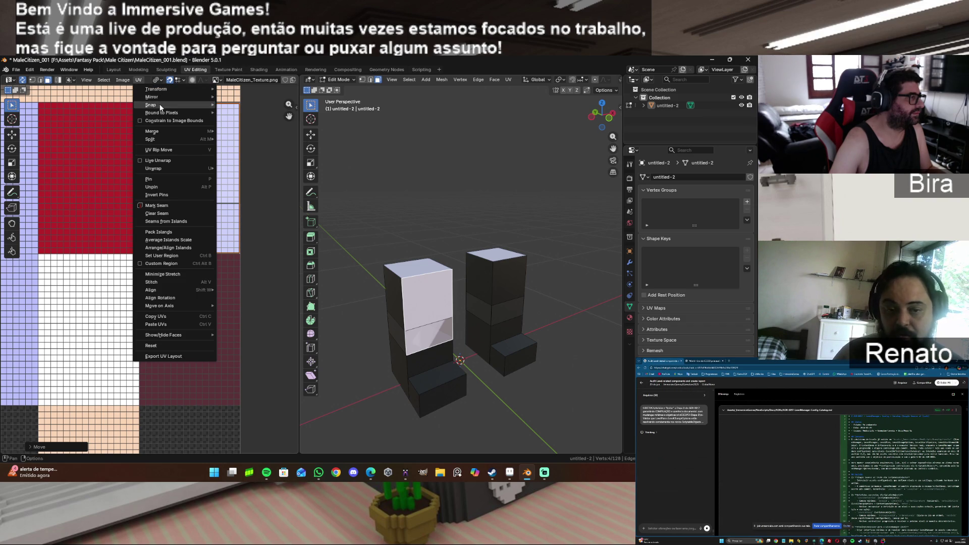
mouse_move(205, 105)
click(247, 104)
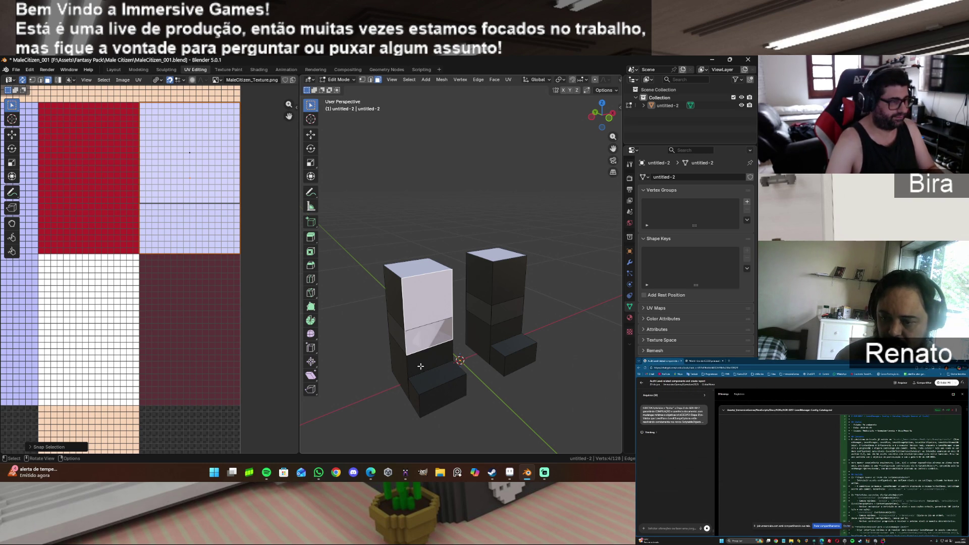
Step: Hide the lower leg segments and feet, leaving only the two upper leg blocks
key(l)
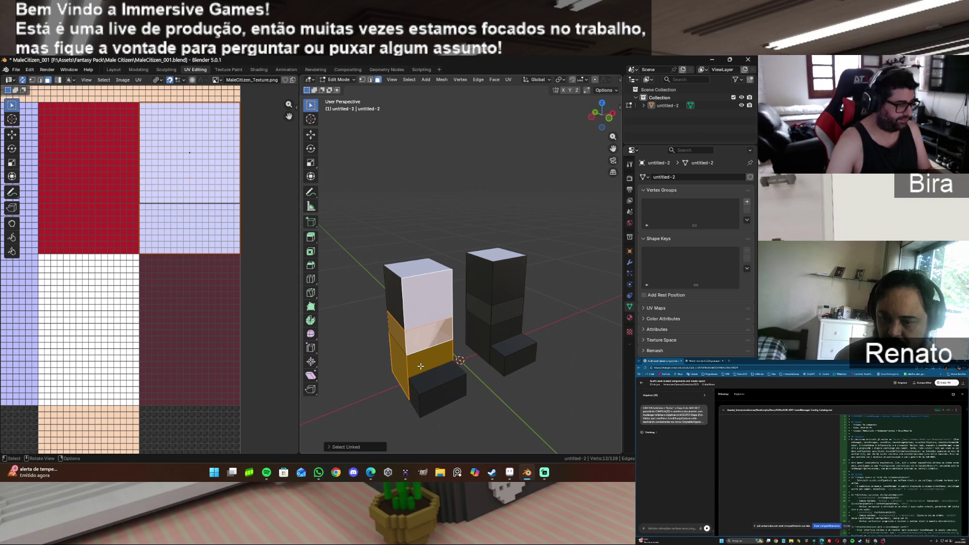
key(h)
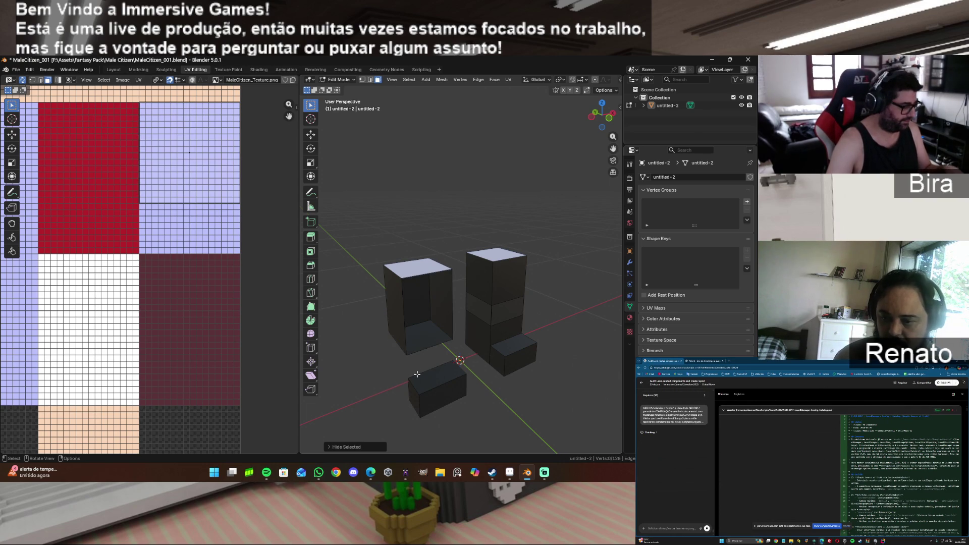
key(l)
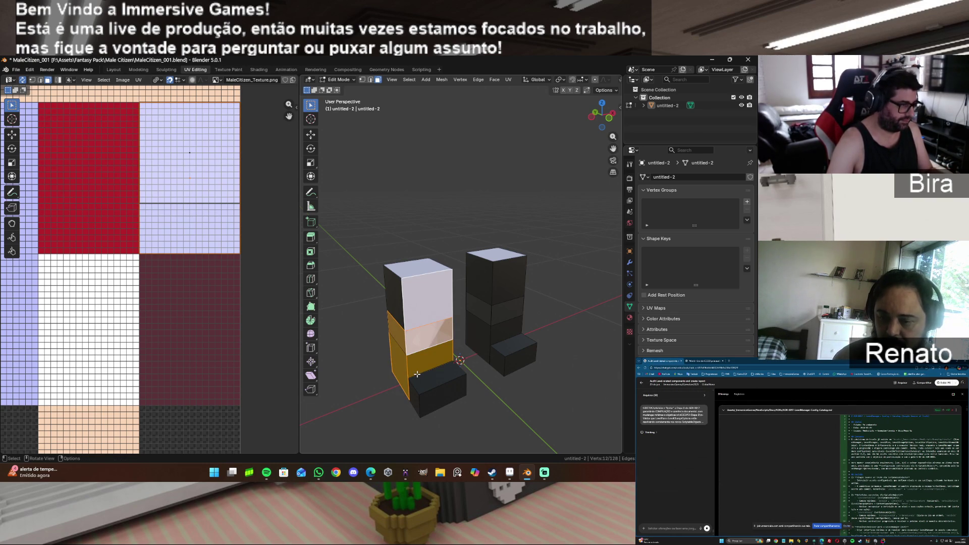
key(alt+a)
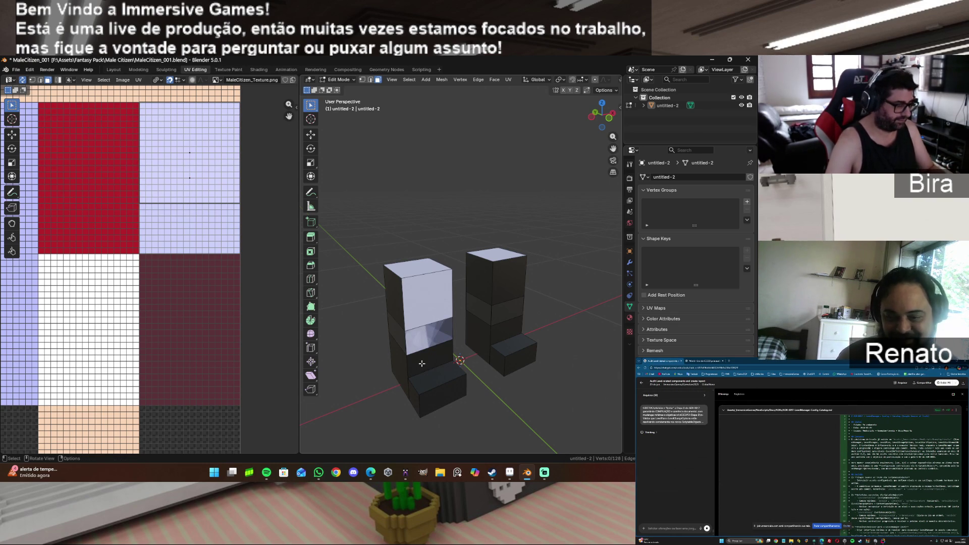
key(l)
key(h)
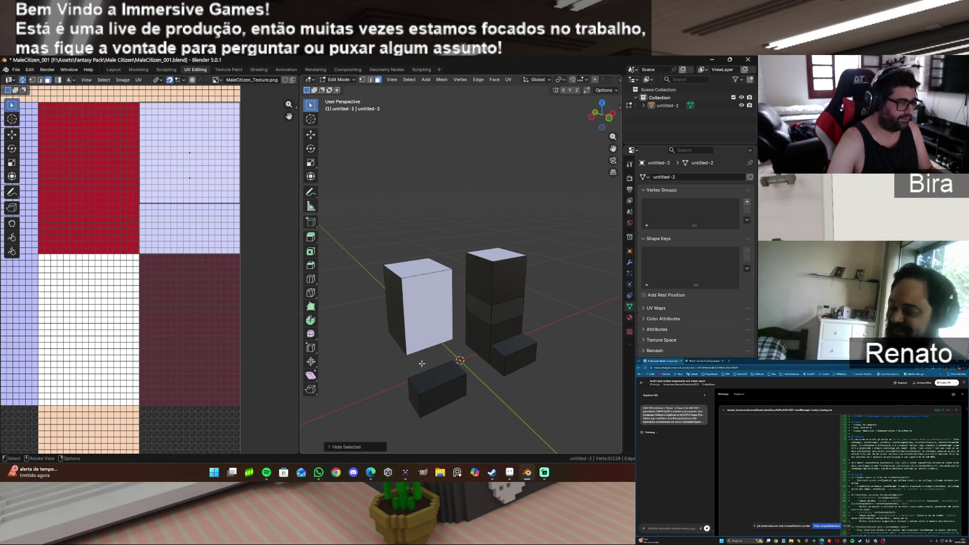
key(l)
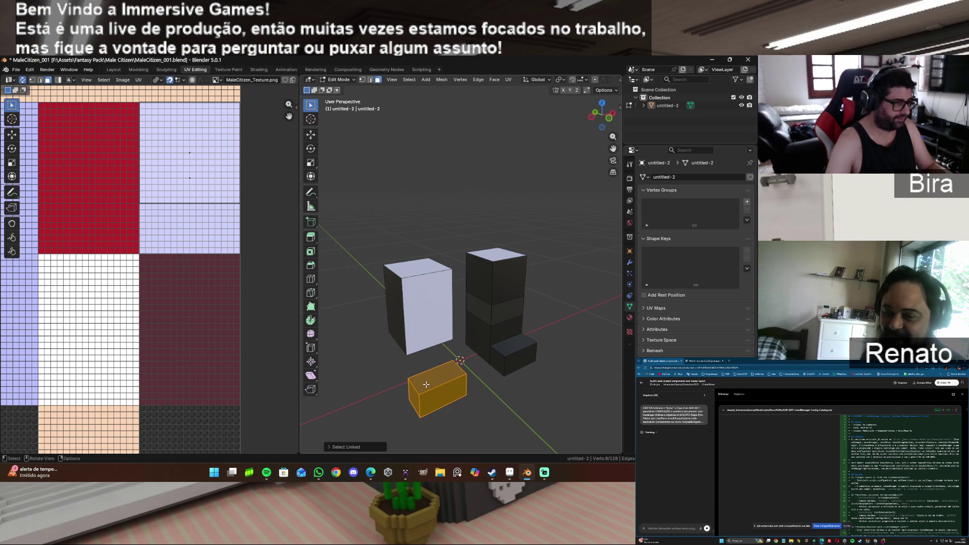
key(h)
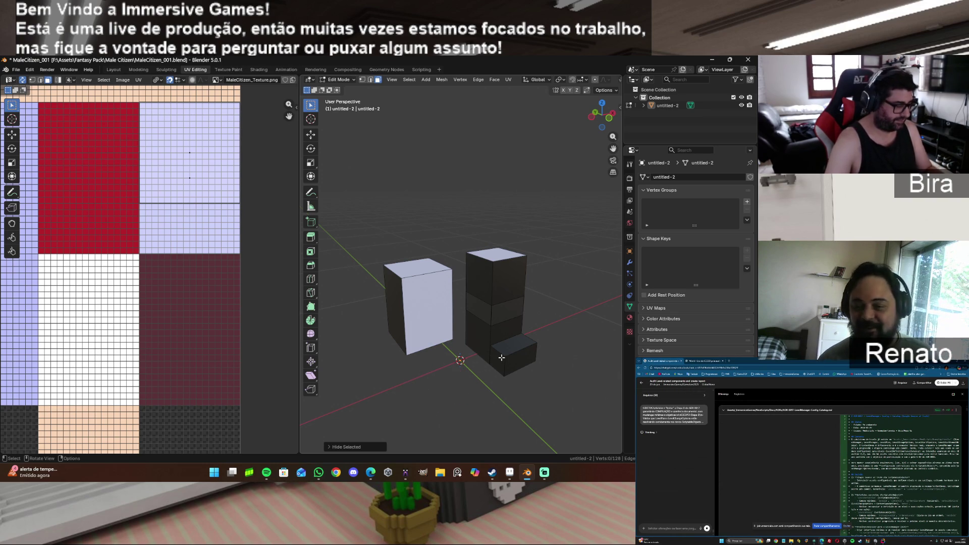
key(l)
key(h)
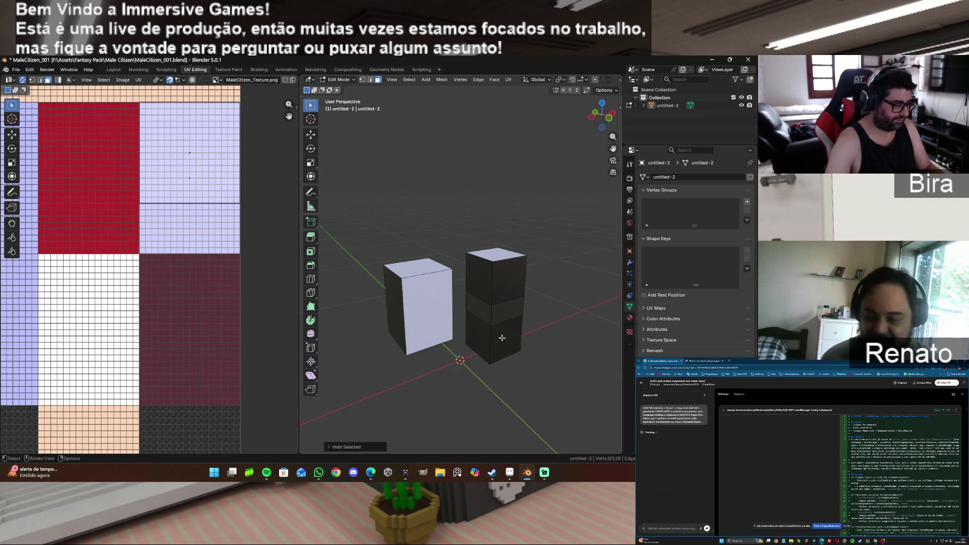
key(l)
key(h)
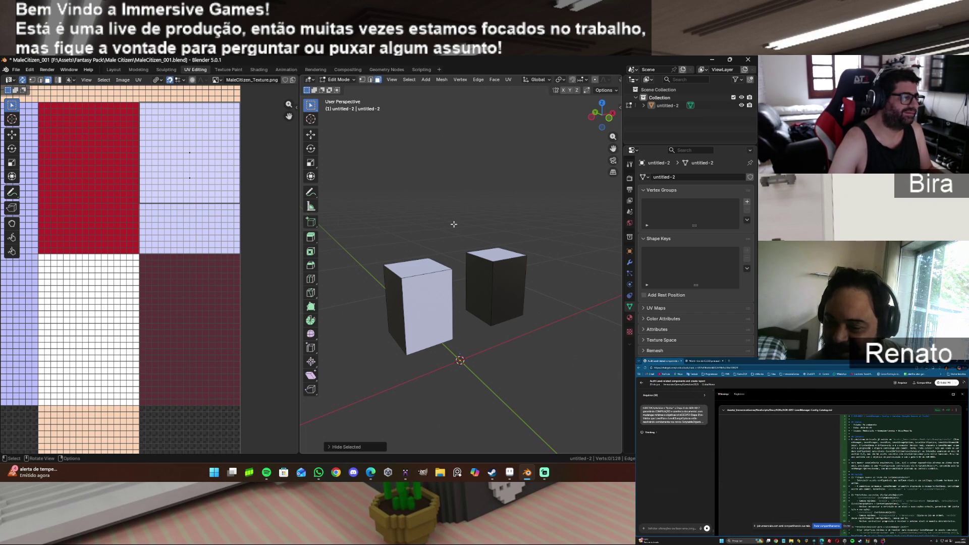
Step: Unwrap the pale box's side face and shrink its island onto the lavender area
drag(593, 119, 574, 120)
click(410, 305)
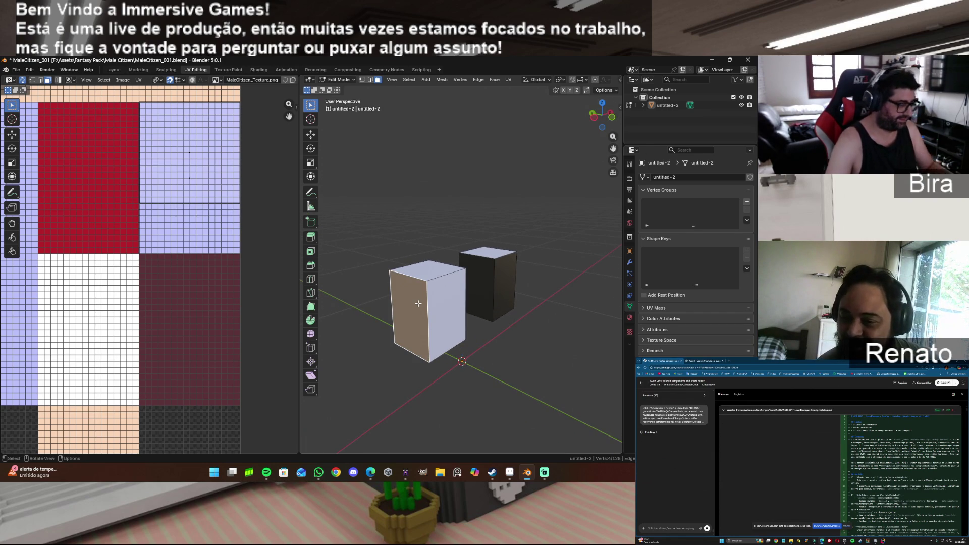
key(u)
click(418, 303)
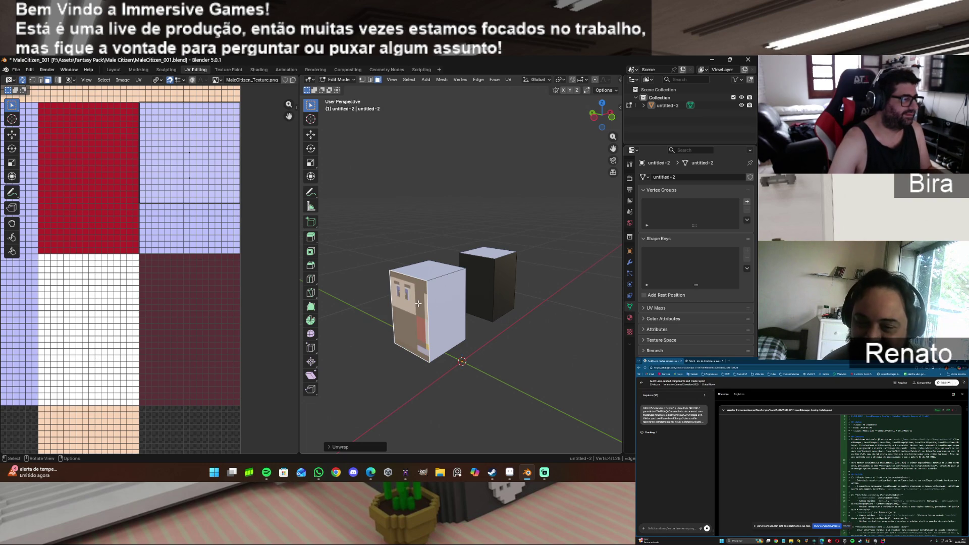
key(g)
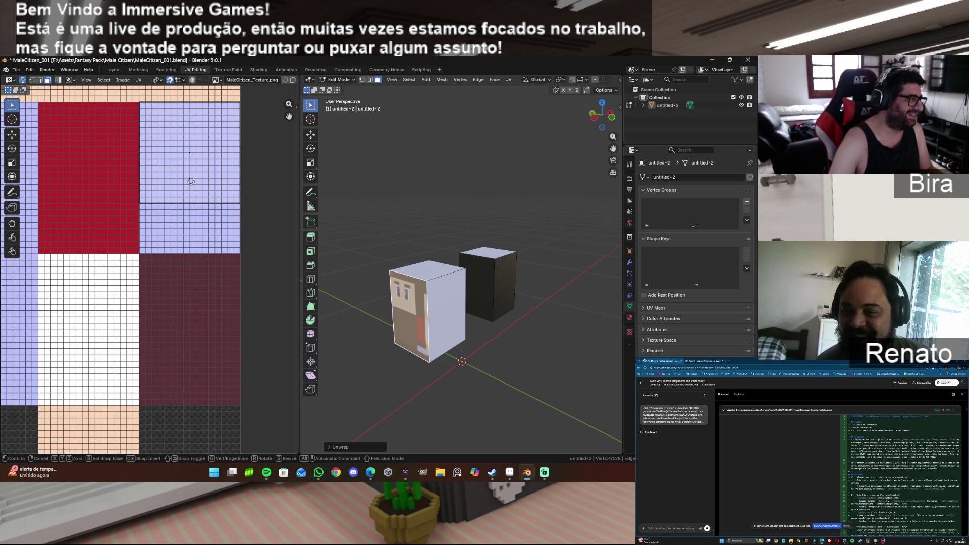
click(189, 179)
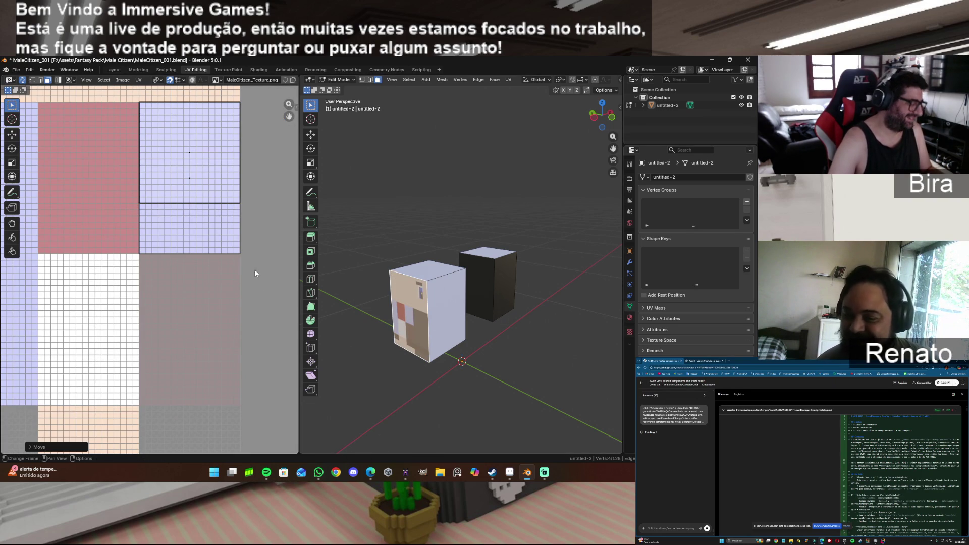
key(s)
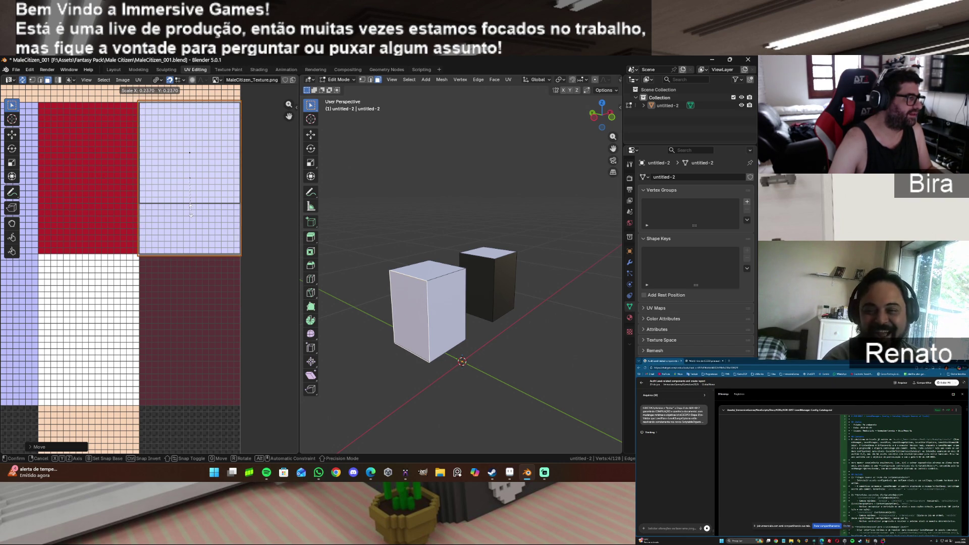
click(191, 210)
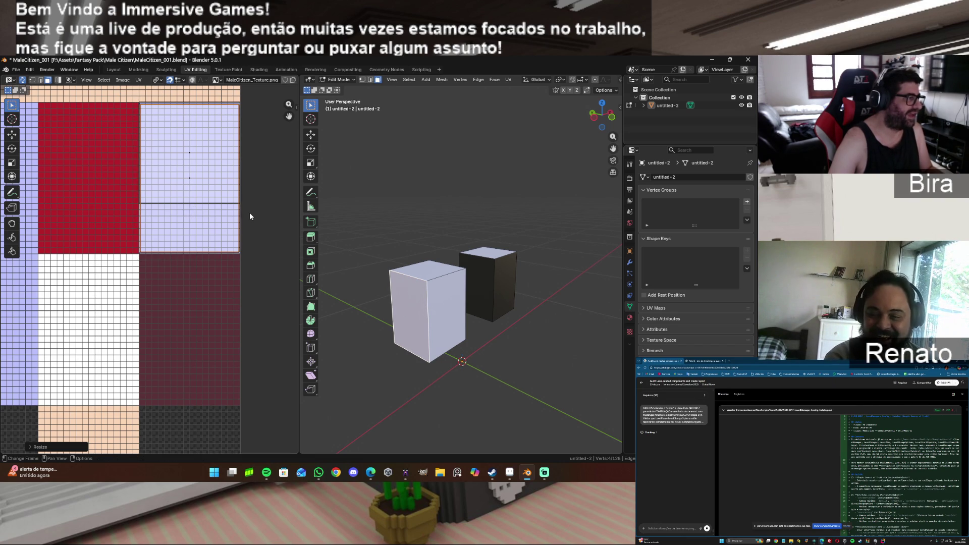
Step: Snap the side face's UVs to pixels, then select the pale box's front face
click(139, 79)
mouse_move(156, 107)
click(238, 108)
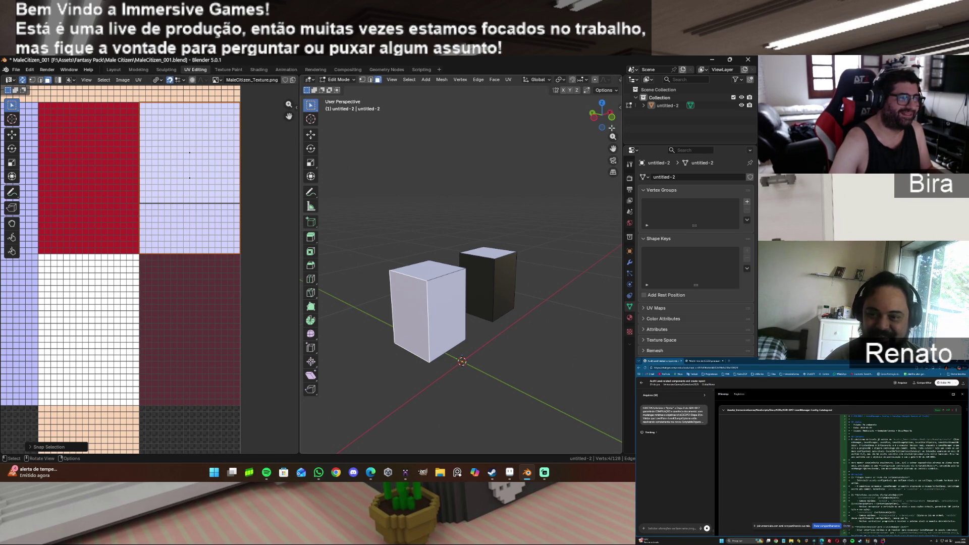
mouse_move(601, 115)
mouse_down()
mouse_move(565, 161)
mouse_move(519, 271)
mouse_up()
click(491, 310)
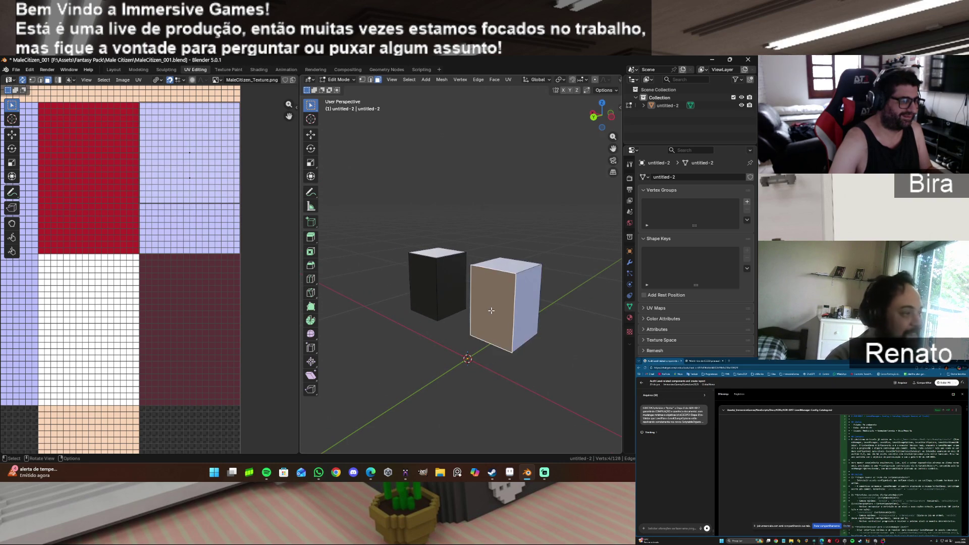
Step: Unwrap the pale box's front face, fit it to the light-purple square and snap to pixels
key(u)
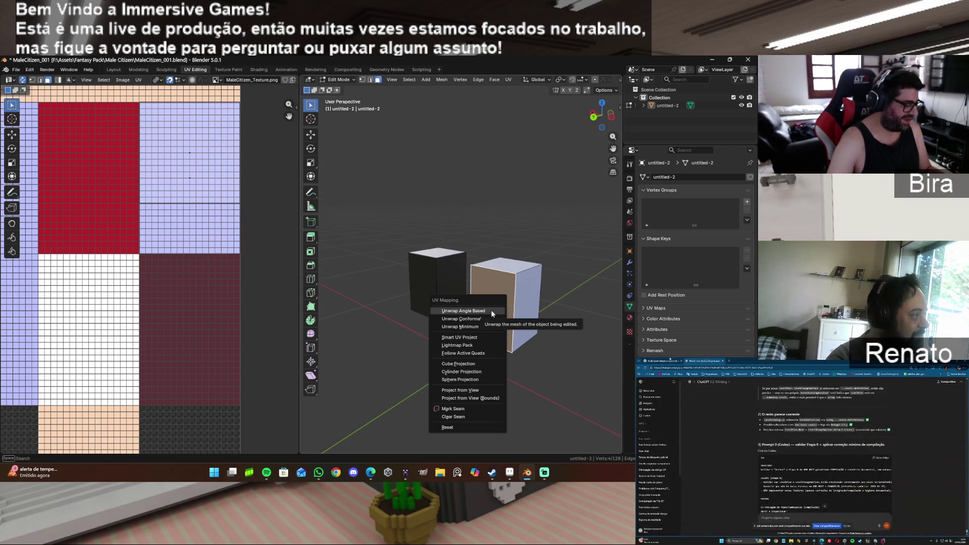
click(491, 310)
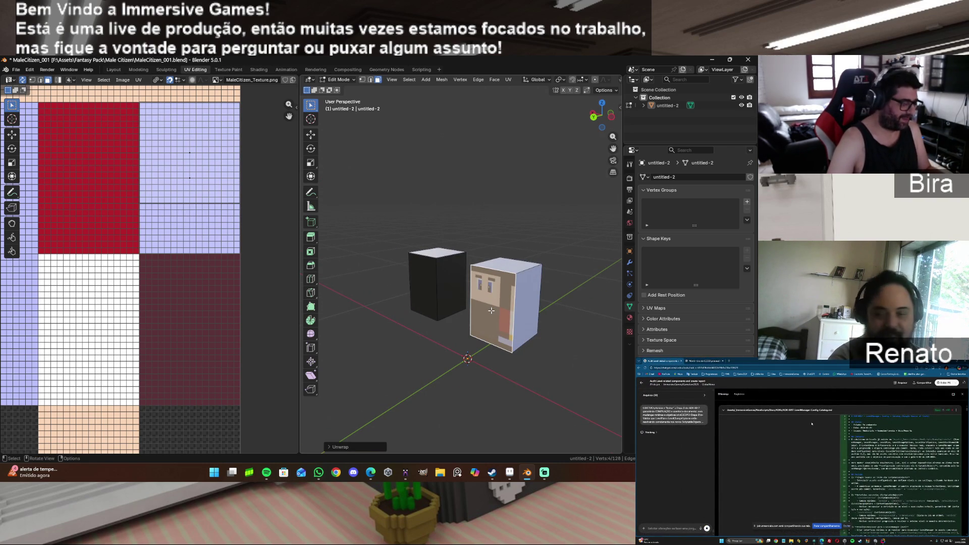
key(g)
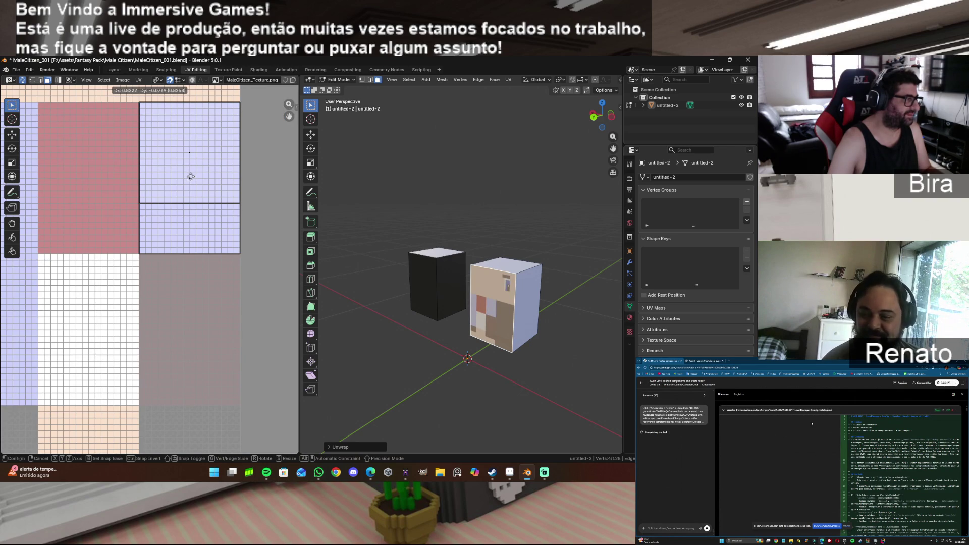
click(191, 176)
key(s)
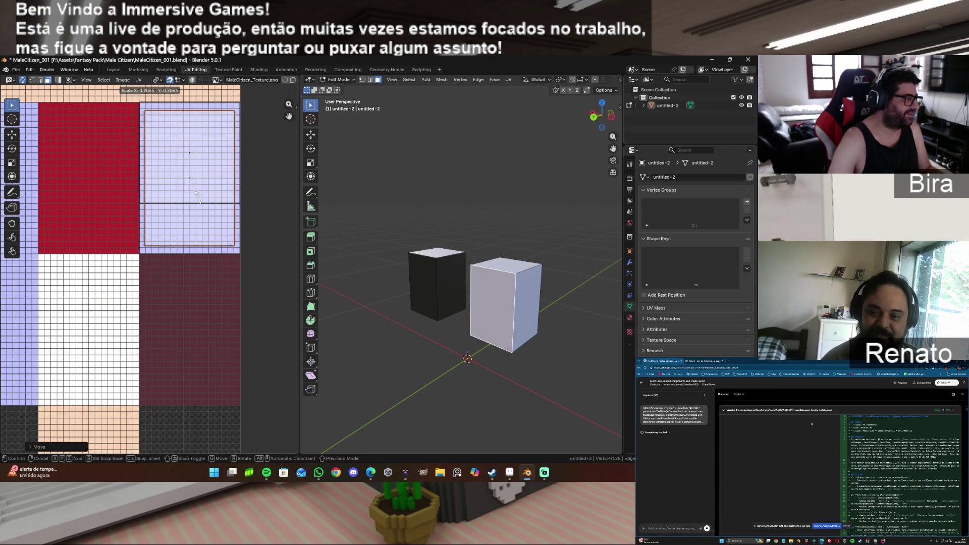
click(200, 202)
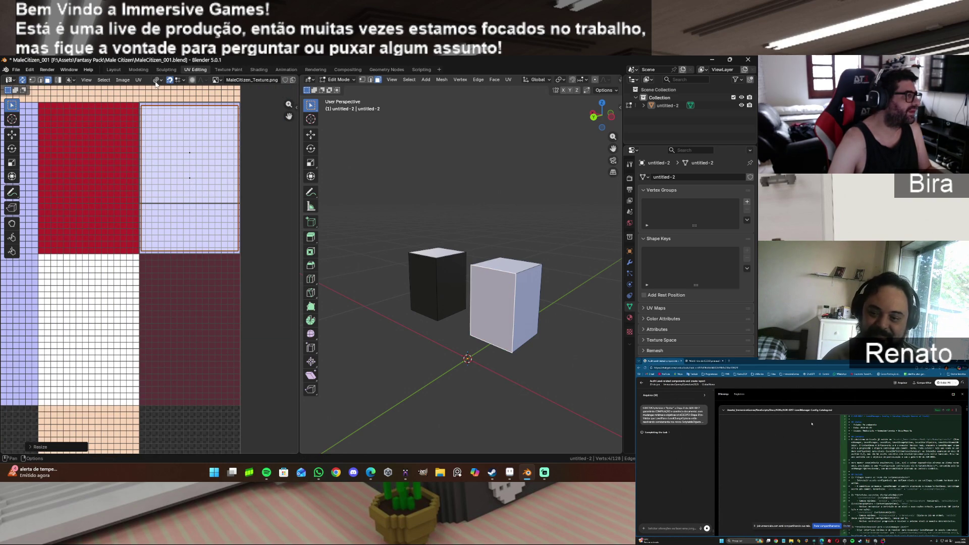
click(138, 79)
mouse_move(162, 105)
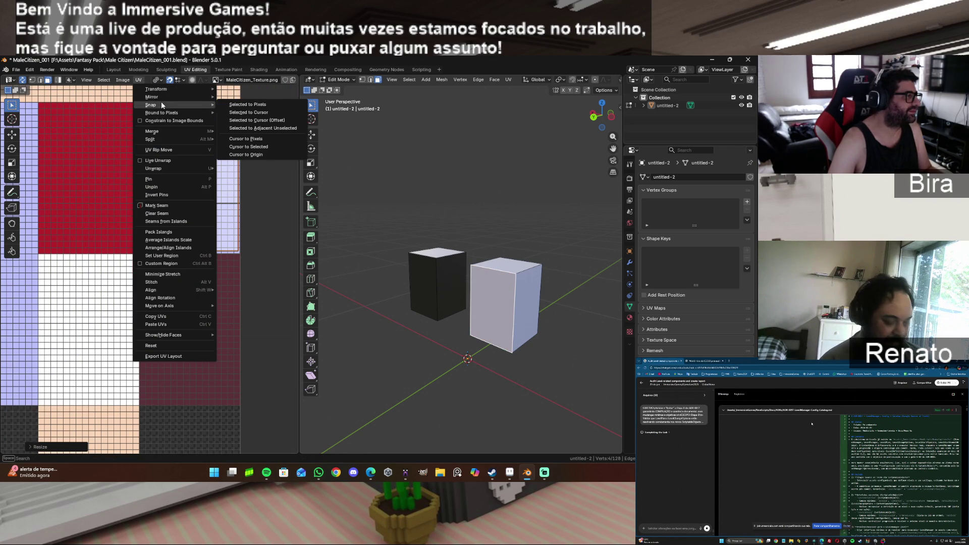
click(240, 109)
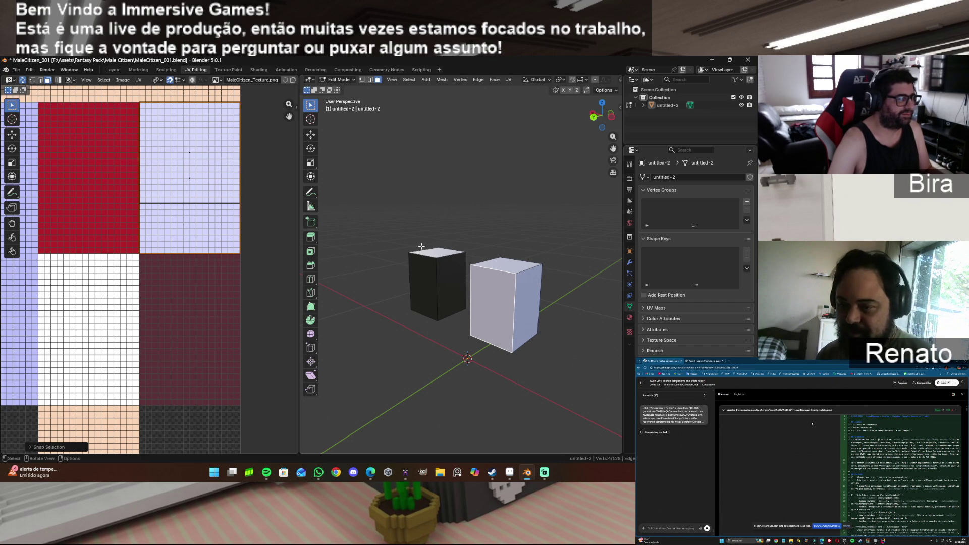
drag(601, 115, 485, 290)
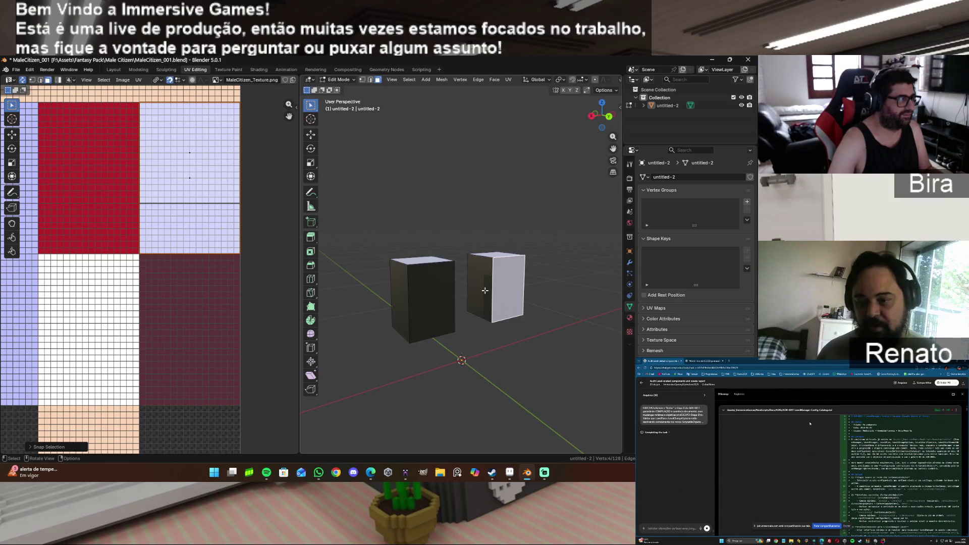
Step: Angle-based unwrap another pale box face, scale it onto the light-purple square, snap to pixels
key(u)
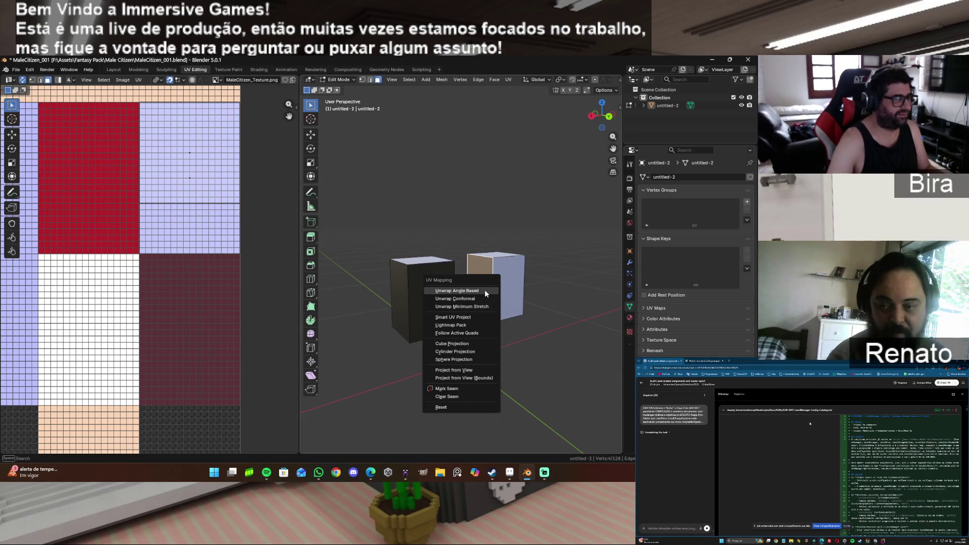
click(486, 293)
drag(180, 193, 190, 176)
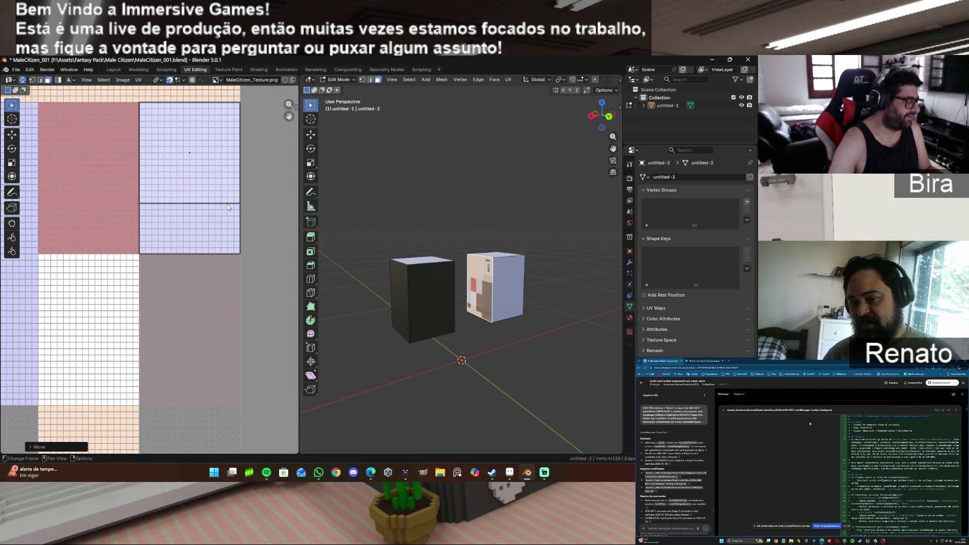
key(s)
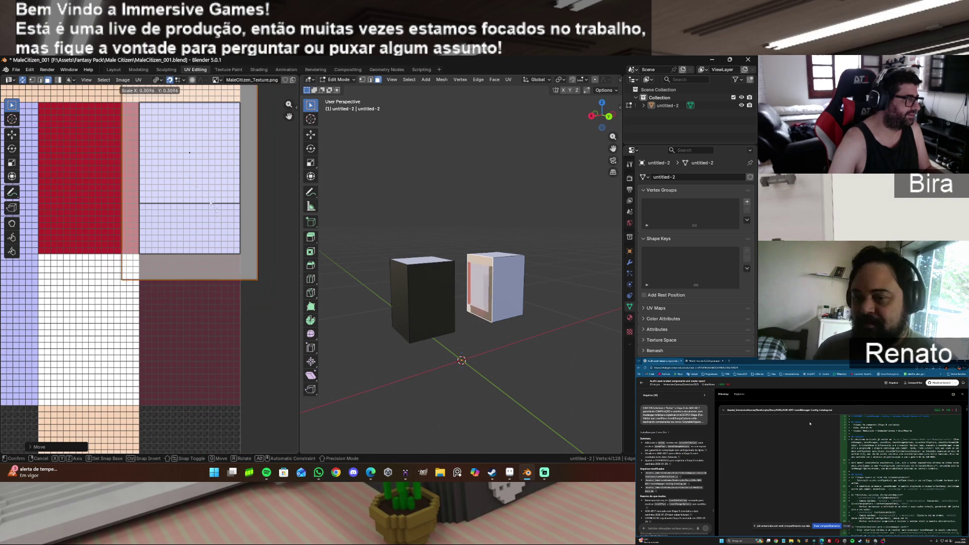
click(205, 205)
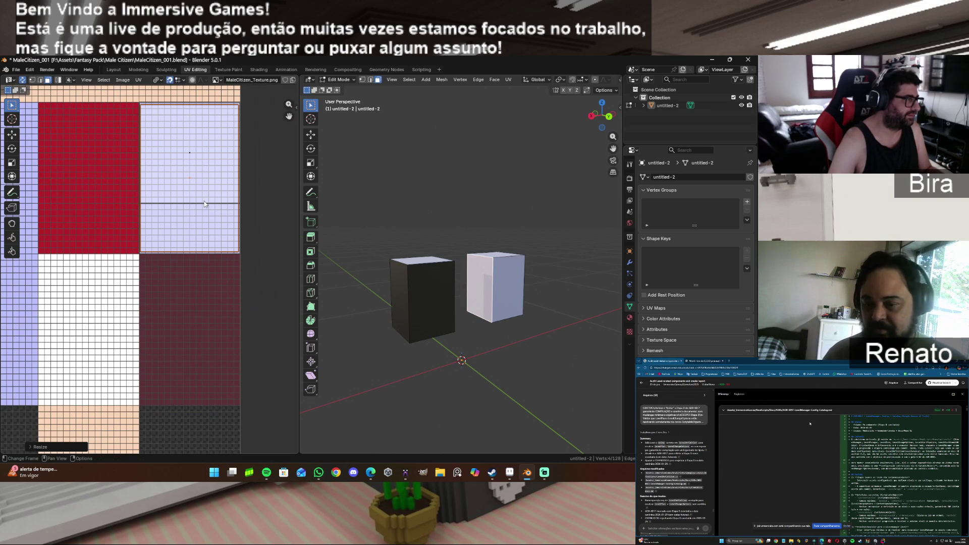
click(138, 80)
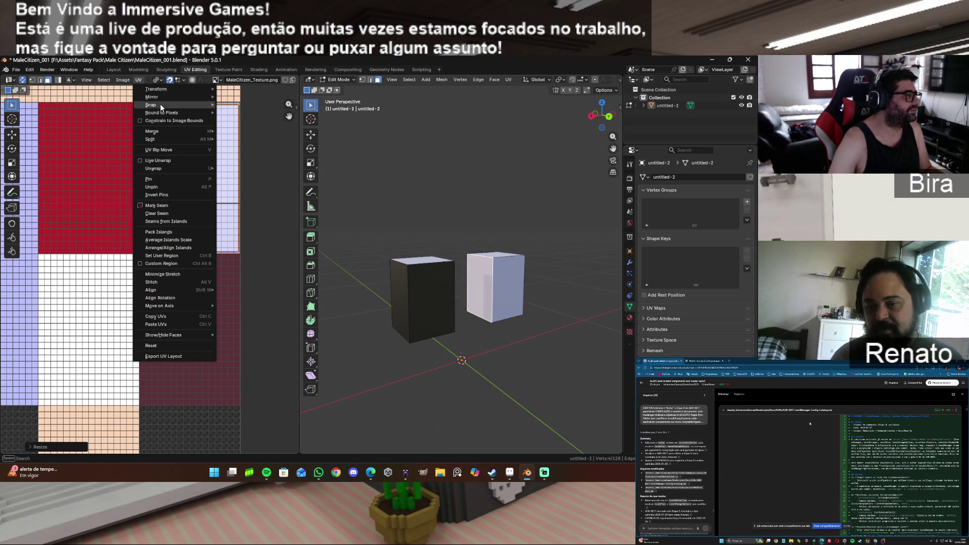
mouse_move(162, 105)
click(247, 104)
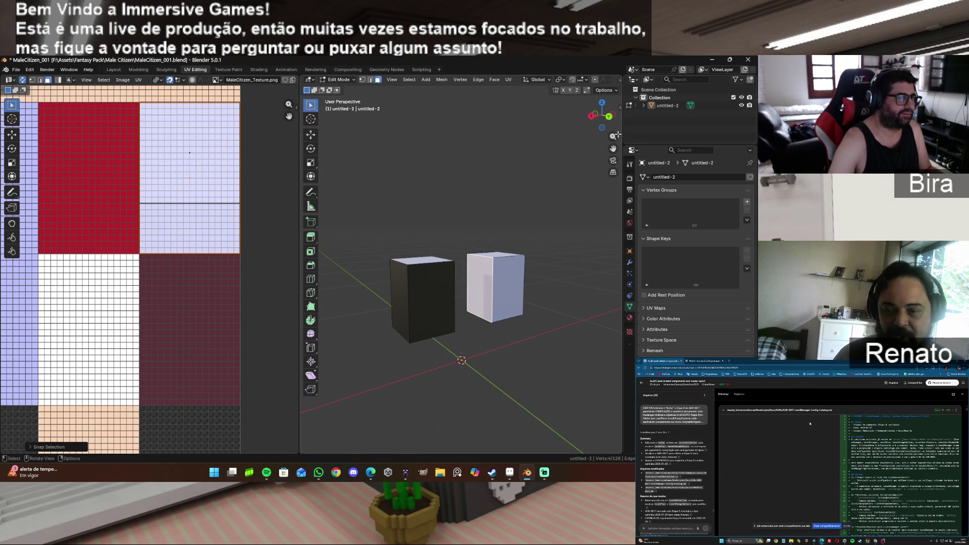
drag(599, 113, 555, 332)
Step: Unwrap the right cube's underside and scale its island onto the light-purple square
click(522, 321)
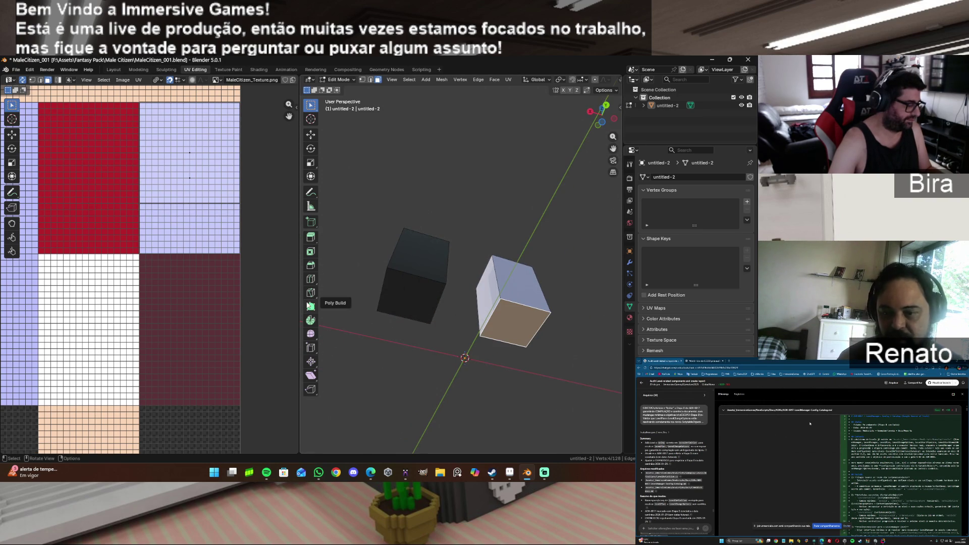
key(u)
click(531, 315)
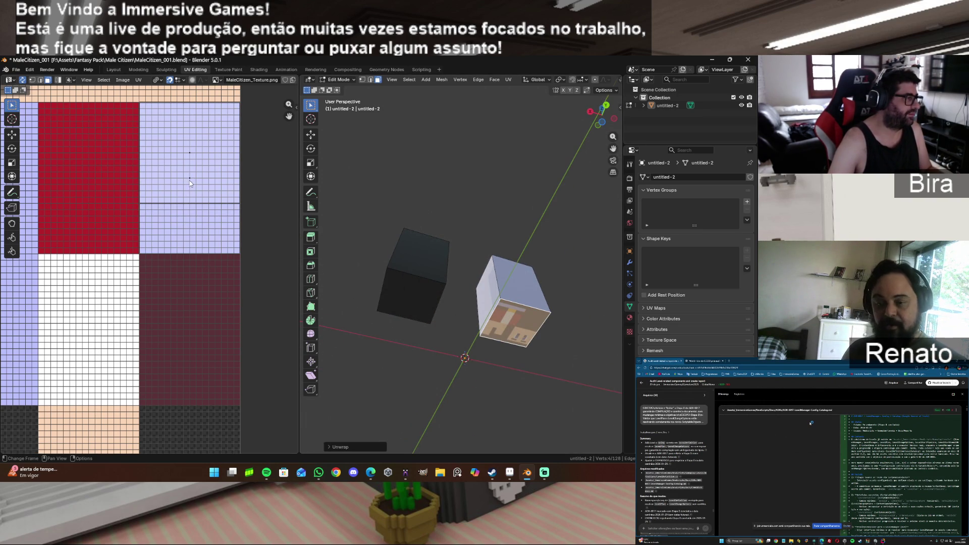
key(g)
click(247, 191)
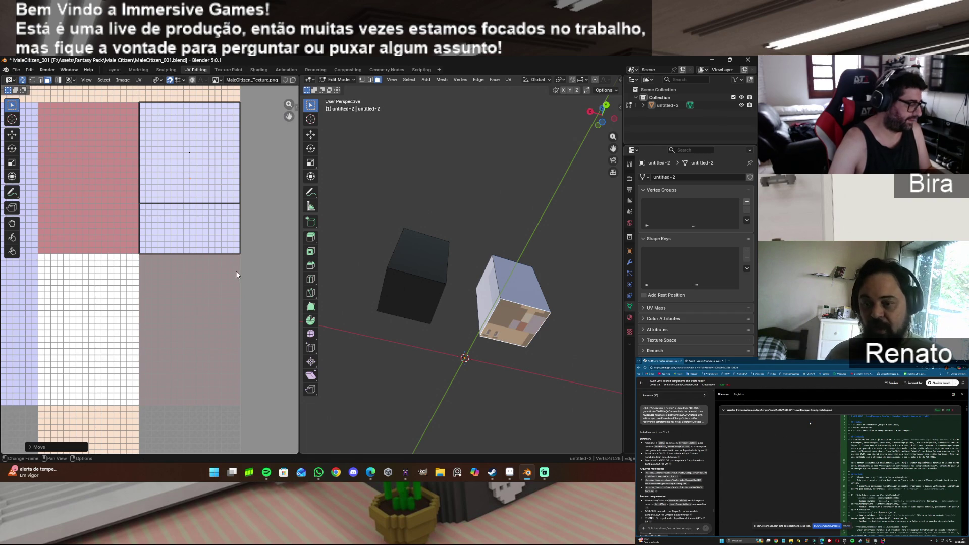
key(s)
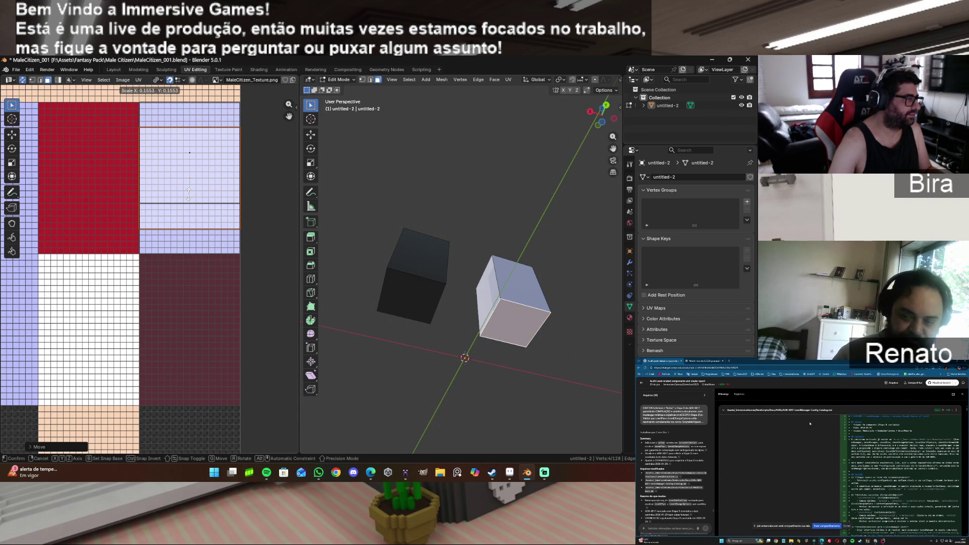
click(189, 194)
Step: Raise the underside island slightly and snap its UVs to texture pixels
key(g)
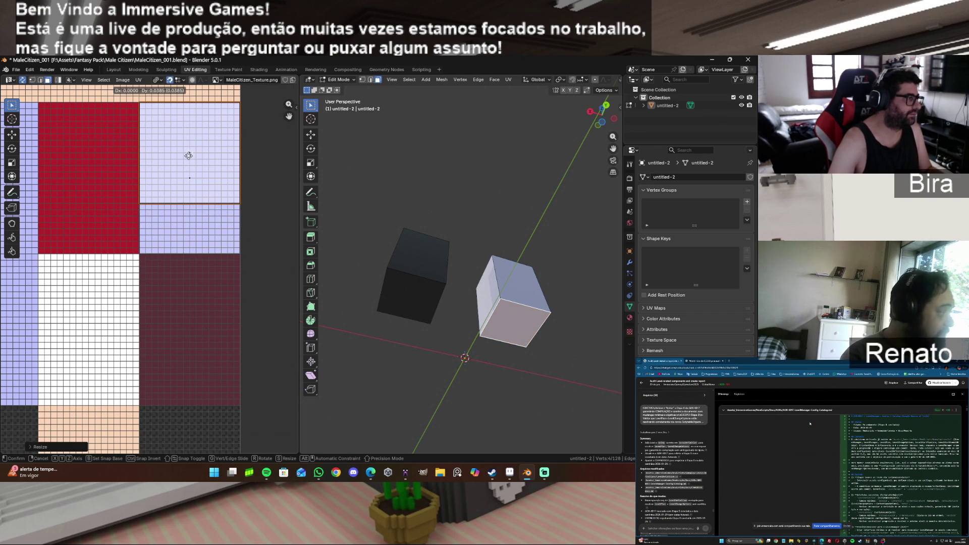
click(189, 154)
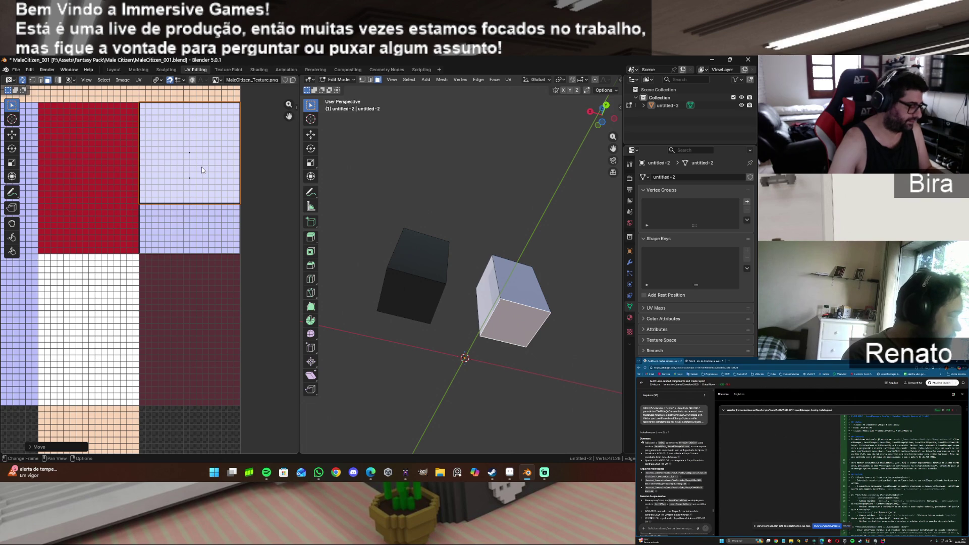
click(138, 80)
mouse_move(158, 104)
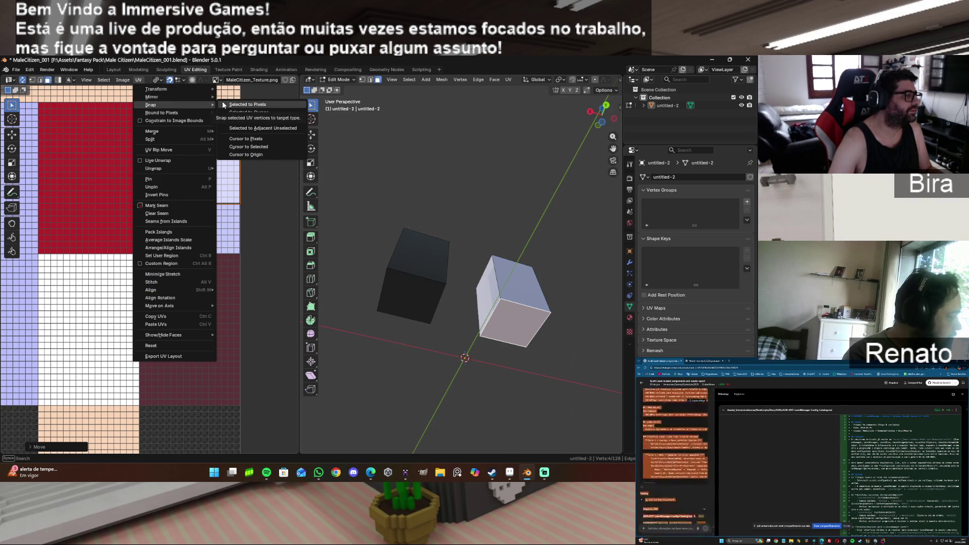
click(224, 105)
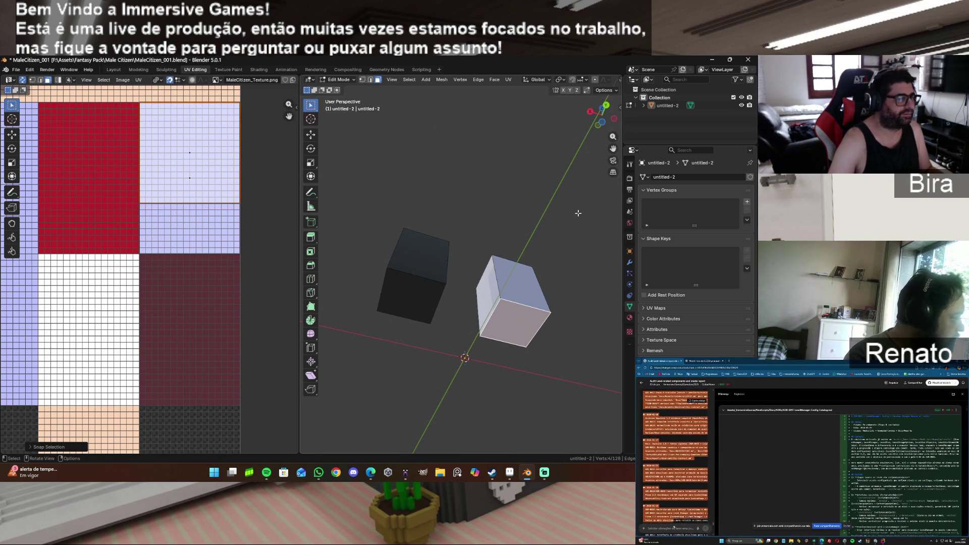
drag(601, 114, 543, 111)
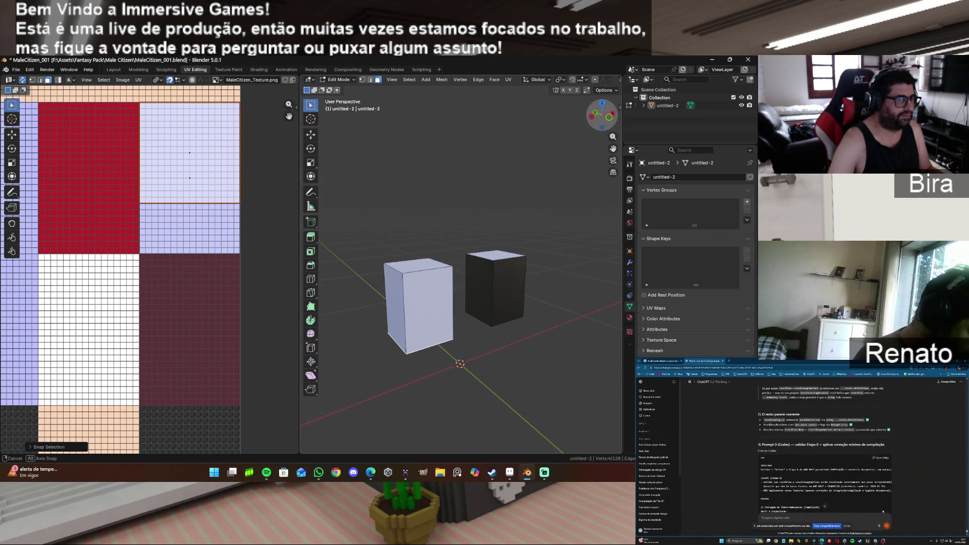
click(510, 287)
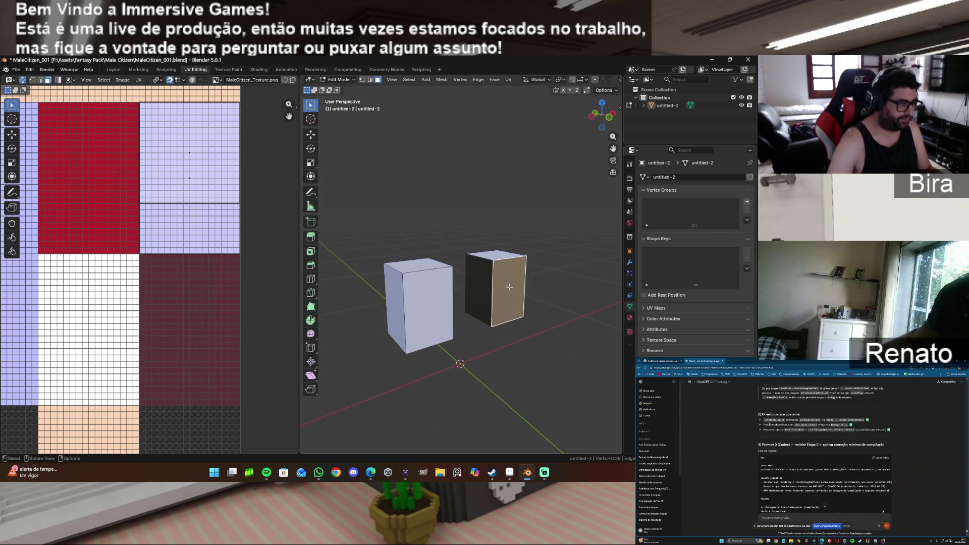
shift+click(478, 291)
drag(616, 119, 605, 180)
drag(612, 117, 596, 119)
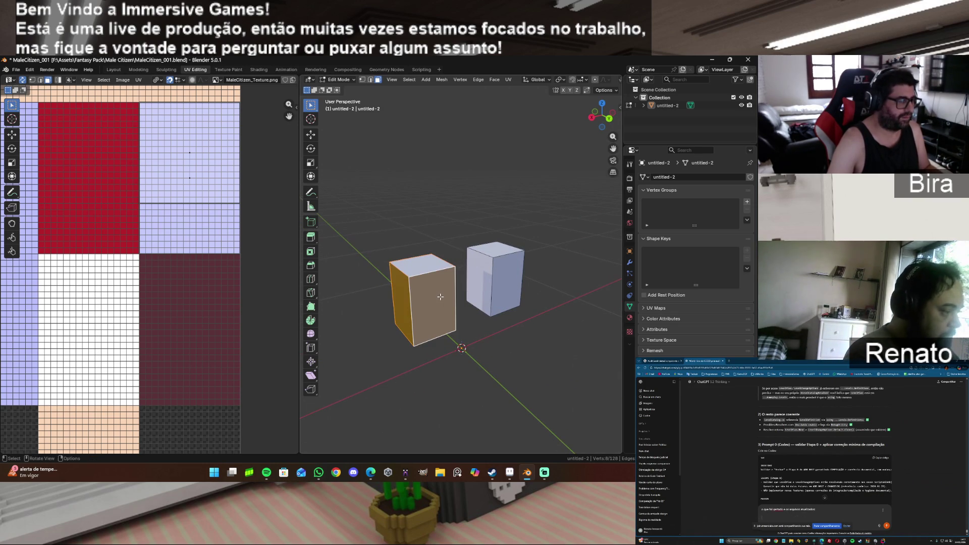
key(u)
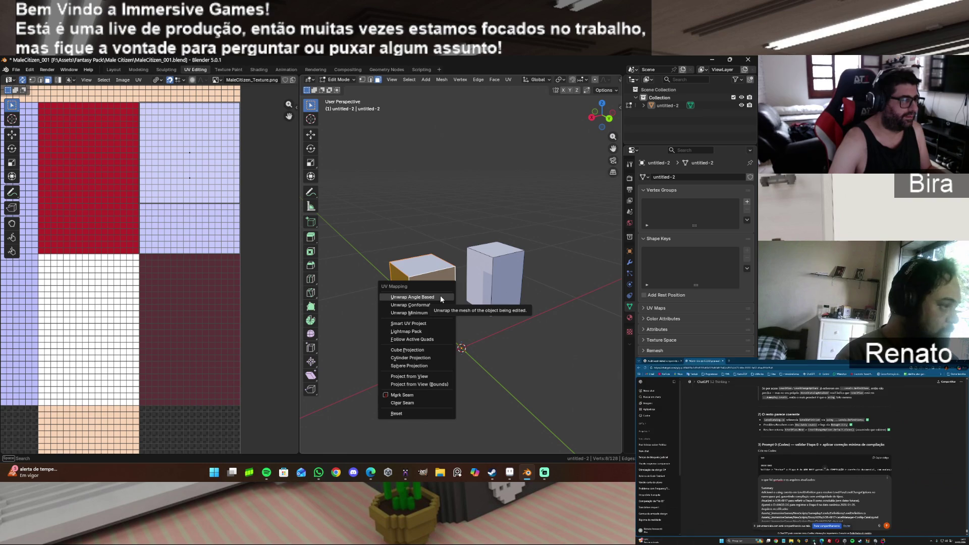
click(440, 297)
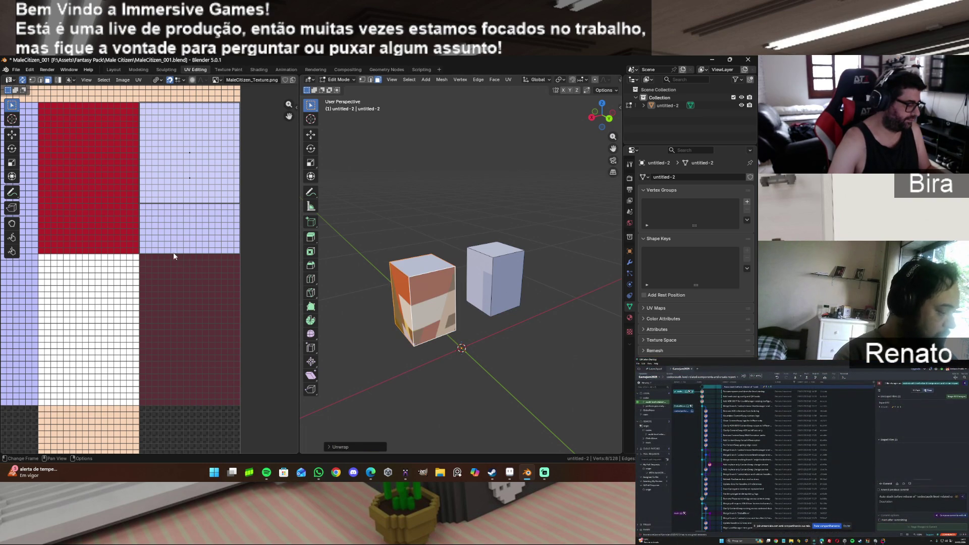
key(g)
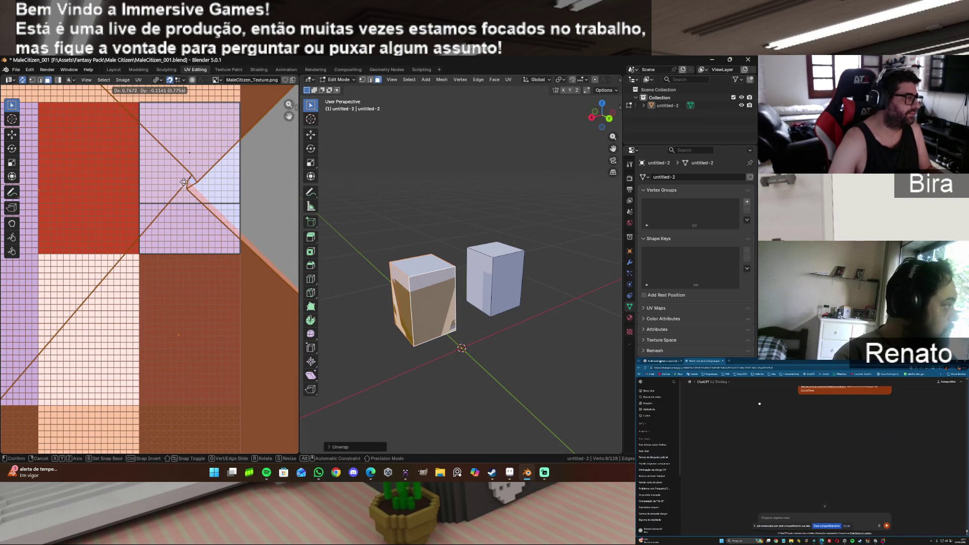
click(264, 334)
scroll(265, 334, down, 5)
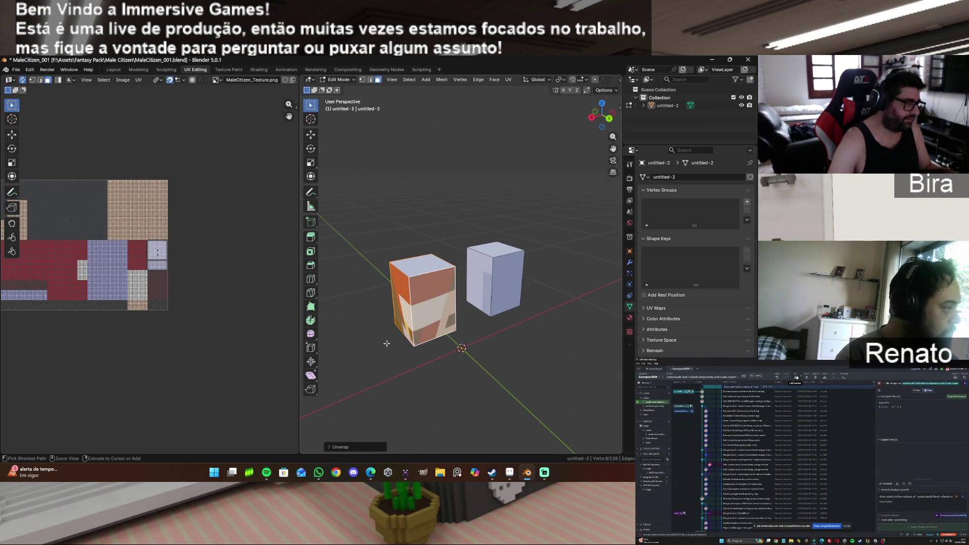
key(ctrl+z)
key(ctrl+z)
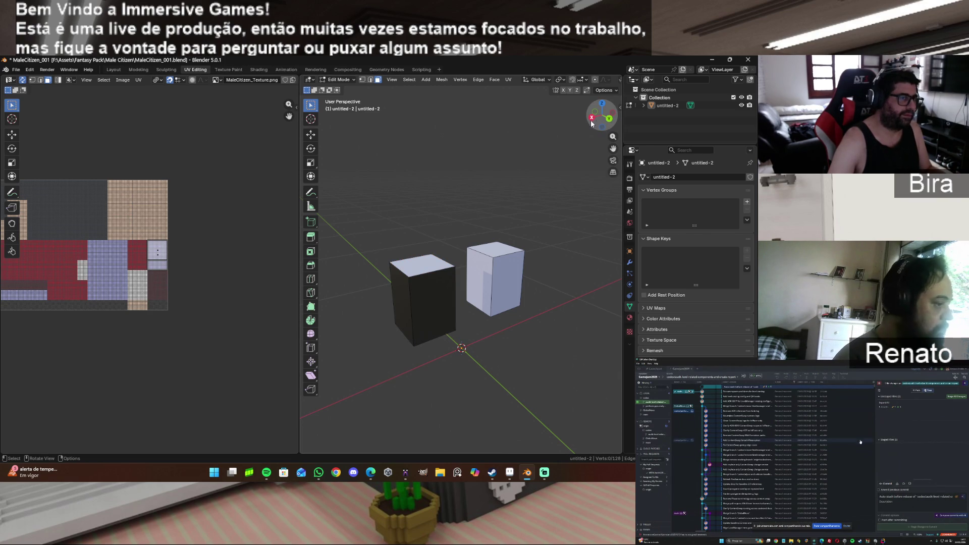
Step: Unwrap the dark cube's front face and a face of the other box onto the atlas
click(424, 303)
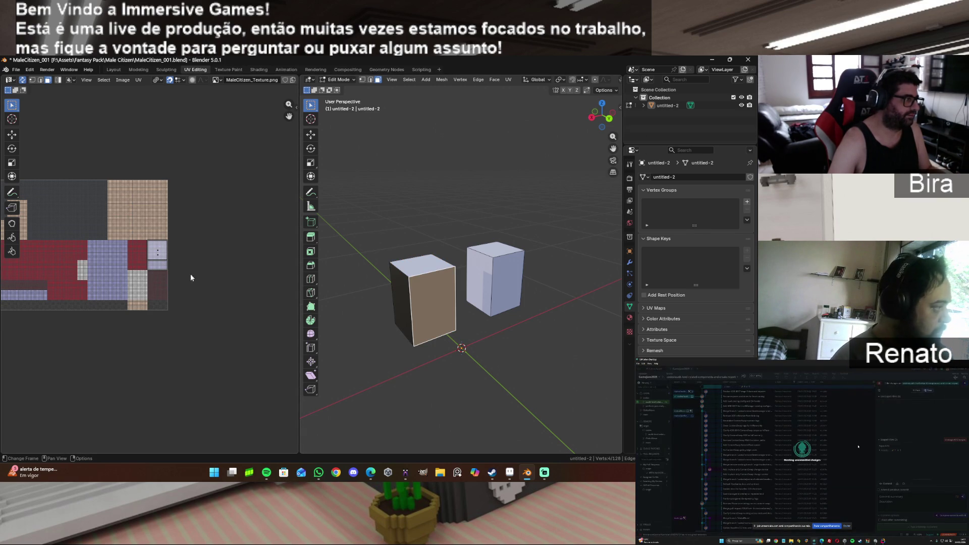
drag(289, 116, 423, 121)
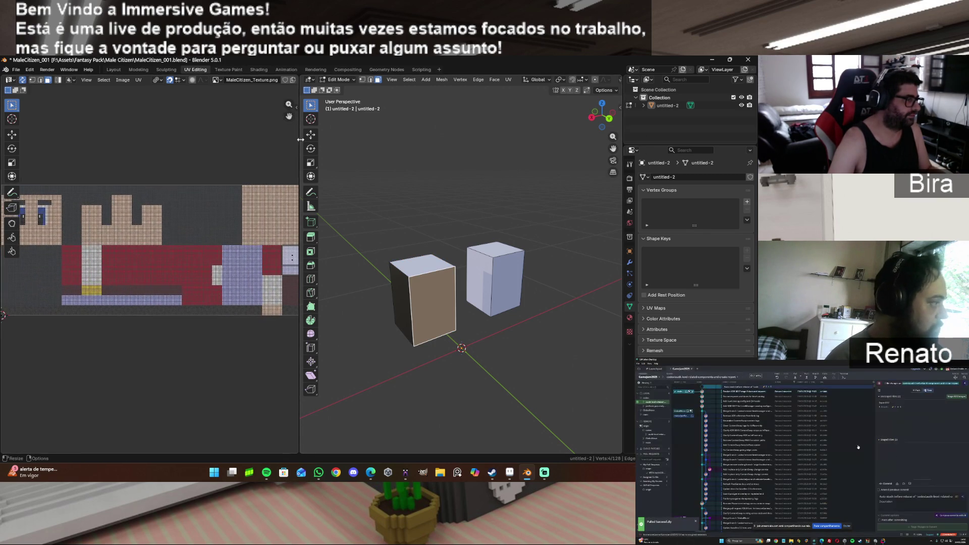
key(u)
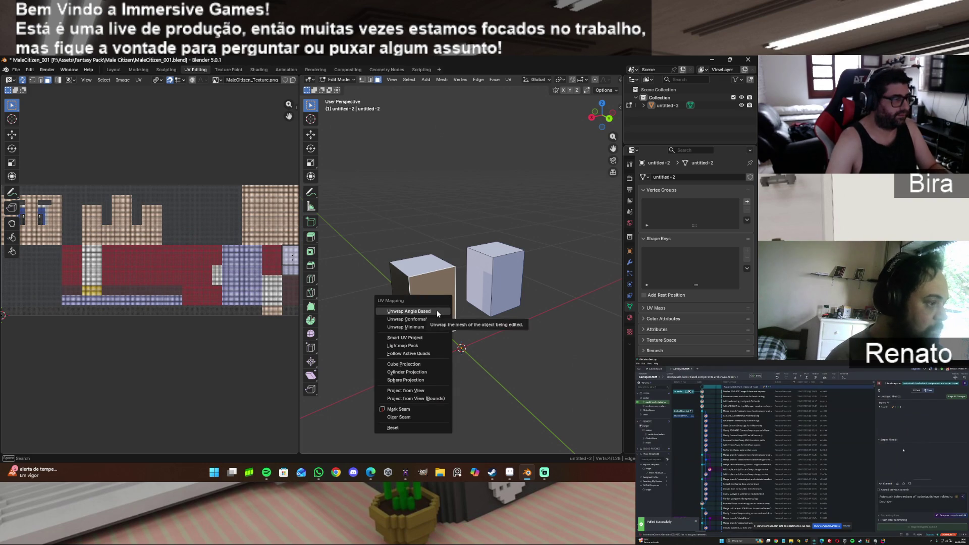
click(438, 315)
key(u)
click(407, 304)
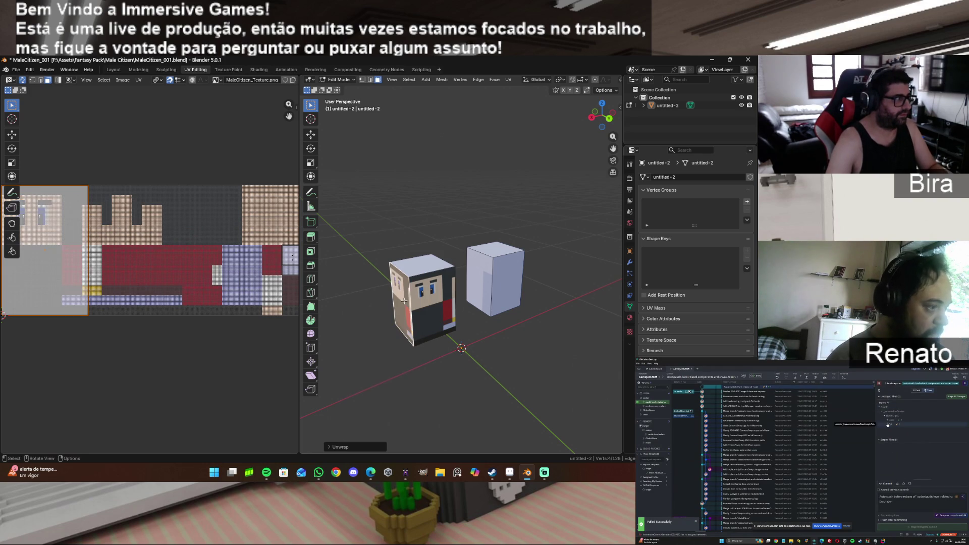
drag(595, 120, 611, 115)
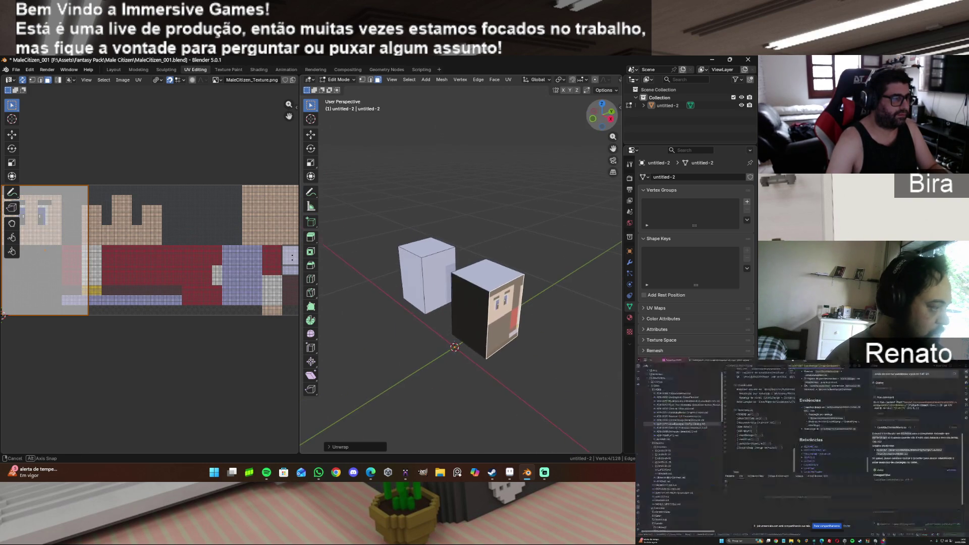
click(475, 303)
key(u)
click(439, 302)
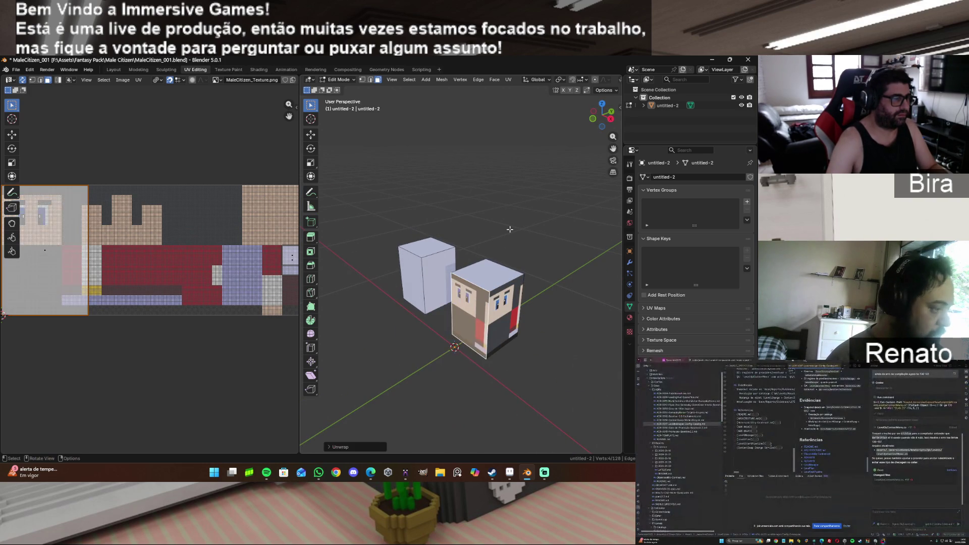
Step: Orbit around the boxes and add more side and front faces to the selection
drag(596, 120, 447, 269)
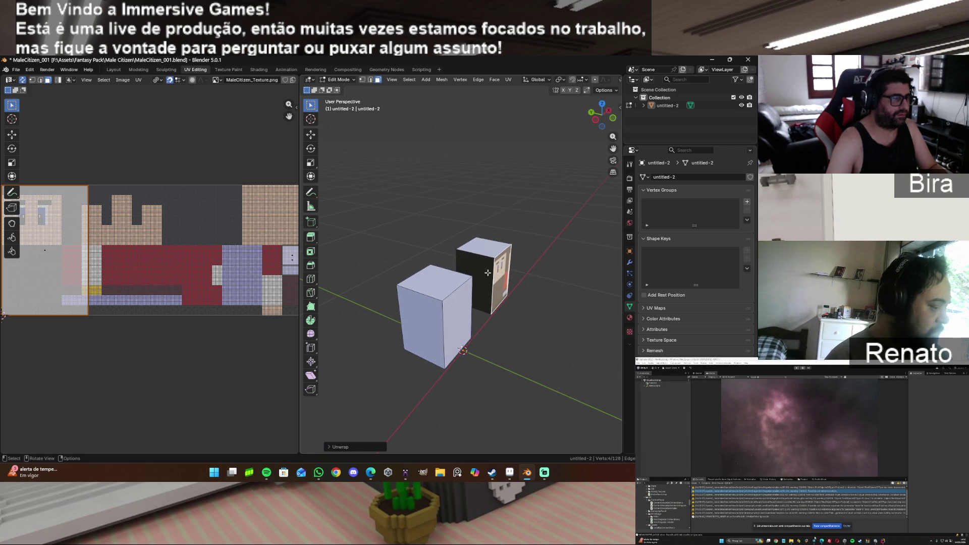
mouse_move(602, 123)
mouse_down()
mouse_move(590, 121)
mouse_move(567, 147)
mouse_up()
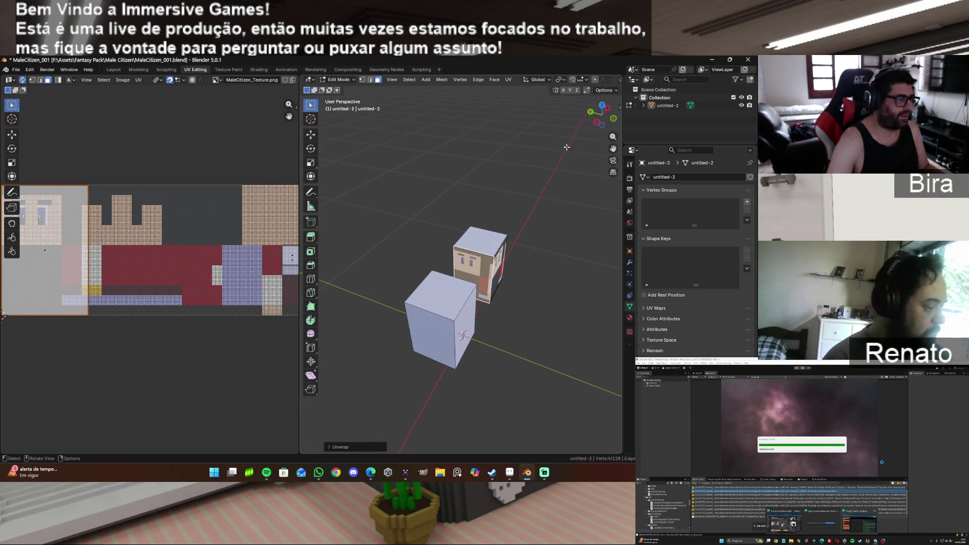
shift+click(502, 266)
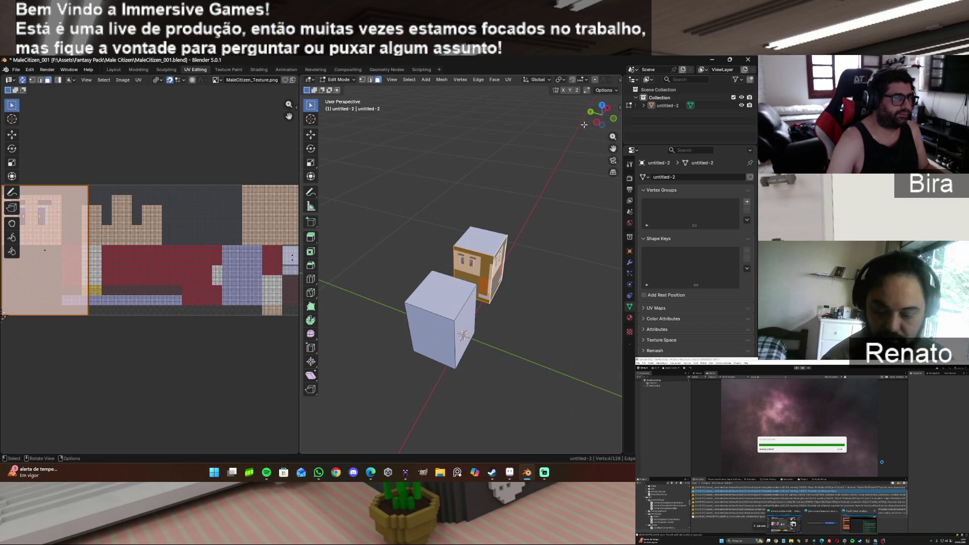
mouse_move(584, 125)
mouse_down()
mouse_move(566, 126)
mouse_move(591, 117)
mouse_up()
shift+click(511, 315)
middle_drag(457, 332, 461, 313)
shift+click(461, 313)
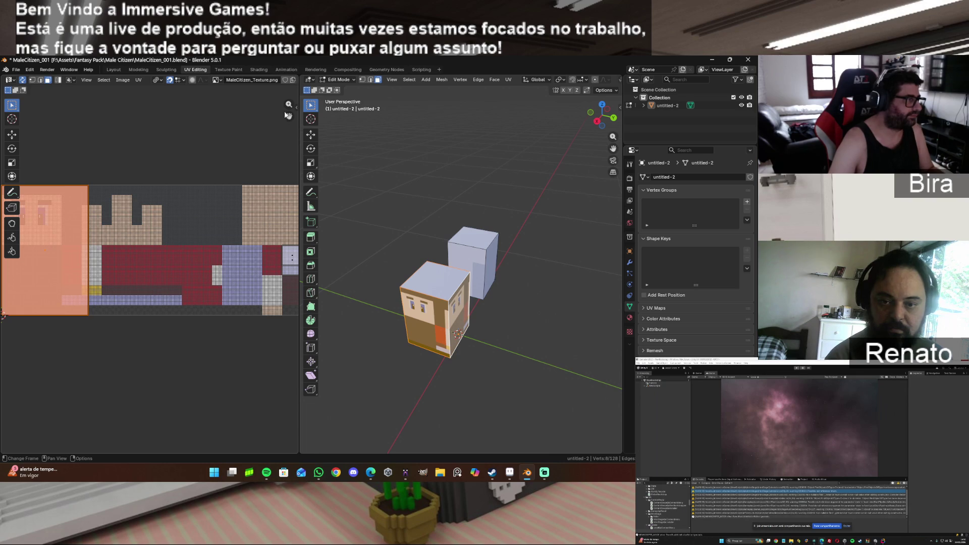
Step: Move the side-face UV island onto the atlas's pale lavender block and scale it down
drag(289, 116, 180, 228)
scroll(180, 228, up, 2)
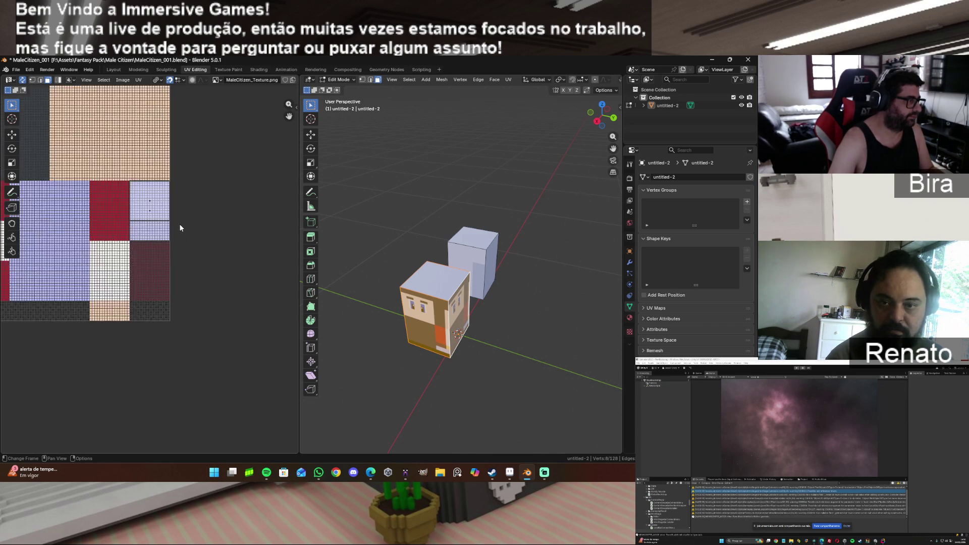
scroll(179, 228, up, 3)
key(g)
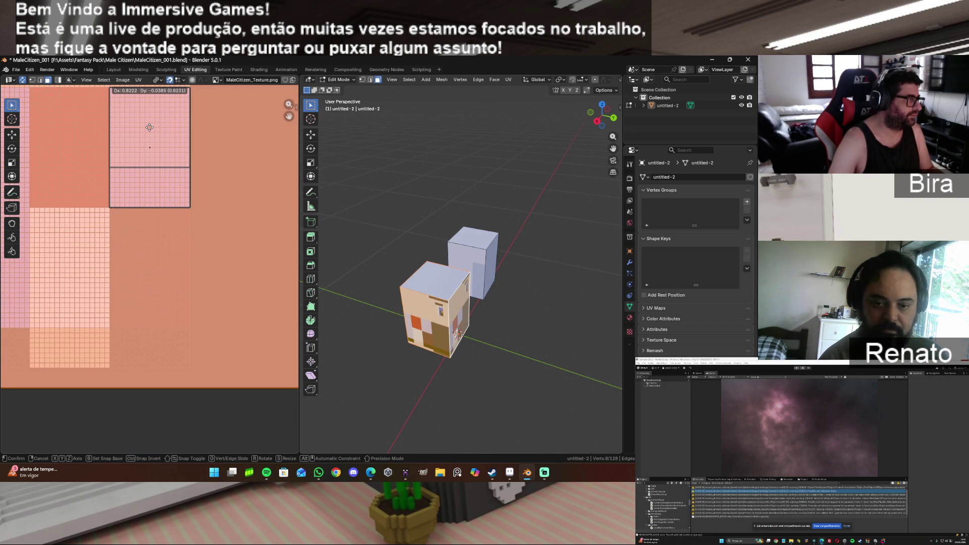
click(150, 146)
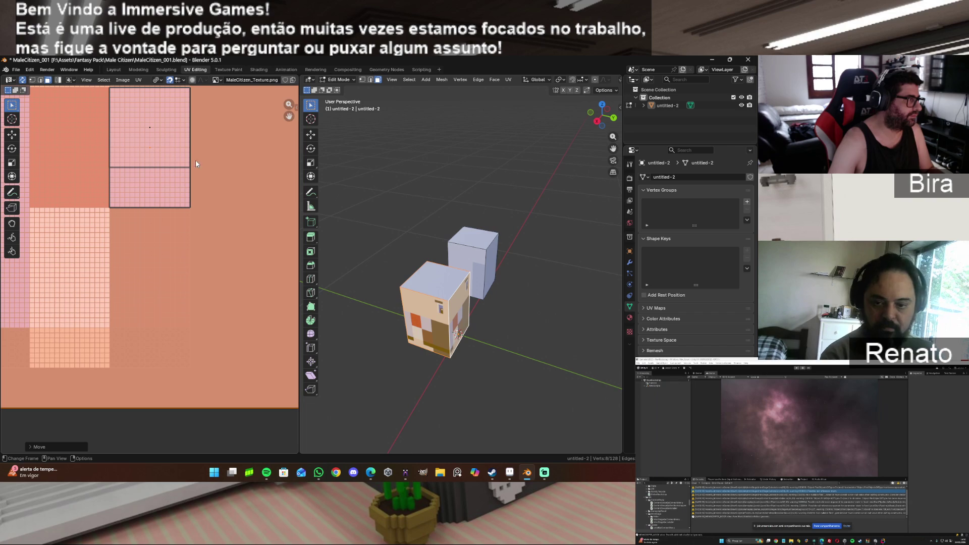
key(s)
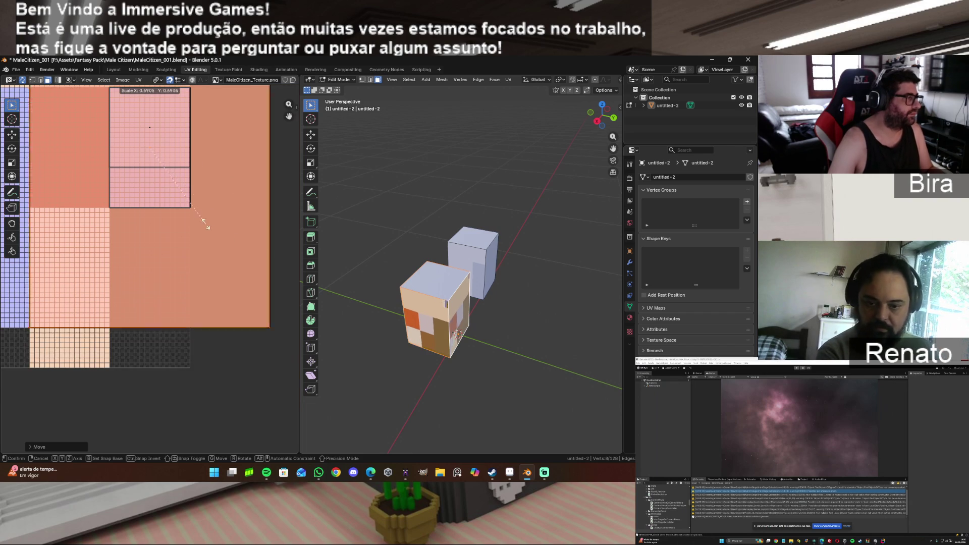
click(159, 179)
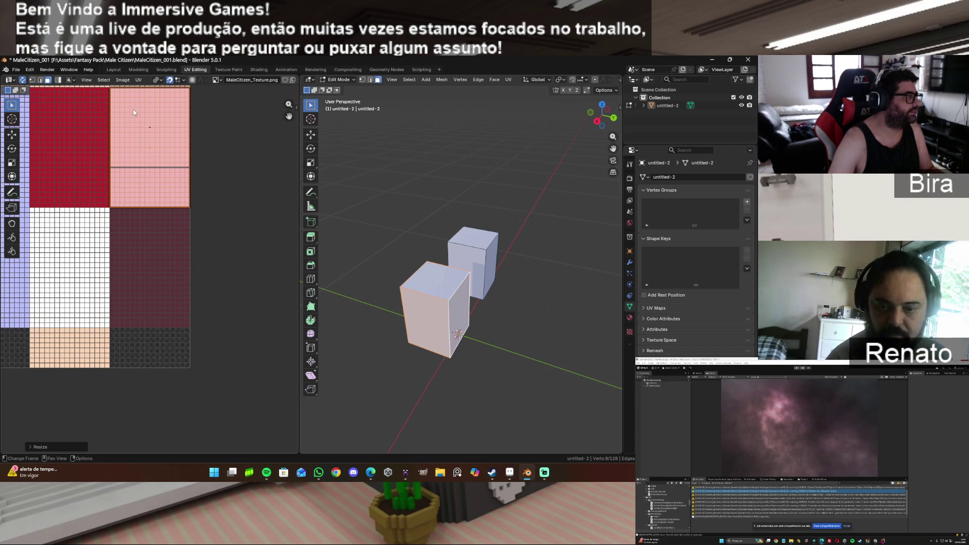
Step: Snap the island to pixels, then select the front box's top face instead
click(138, 80)
mouse_move(160, 104)
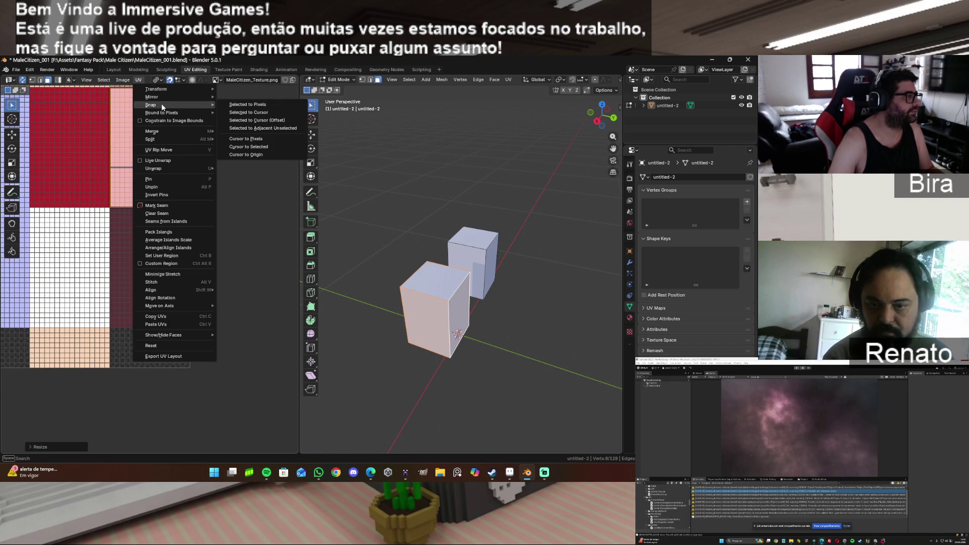
click(268, 105)
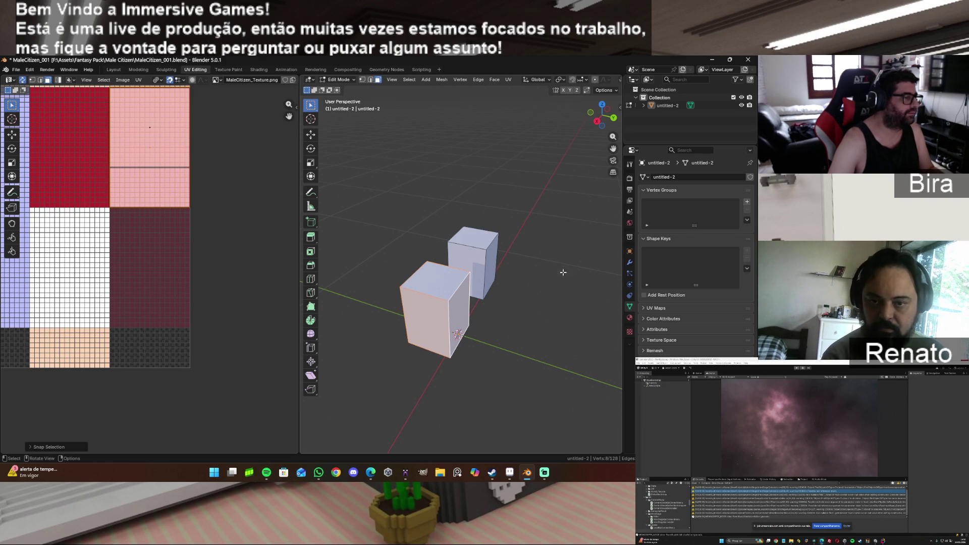
click(539, 284)
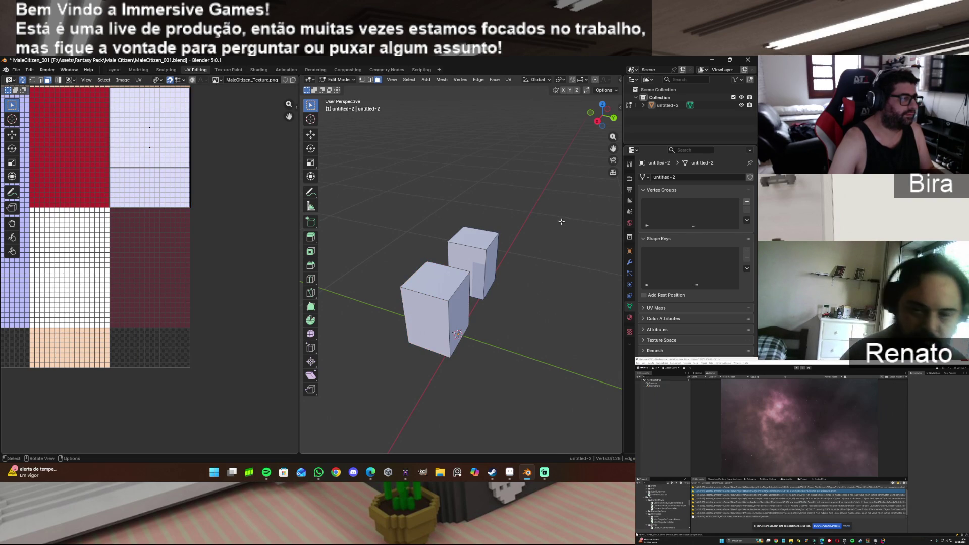
click(445, 276)
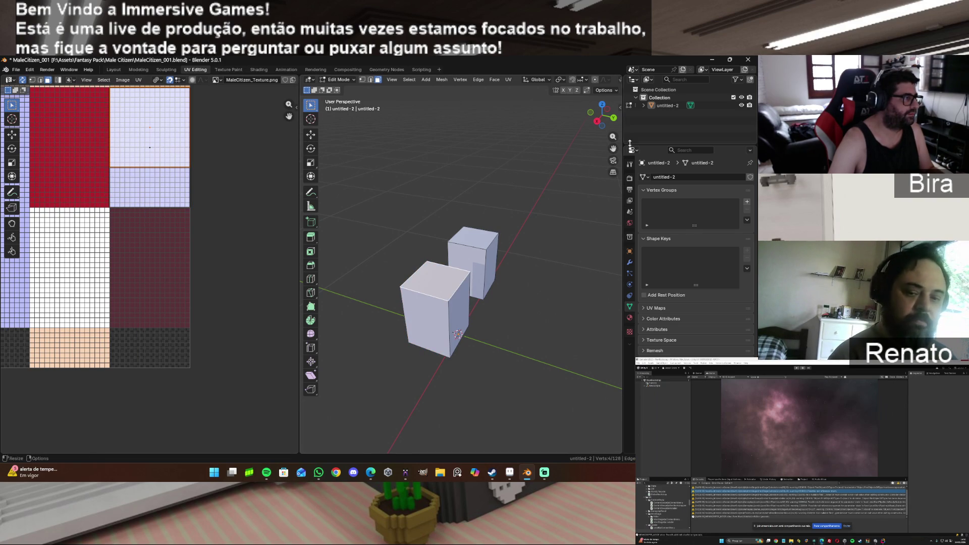
Step: From below, select the box's bottom face and unwrap it Angle Based
drag(601, 127, 459, 285)
click(442, 276)
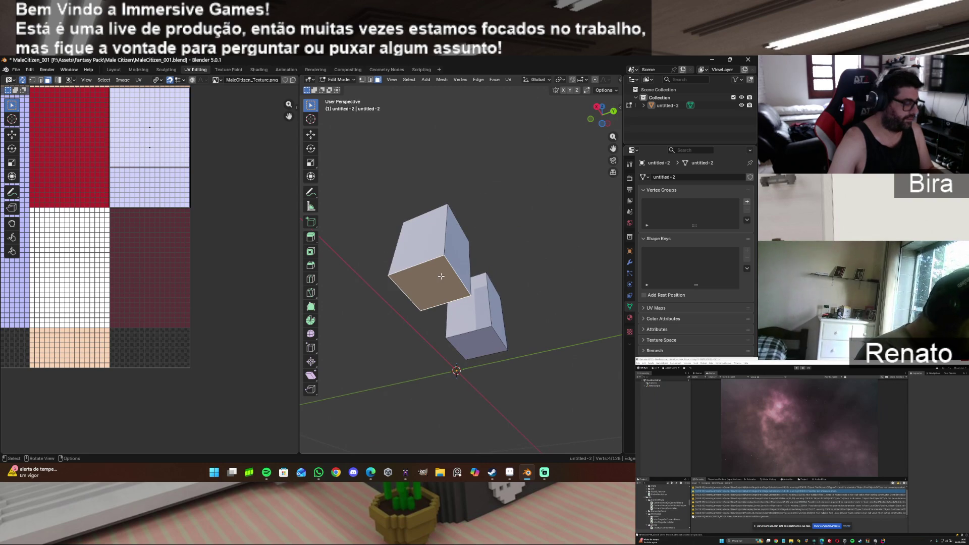
key(u)
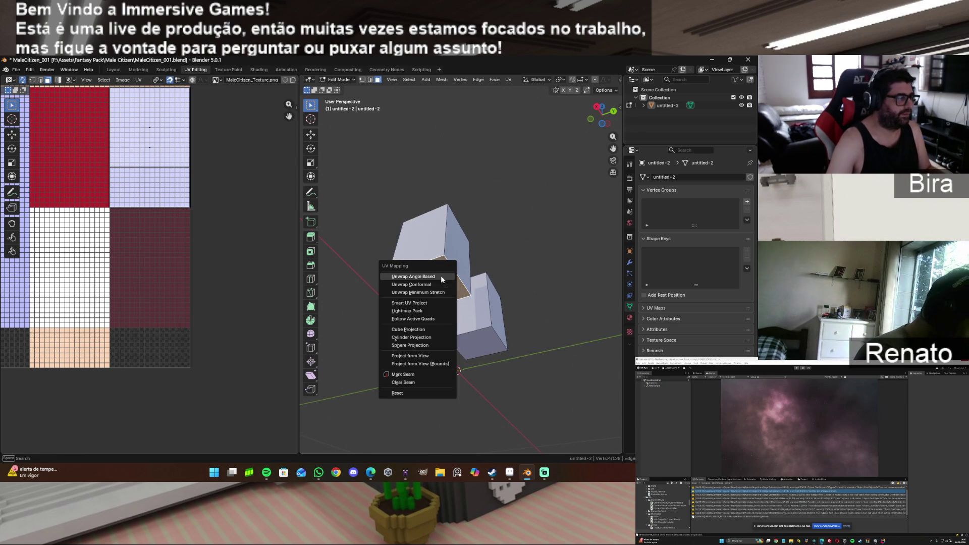
click(441, 276)
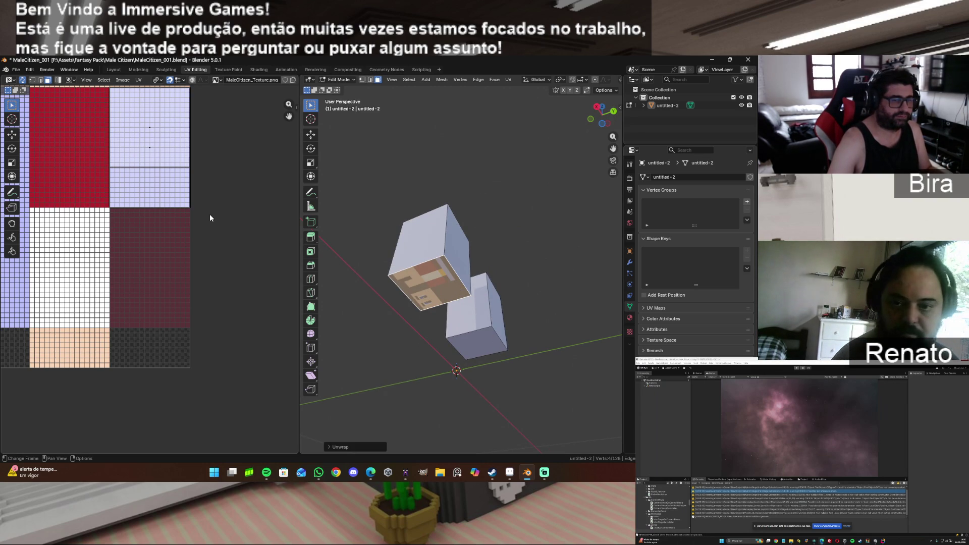
Step: Shrink the bottom face's UVs onto the lavender block and snap them to pixels
key(g)
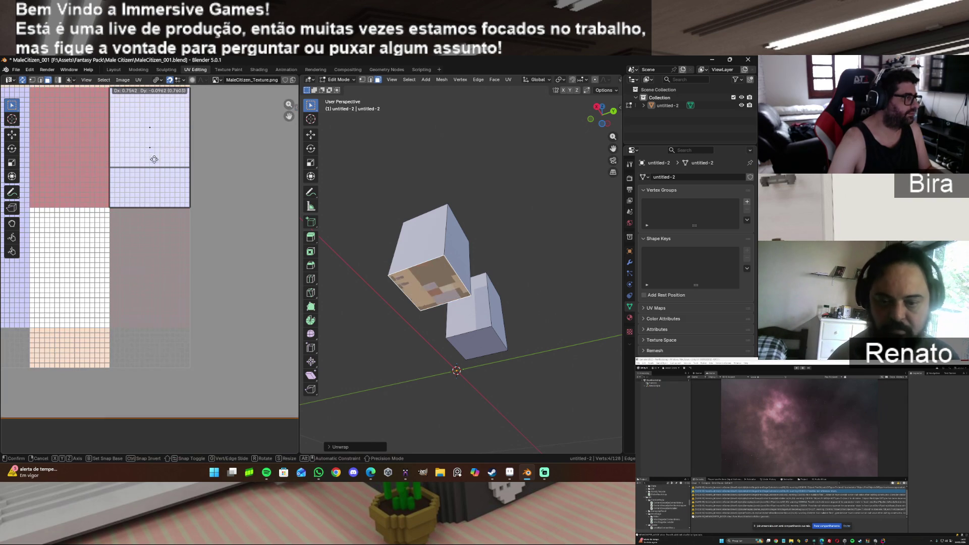
click(149, 147)
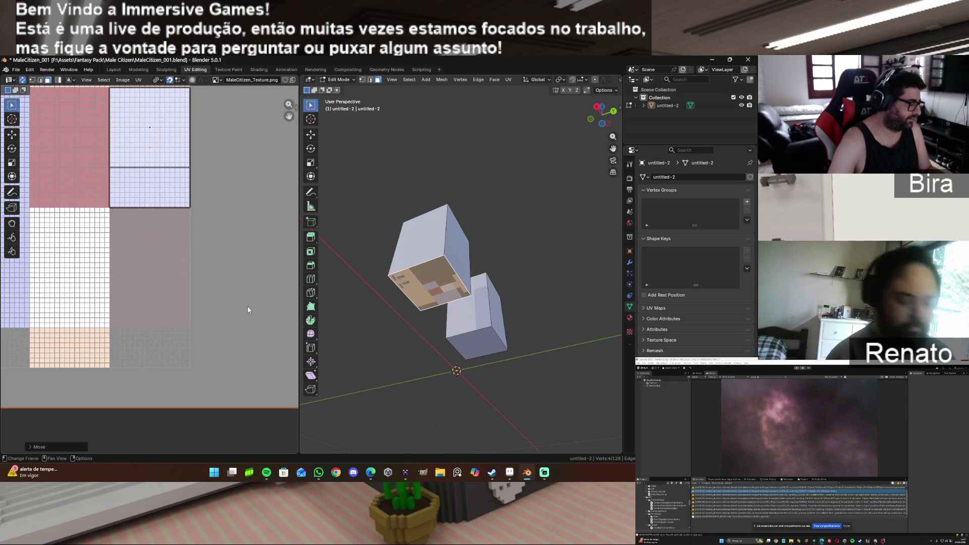
key(s)
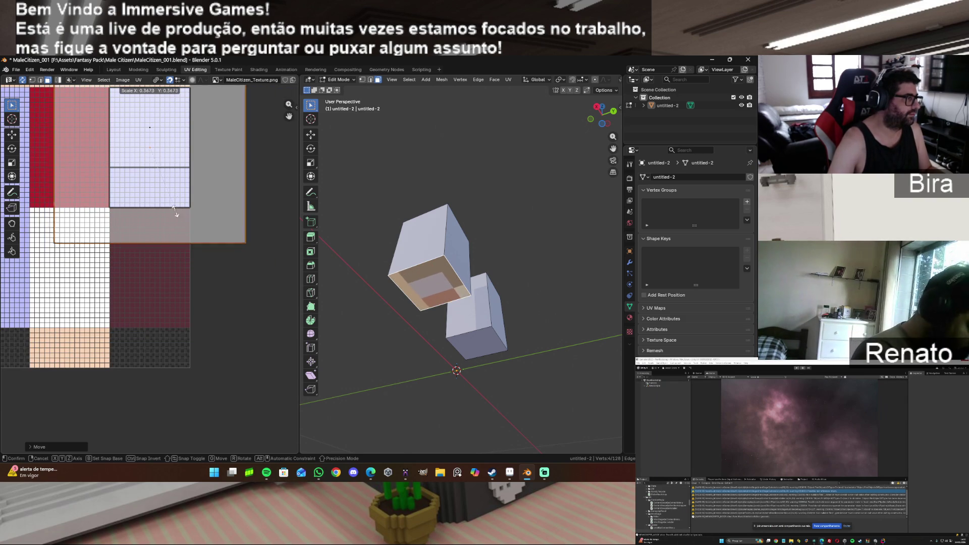
click(150, 174)
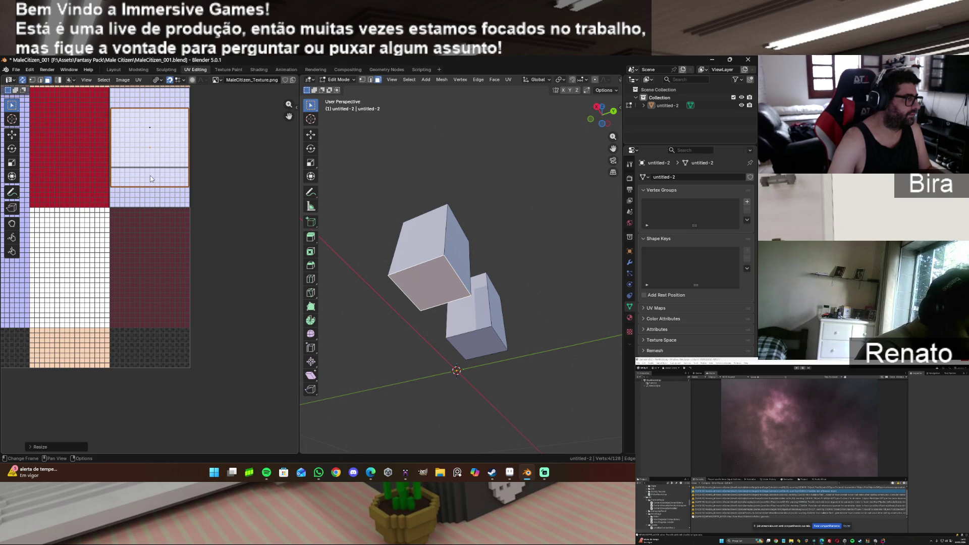
key(g)
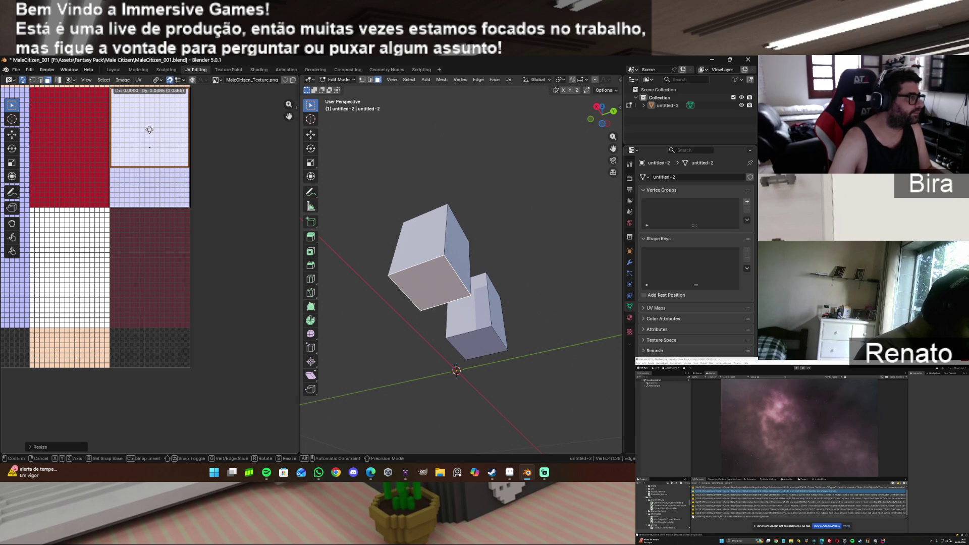
click(149, 129)
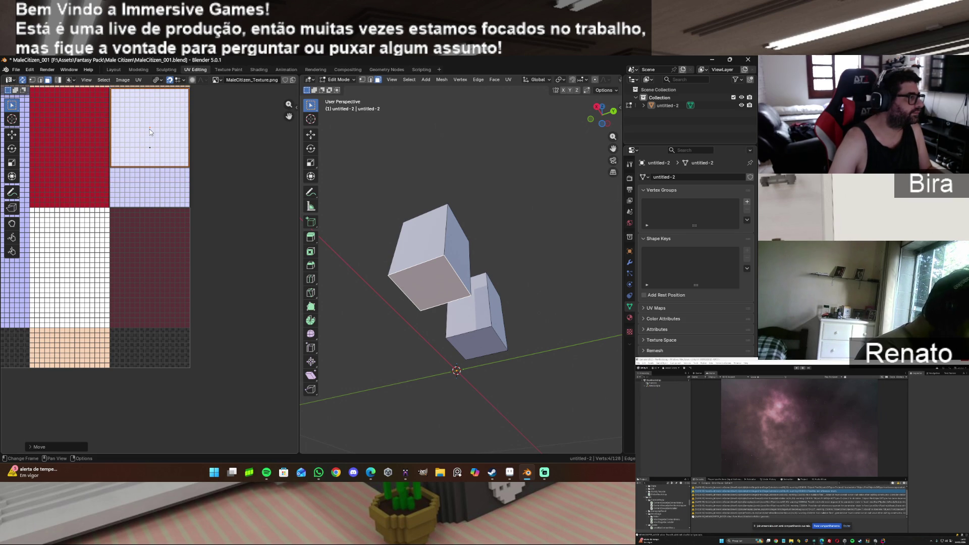
click(138, 80)
mouse_move(166, 104)
click(262, 105)
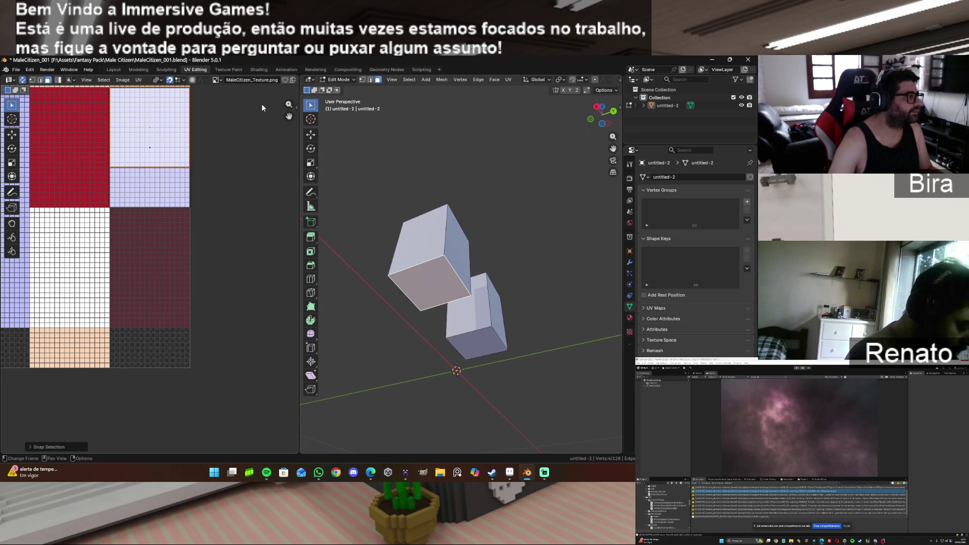
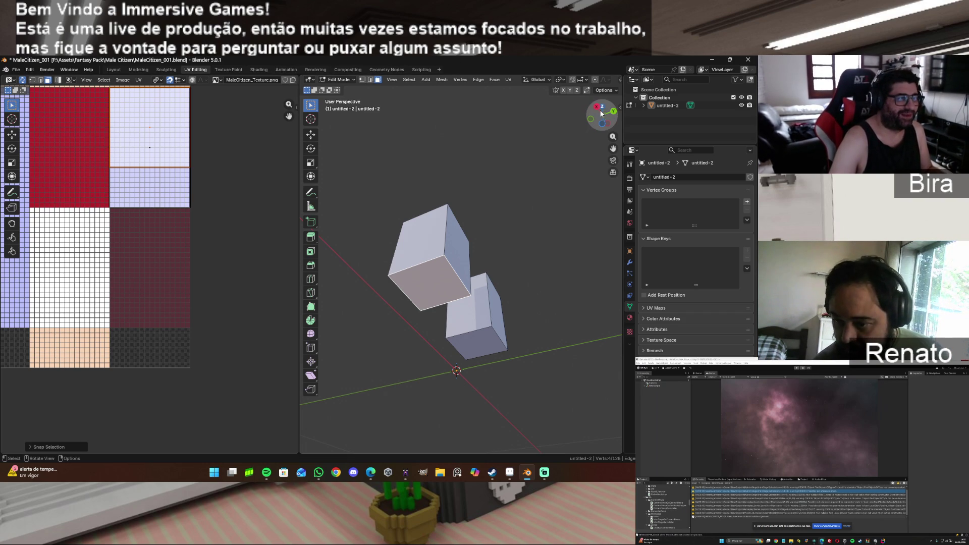
Step: Reveal all hidden character geometry with Alt+H, deselect it, and frame the view toward the legs
mouse_move(597, 110)
mouse_down()
mouse_move(579, 124)
mouse_move(590, 134)
mouse_move(601, 121)
mouse_move(486, 185)
mouse_up()
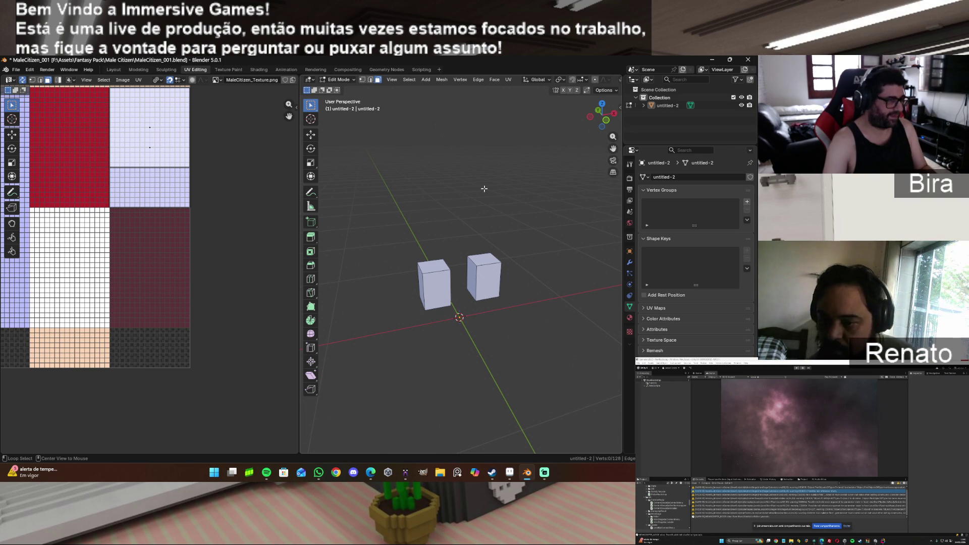
key(alt+h)
key(alt+a)
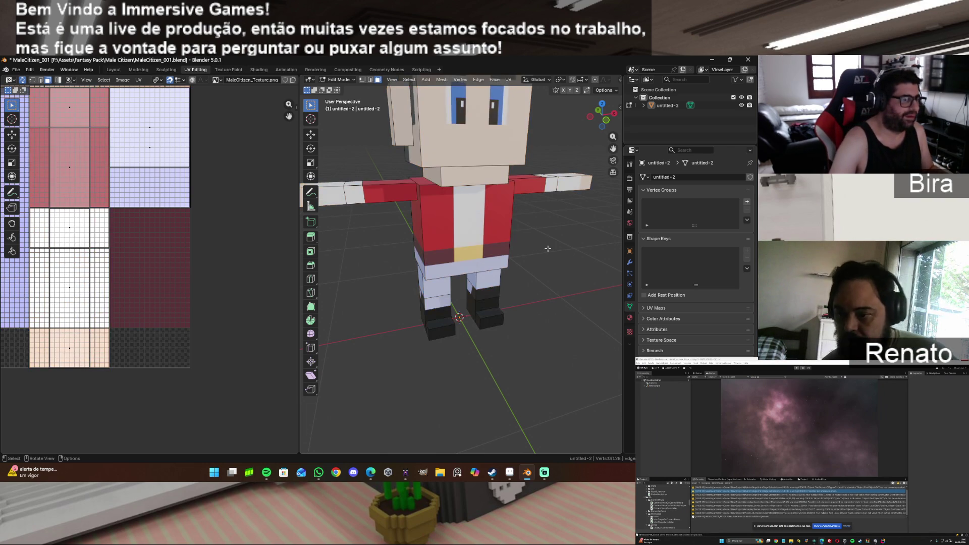
scroll(553, 214, down, 1)
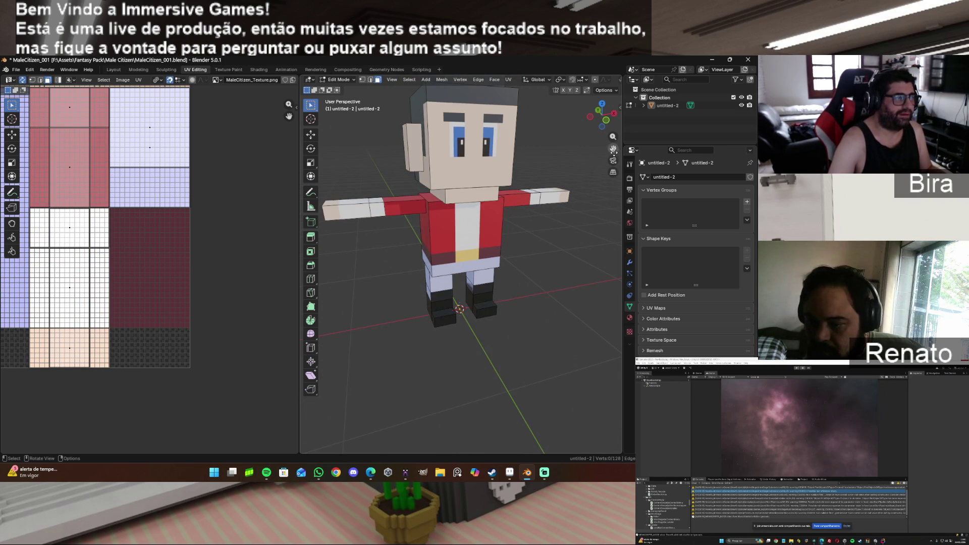
drag(613, 149, 613, 76)
mouse_move(604, 115)
mouse_down()
mouse_move(586, 118)
mouse_move(603, 119)
mouse_move(612, 177)
mouse_move(602, 124)
mouse_up()
scroll(513, 247, up, 3)
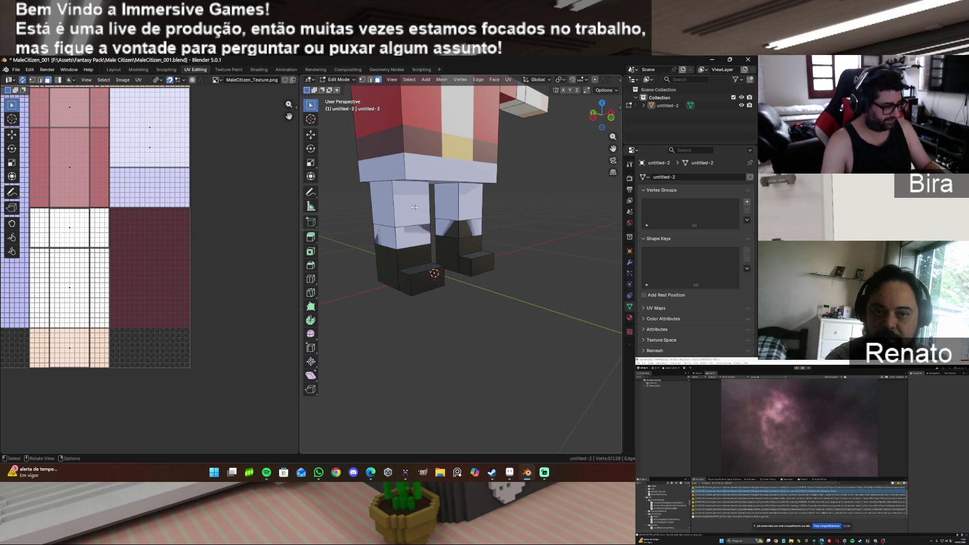
Step: Hide the left and right white leg pieces, leaving only the black boot blocks visible
key(l)
key(h)
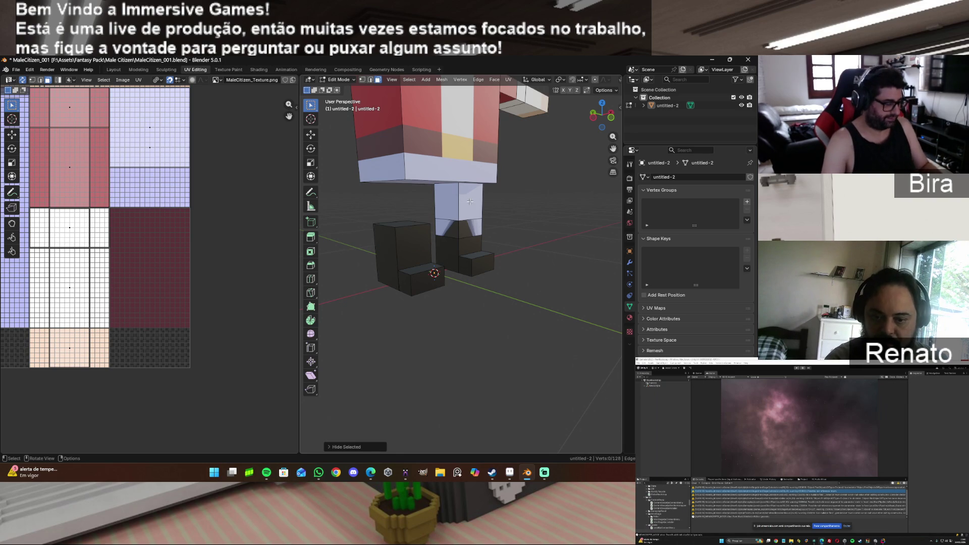
key(l)
key(h)
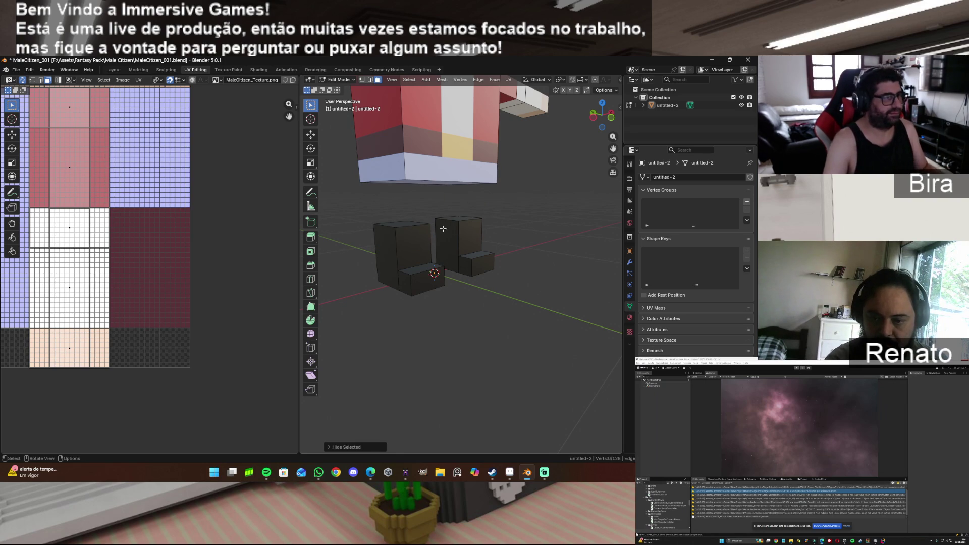
drag(603, 115, 593, 117)
drag(613, 148, 613, 157)
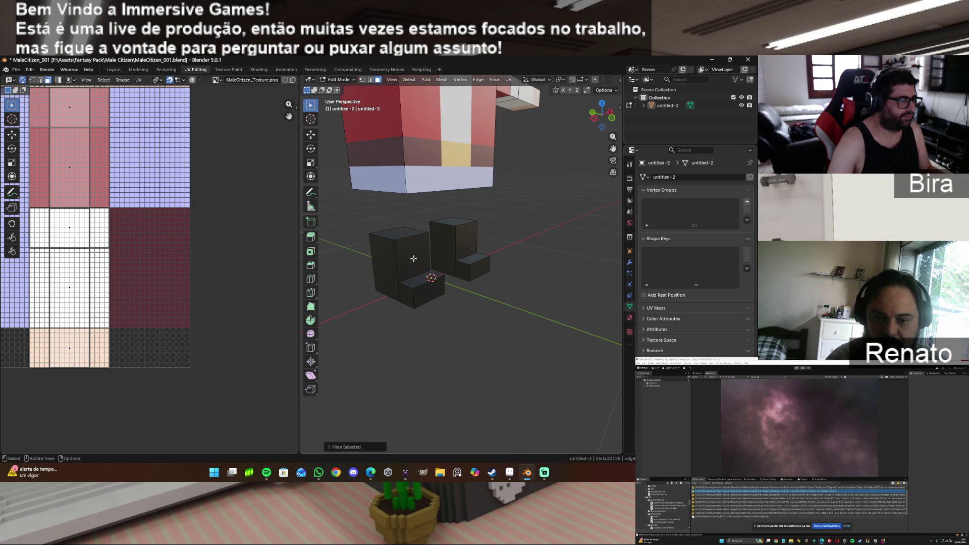
Step: Unwrap the first boot block's front and side faces
click(414, 259)
key(u)
click(414, 258)
click(383, 264)
key(u)
click(383, 262)
Step: Unwrap the right boot's front, side and another face
drag(594, 126, 568, 132)
click(495, 289)
key(u)
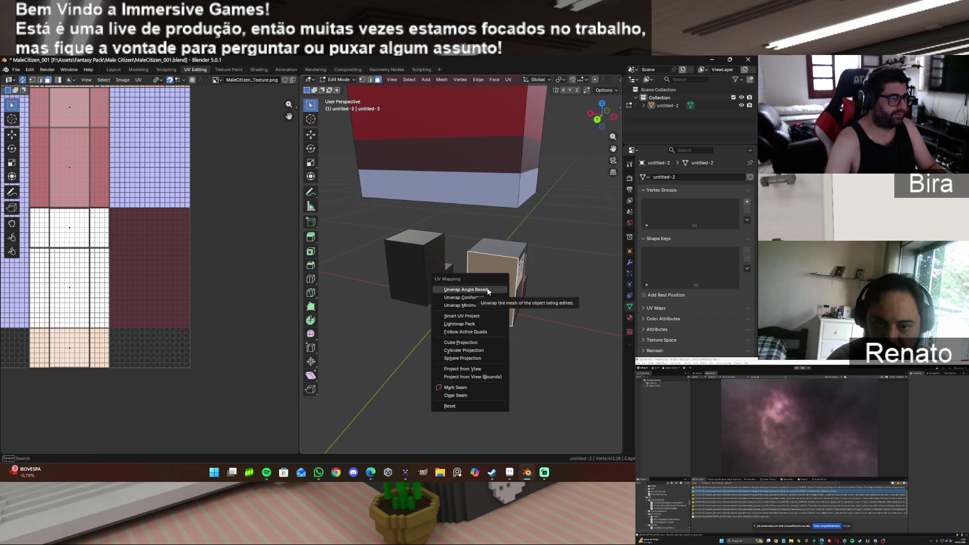
click(493, 290)
drag(599, 121, 529, 220)
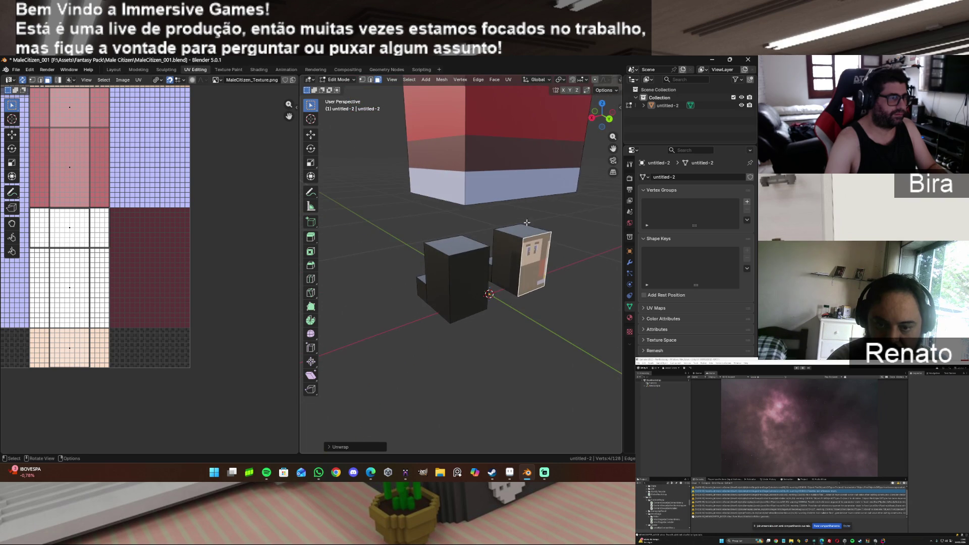
click(513, 247)
key(u)
click(514, 247)
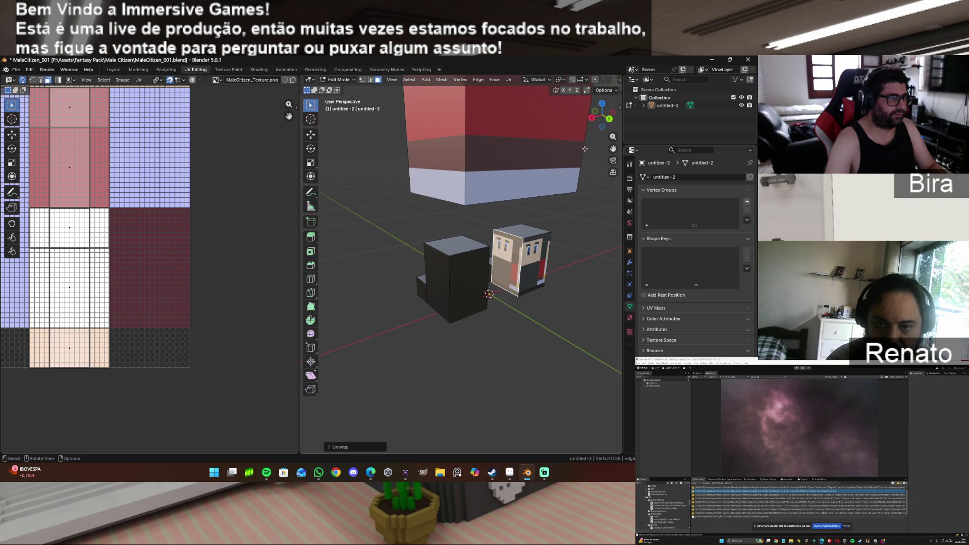
drag(595, 125, 441, 236)
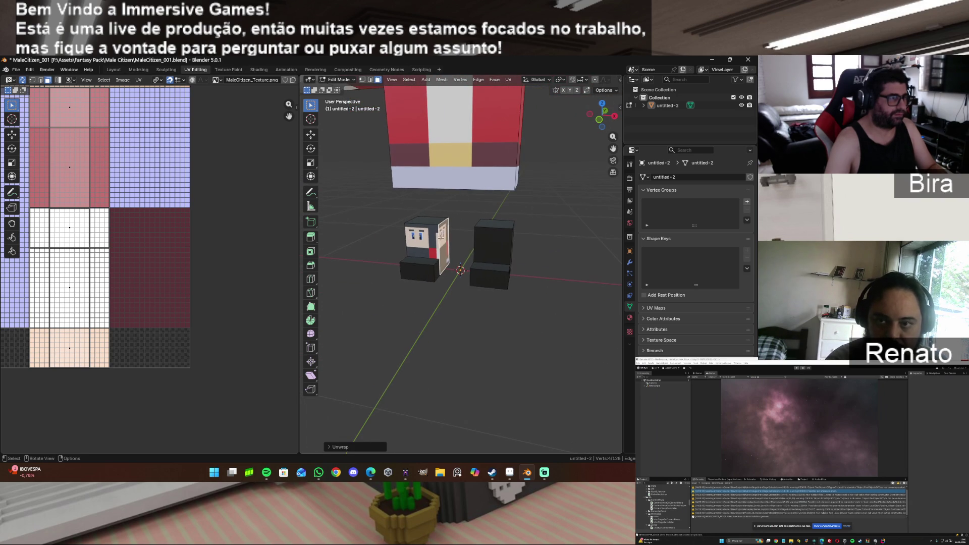
click(487, 247)
key(u)
click(487, 246)
Step: Unwrap the remaining untextured boot faces, including the left boot's front face
drag(601, 115, 517, 269)
click(517, 268)
key(u)
click(517, 268)
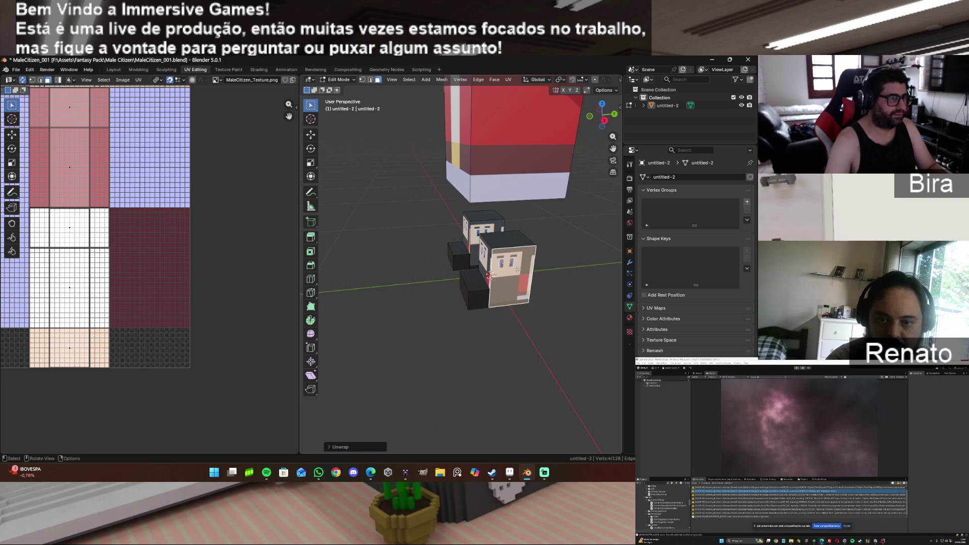
mouse_move(603, 117)
mouse_down()
mouse_move(561, 191)
mouse_move(504, 258)
mouse_up()
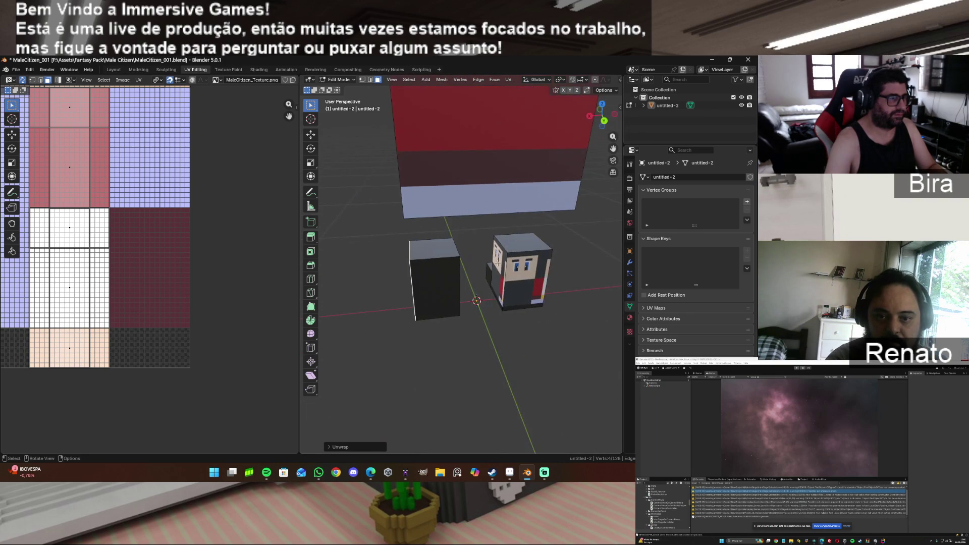
click(446, 279)
key(u)
click(446, 280)
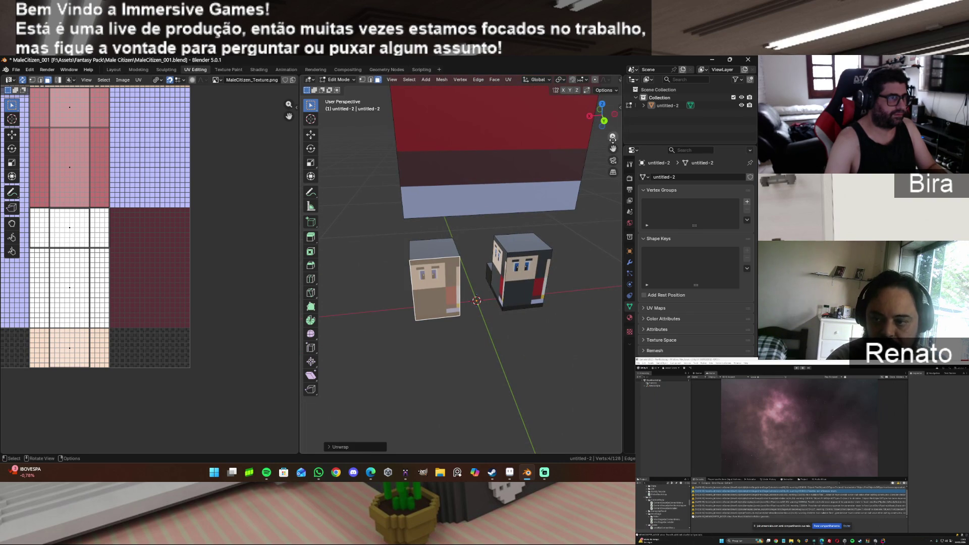
mouse_move(614, 115)
mouse_down()
mouse_move(546, 182)
mouse_move(462, 232)
mouse_up()
click(427, 257)
key(u)
click(432, 259)
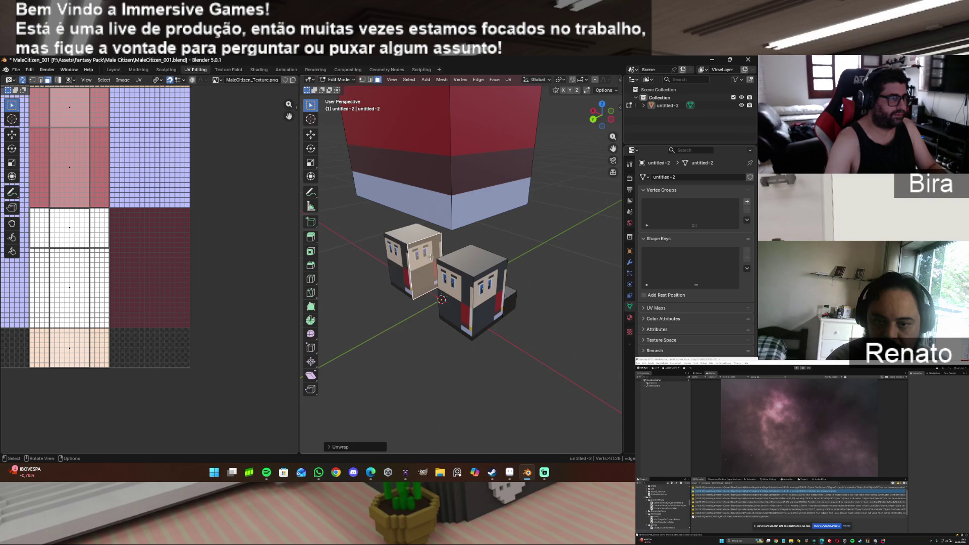
Step: Select both boots together, adding the whole right boot to the selection
drag(612, 121, 466, 239)
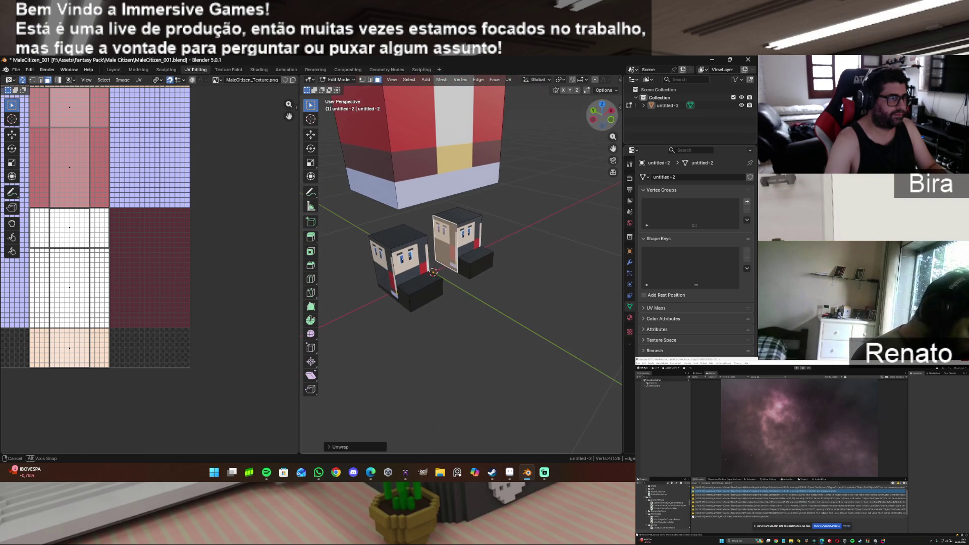
shift+click(467, 239)
mouse_move(611, 124)
mouse_down()
mouse_move(586, 151)
mouse_move(602, 186)
mouse_up()
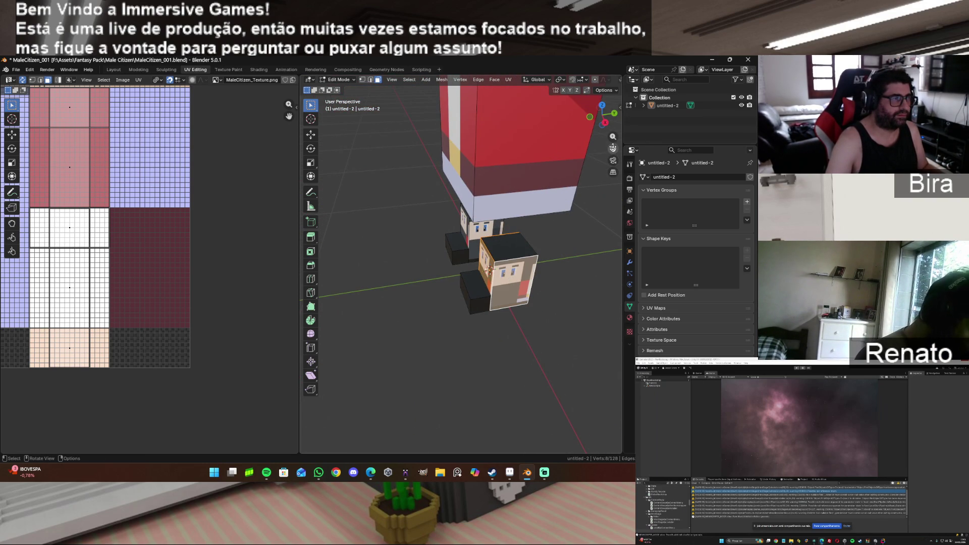
drag(603, 119, 505, 243)
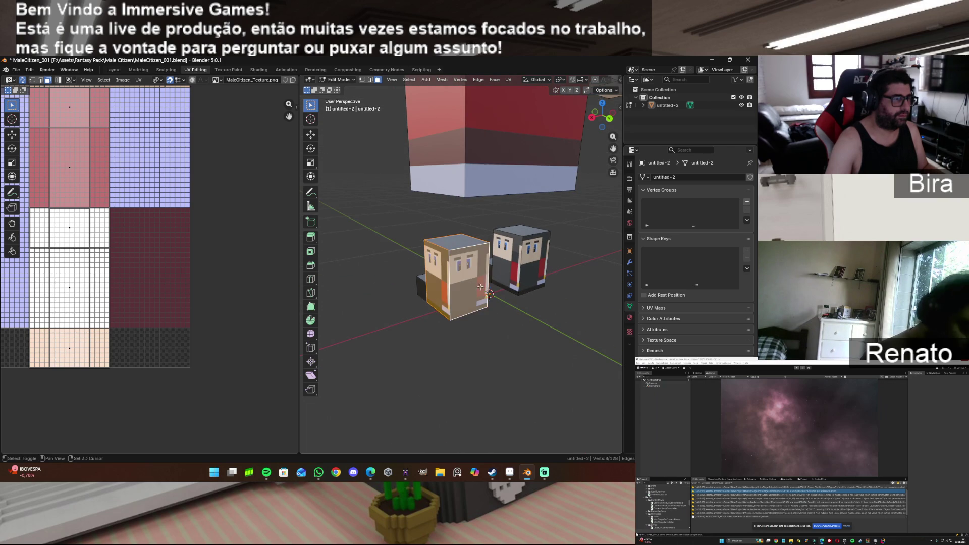
shift+click(508, 260)
drag(614, 123, 599, 126)
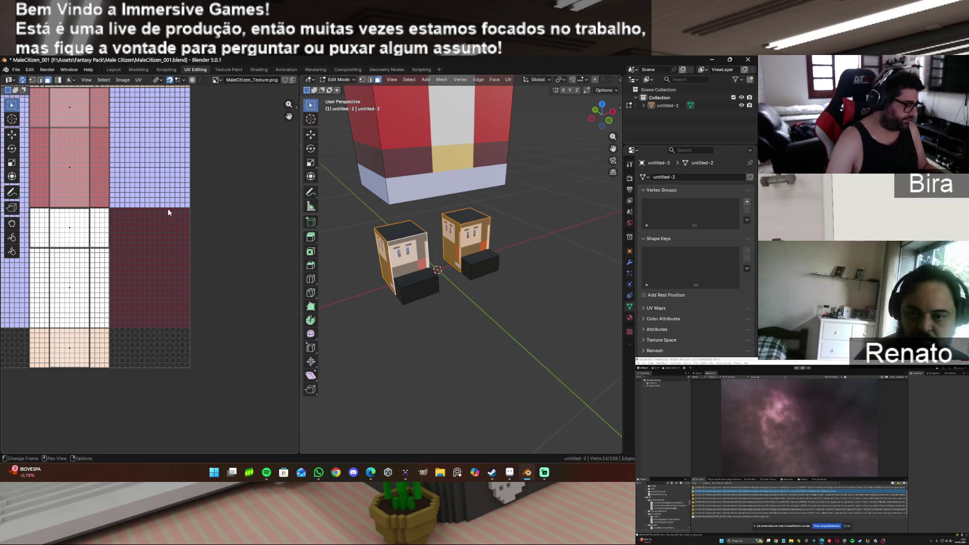
Step: Select all boot UVs, then move and scale the island to cover the pale top texture square
key(a)
key(g)
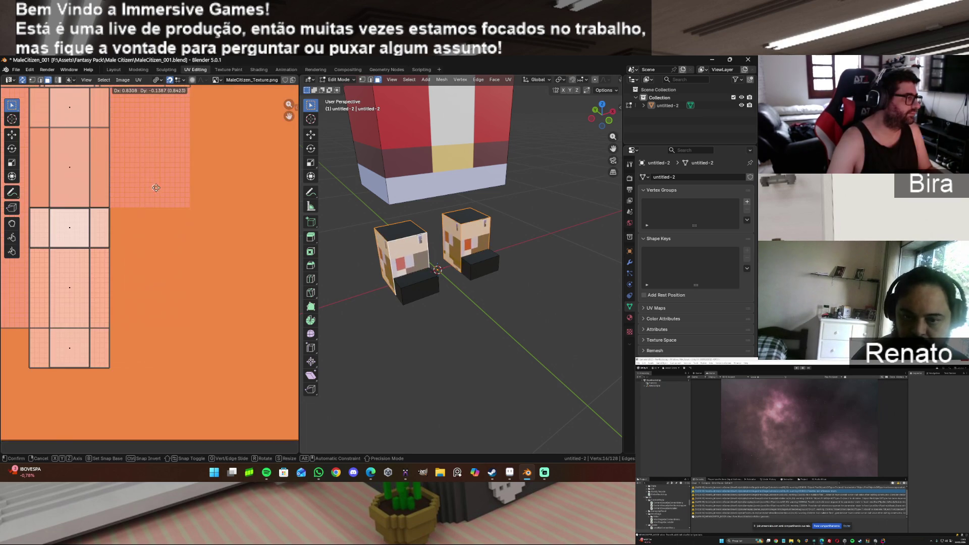
click(158, 155)
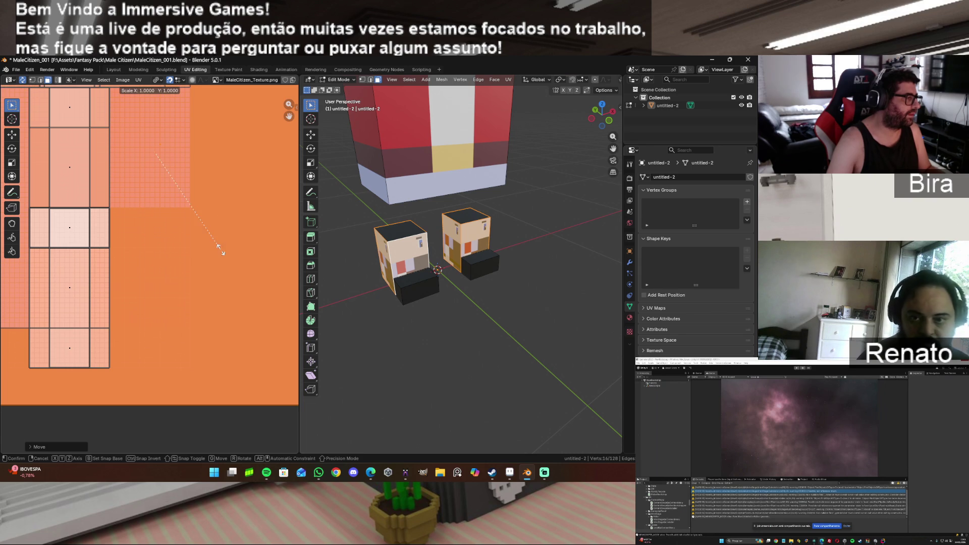
key(s)
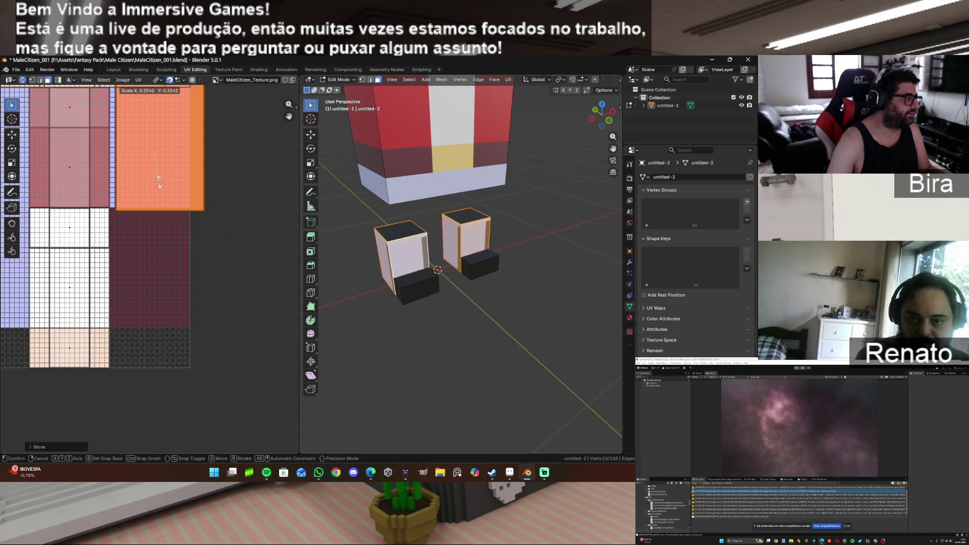
click(166, 164)
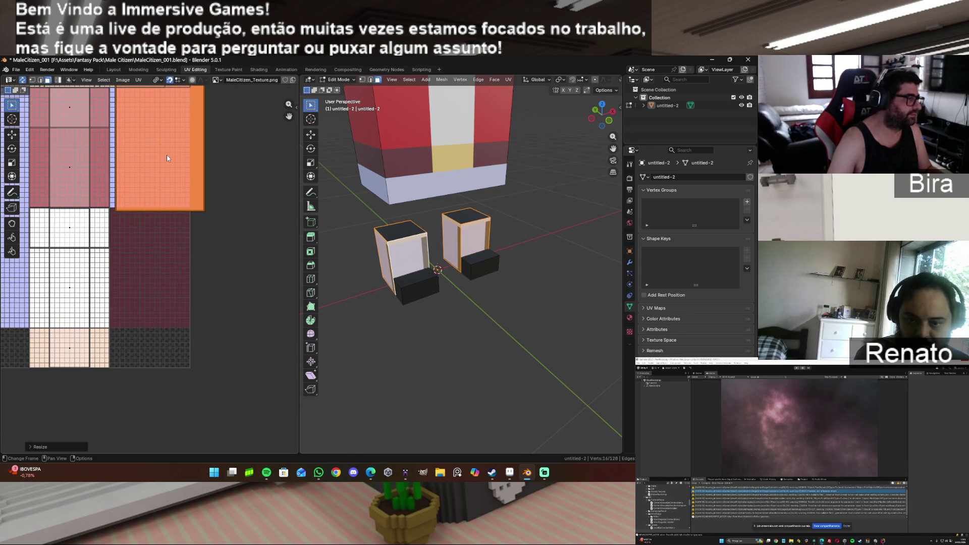
key(g)
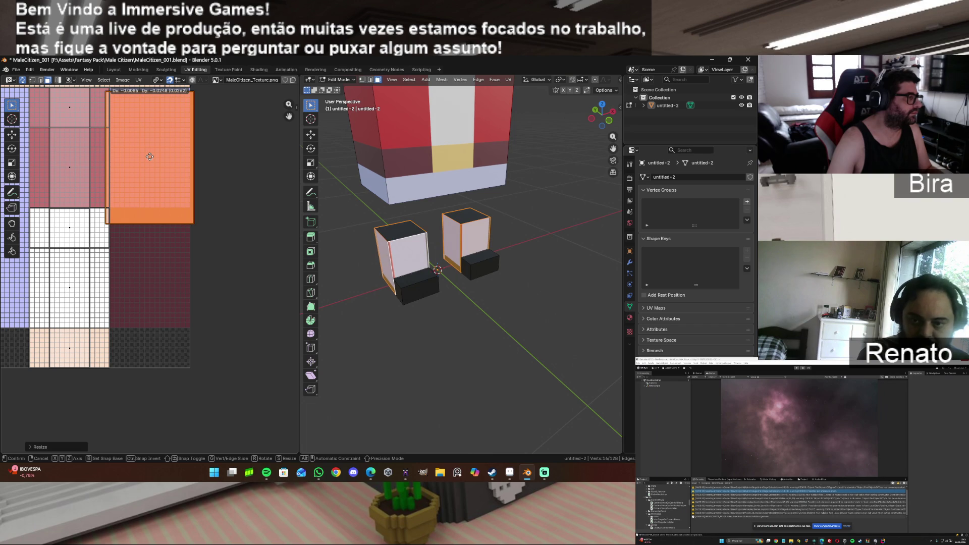
click(150, 157)
key(s)
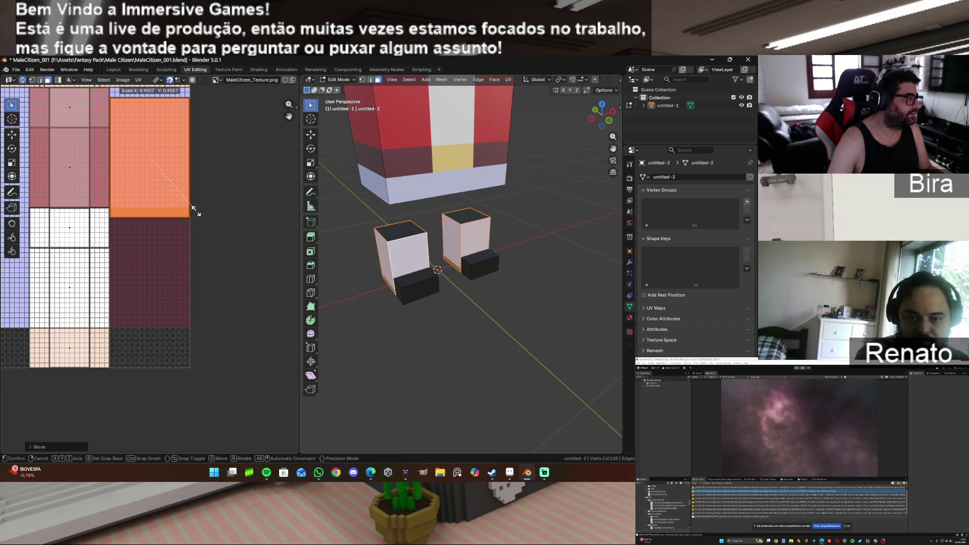
click(196, 210)
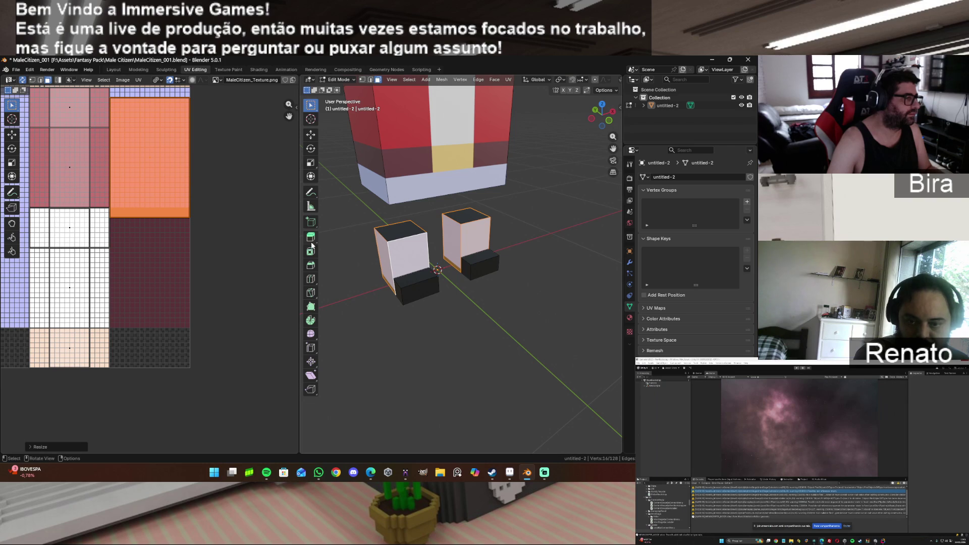
drag(604, 115, 598, 116)
drag(289, 117, 286, 140)
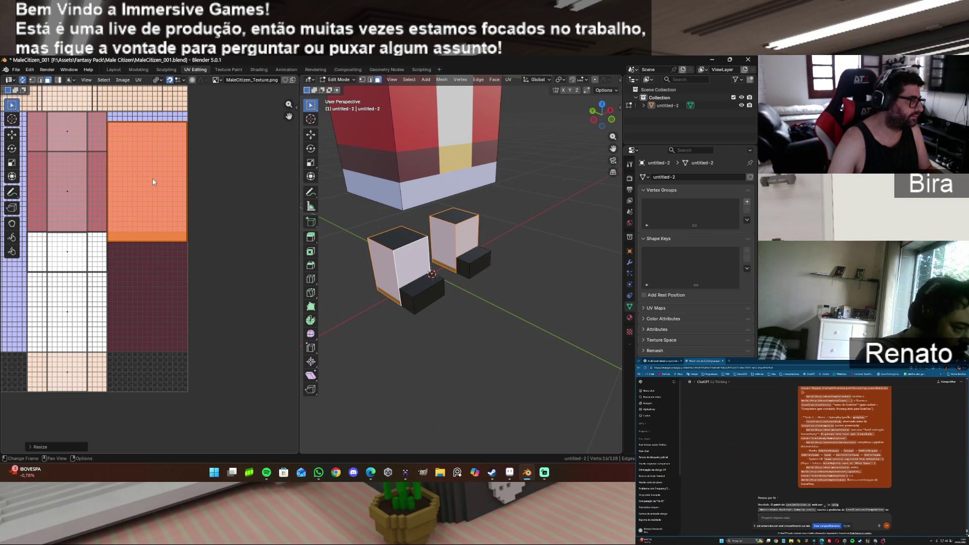
Step: Move the orange UV island straight up on the texture, then switch to Aseprite
key(g)
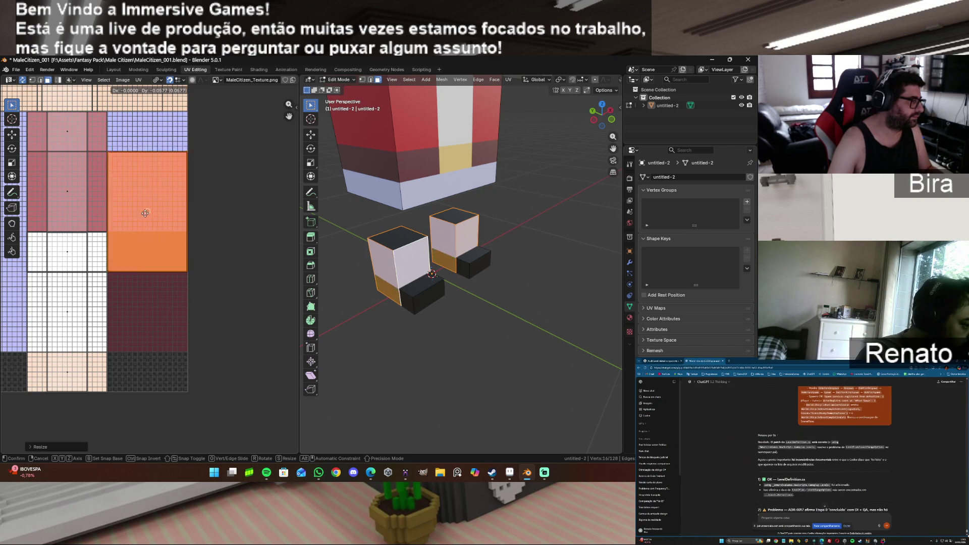
mouse_move(148, 291)
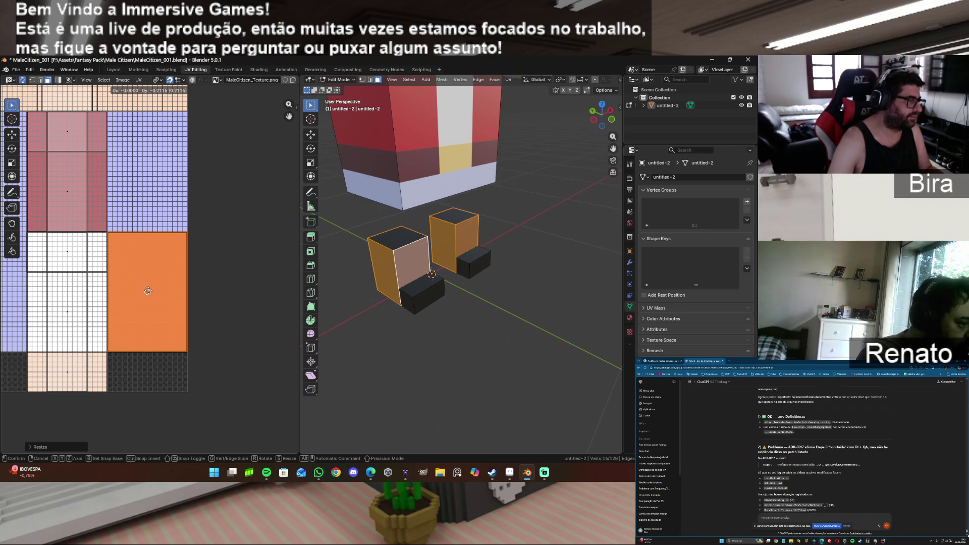
click(148, 291)
key(g)
key(y)
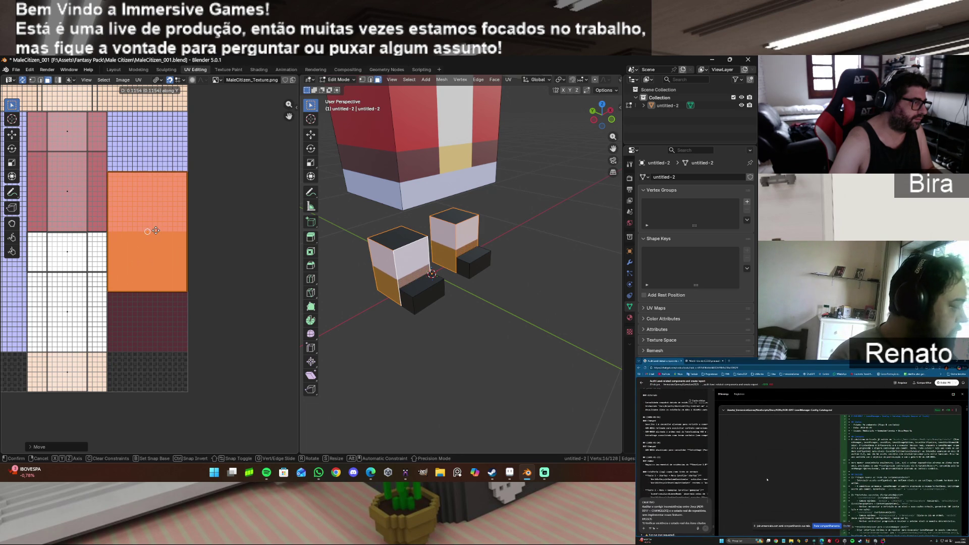
click(156, 230)
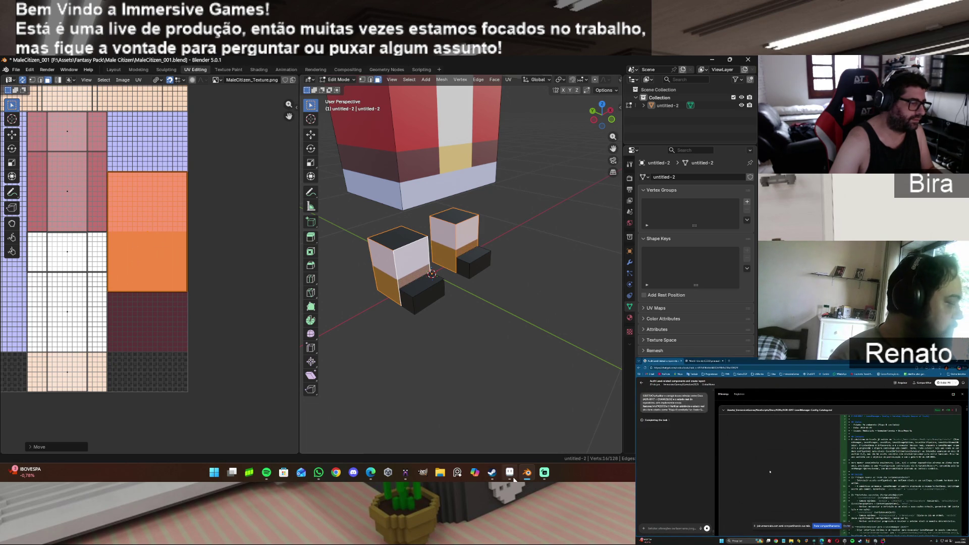
click(515, 477)
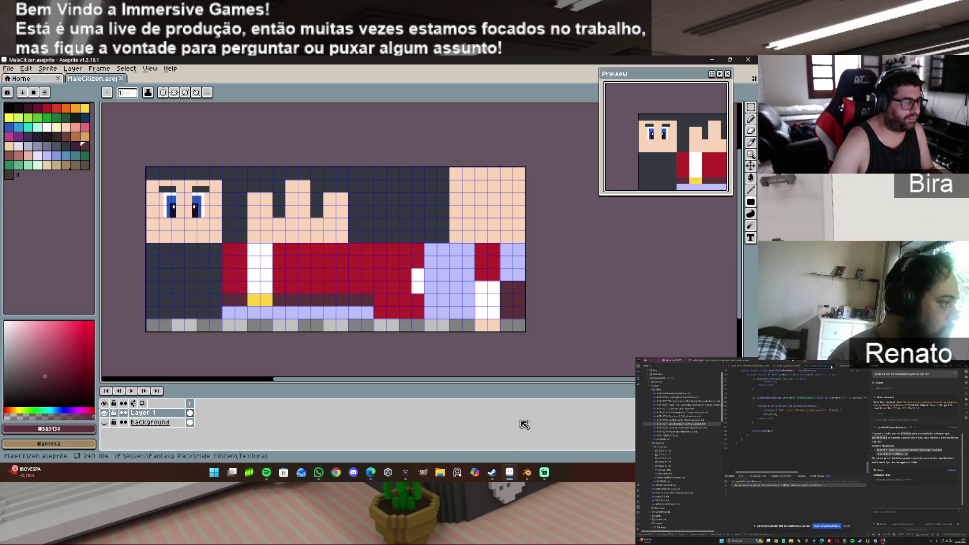
Step: In maximized MagicaVoxel, zoom and orbit to the citizen's legs and brown boots, then return to Blender
click(407, 476)
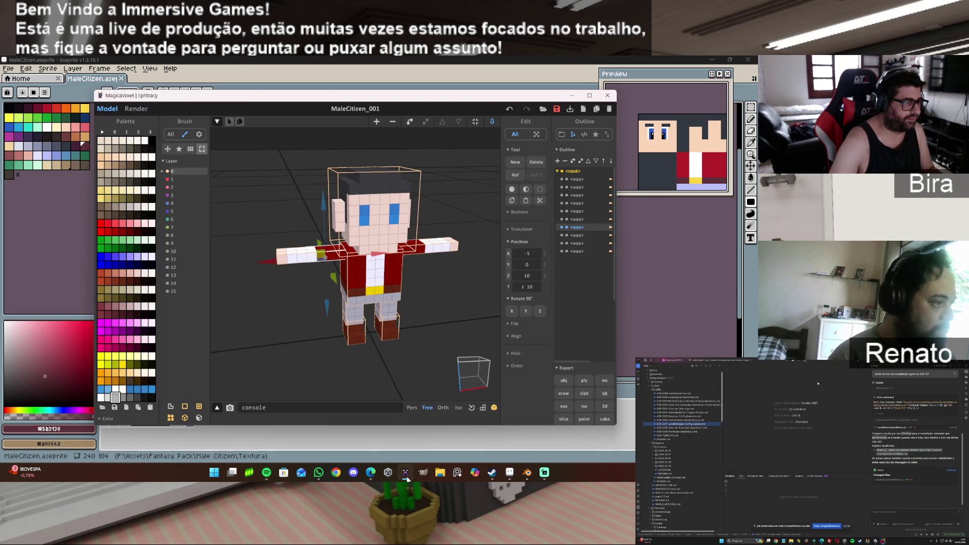
scroll(378, 362, up, 5)
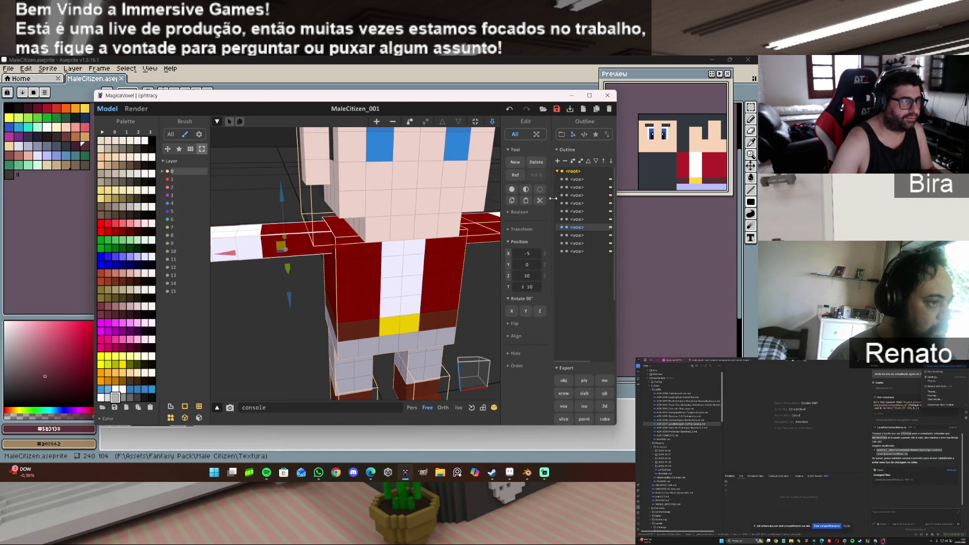
click(590, 96)
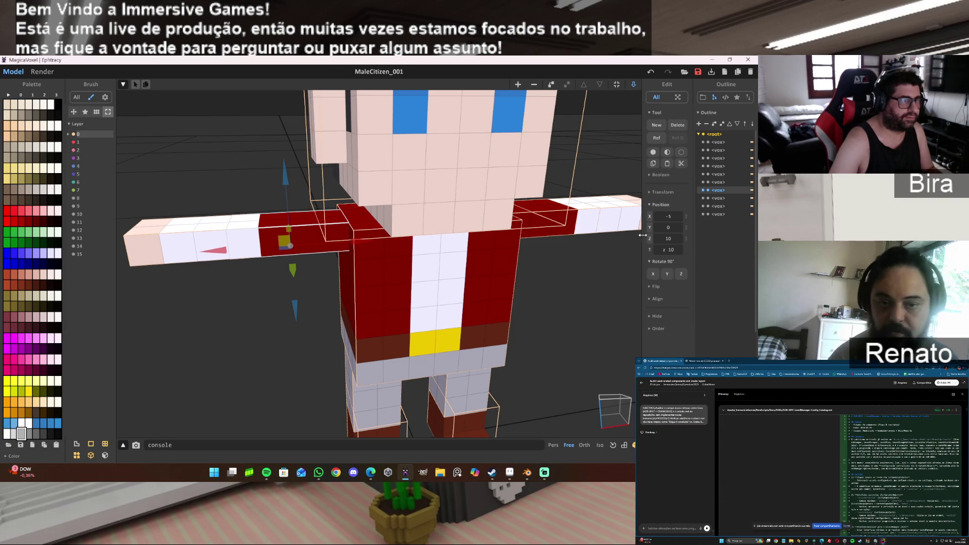
mouse_move(546, 337)
right_down()
mouse_move(544, 317)
mouse_move(543, 379)
mouse_move(541, 266)
mouse_move(532, 331)
mouse_move(571, 329)
right_up()
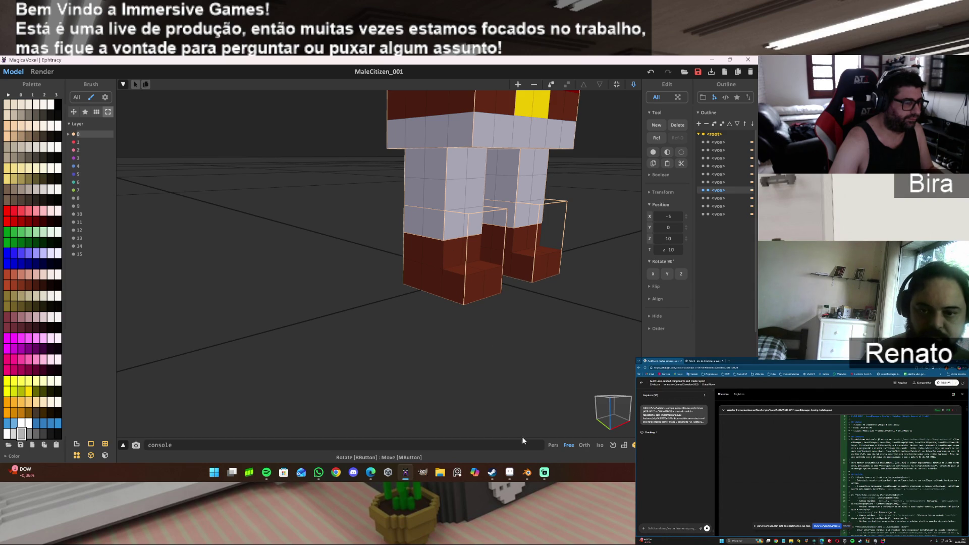
click(533, 474)
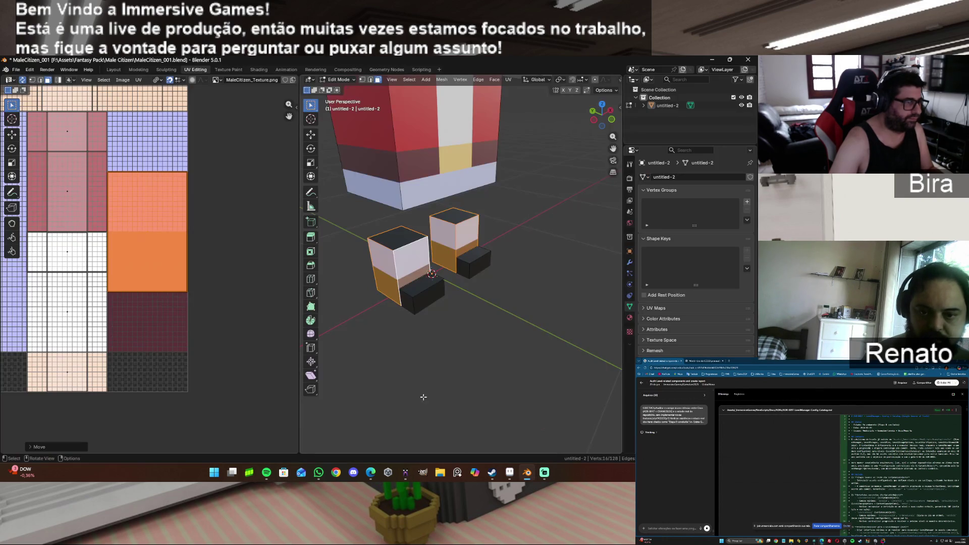
Step: Recenter the boot boxes and rotate the orange UV island 180°
scroll(342, 286, up, 3)
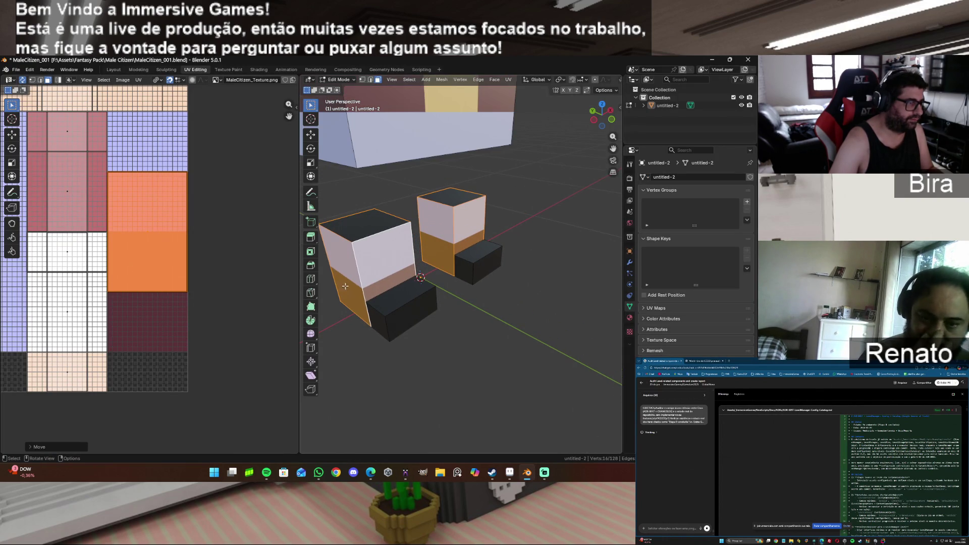
drag(613, 149, 505, 290)
right_click(504, 307)
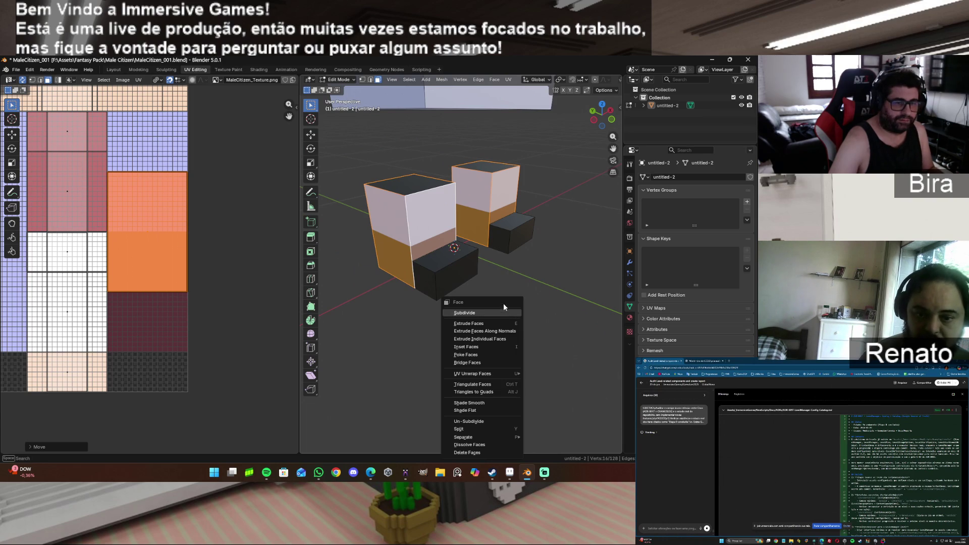
drag(610, 146, 612, 150)
drag(601, 117, 604, 116)
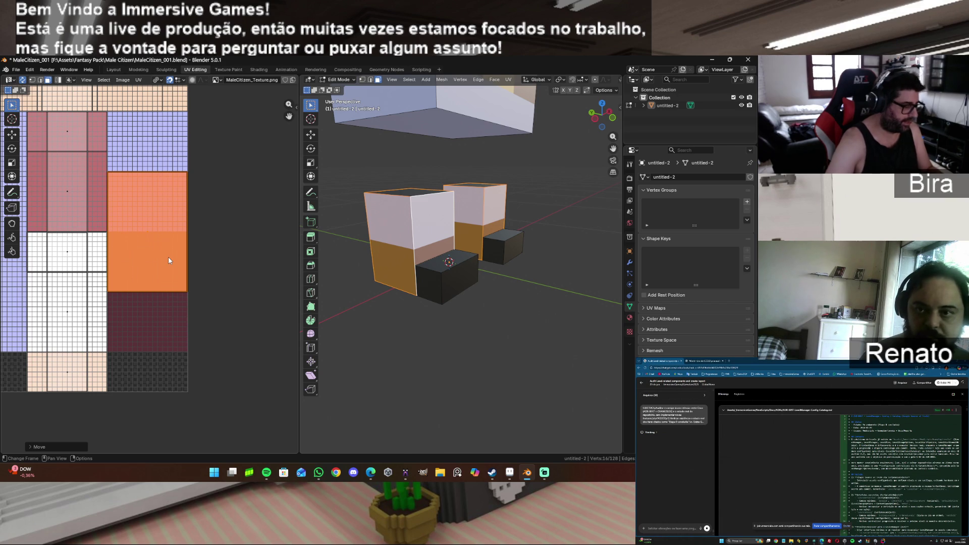
key(g)
key(y)
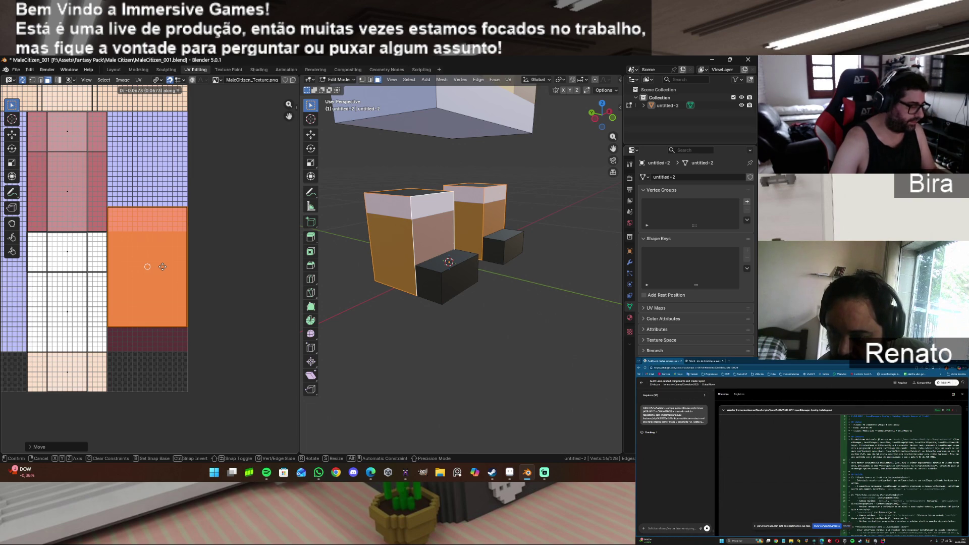
text(r180)
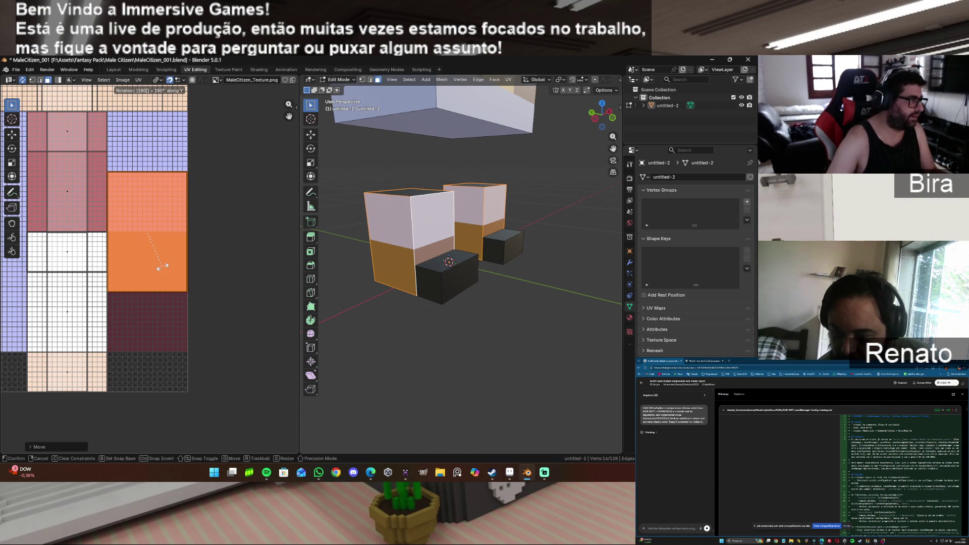
key(Return)
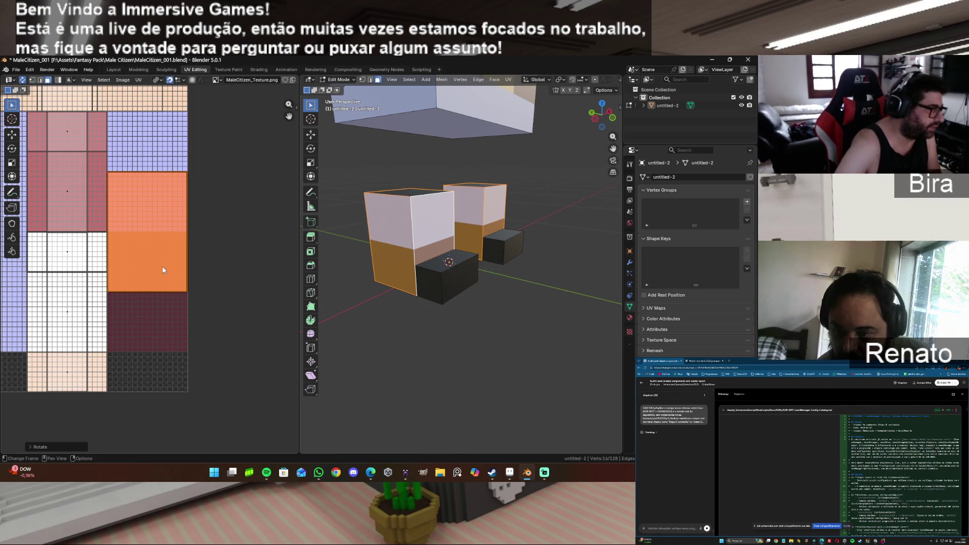
Step: Move the rotated island slightly down along the vertical axis
key(g)
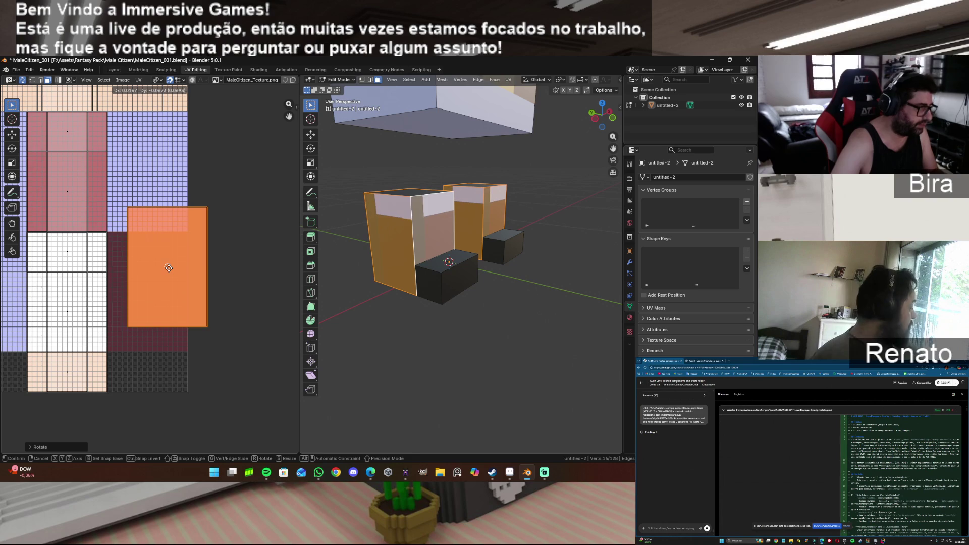
key(y)
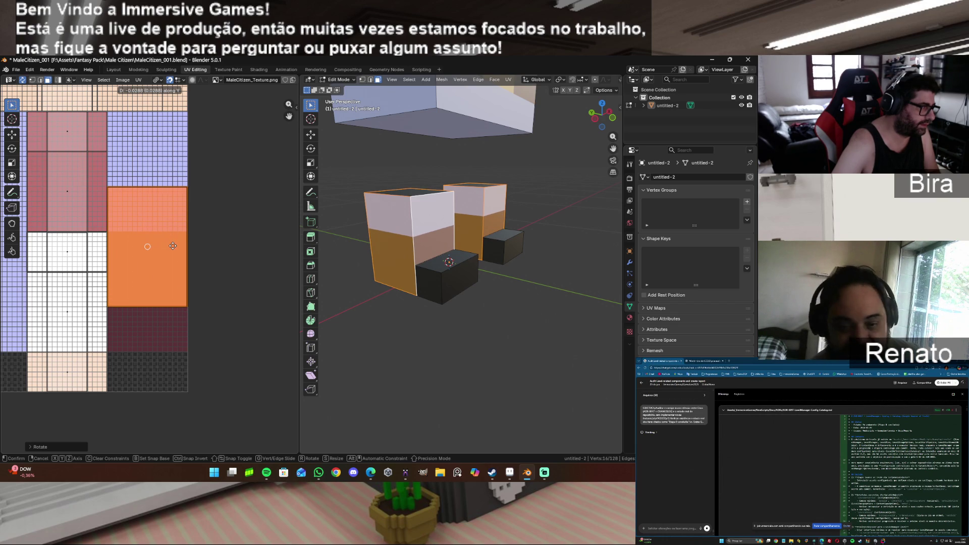
click(172, 250)
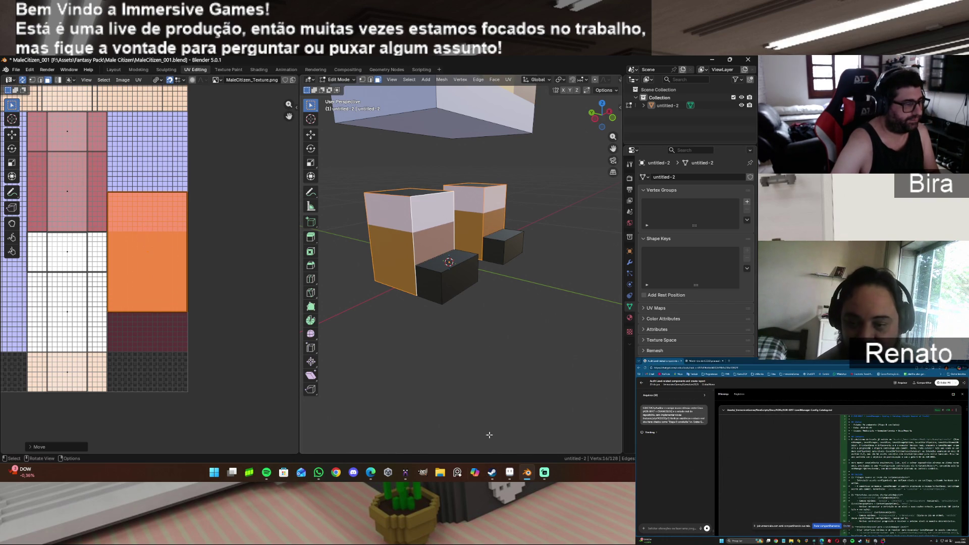
scroll(482, 312, down, 2)
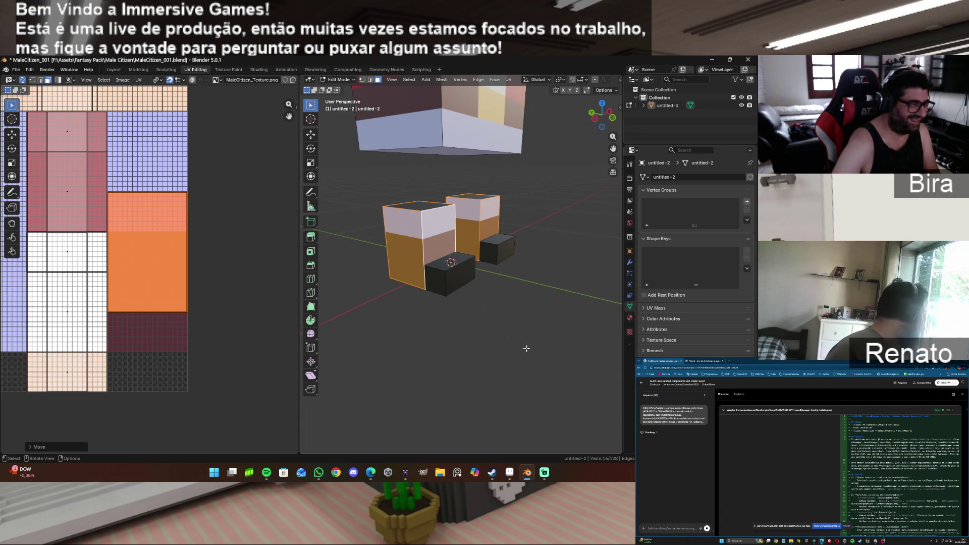
mouse_move(530, 478)
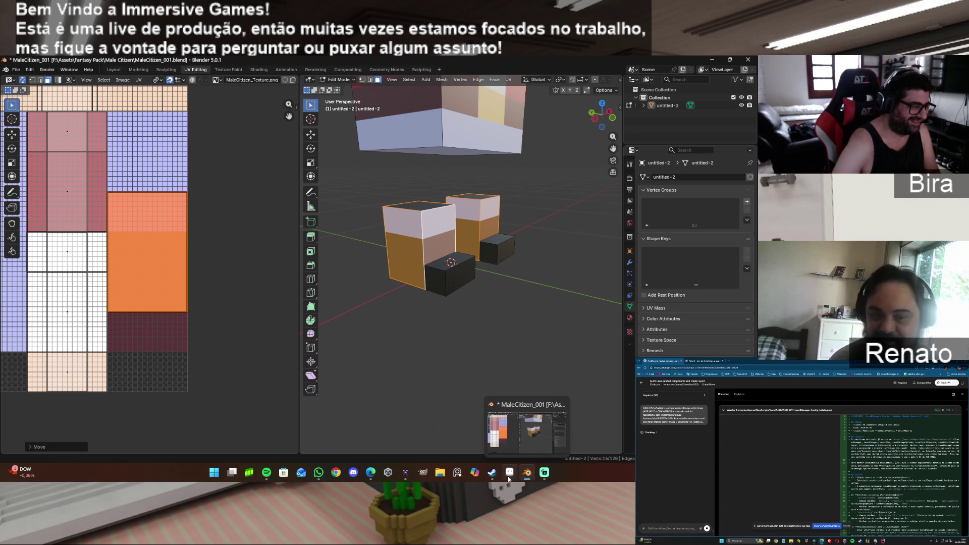
click(407, 476)
scroll(467, 258, up, 3)
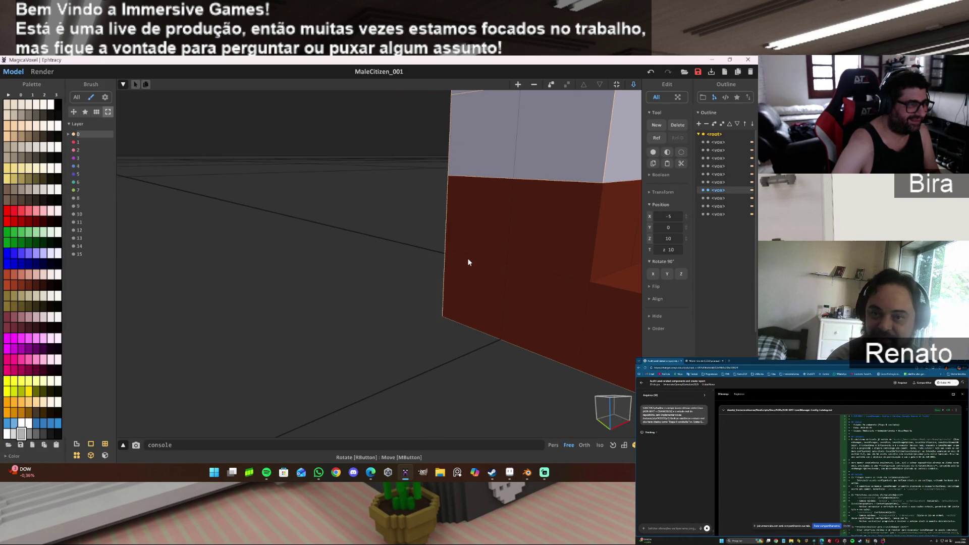
scroll(468, 259, down, 3)
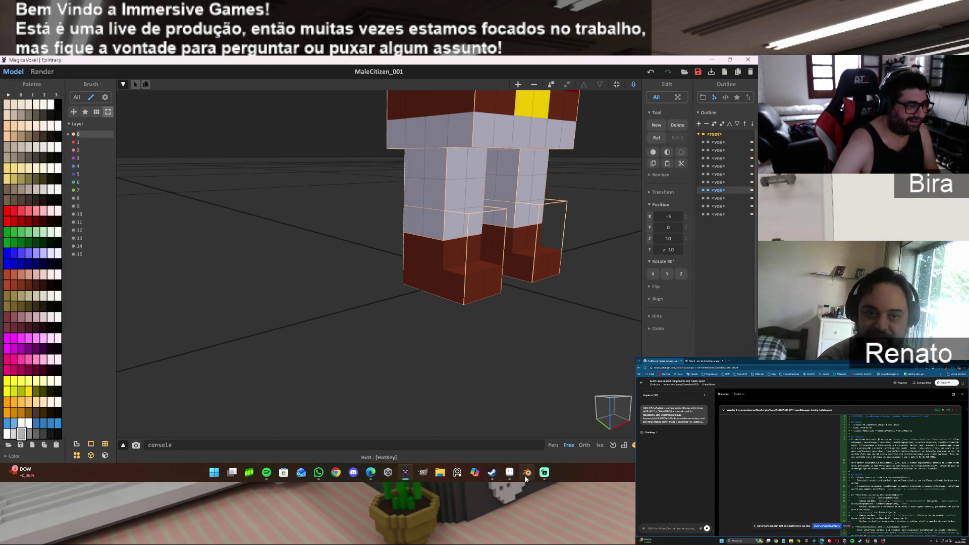
mouse_move(526, 477)
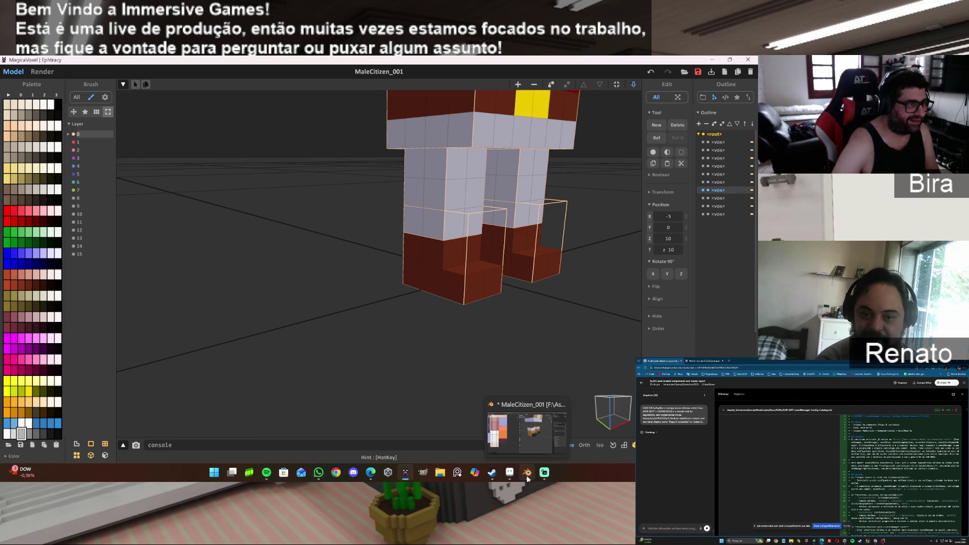
click(526, 475)
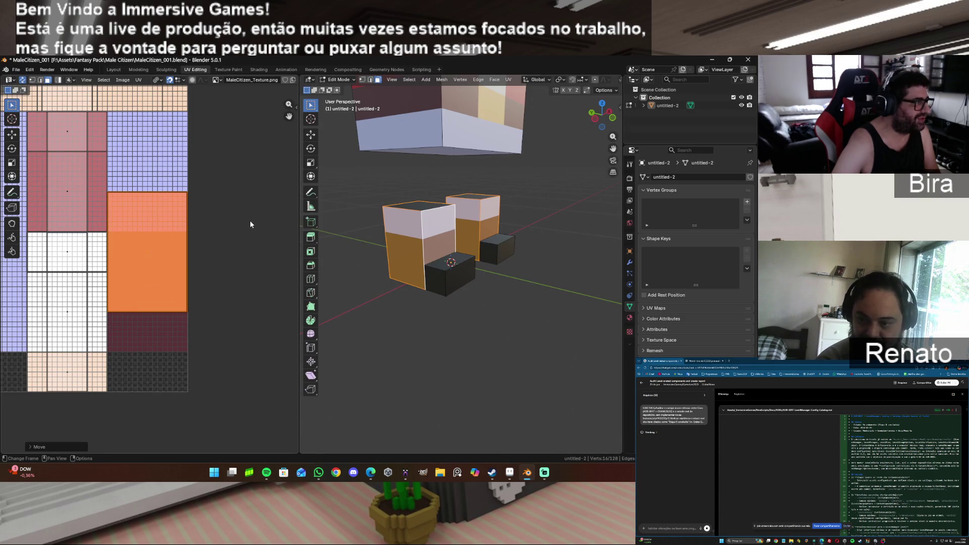
Step: Clear the boot face selection, zoom out the UV editor, and orbit to look up beneath the character
click(217, 207)
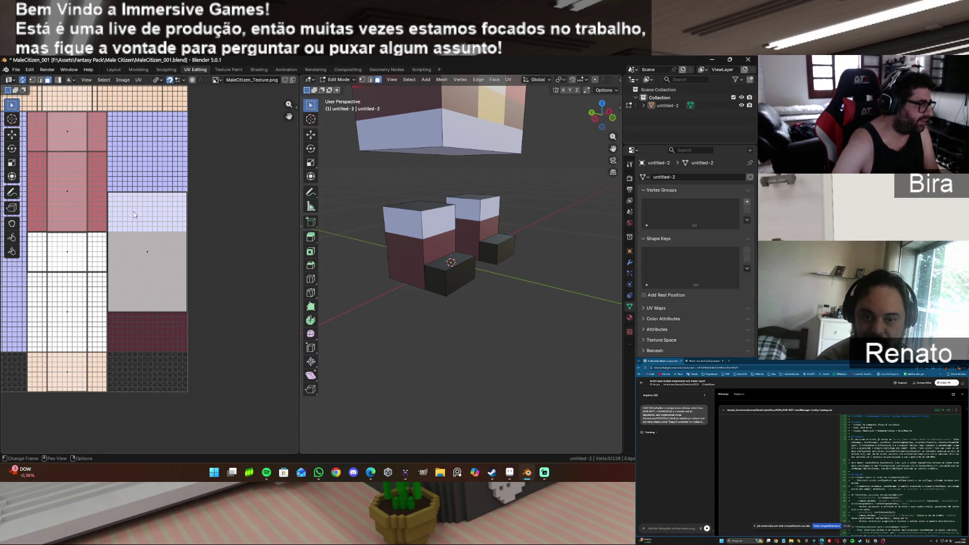
scroll(133, 219, up, 1)
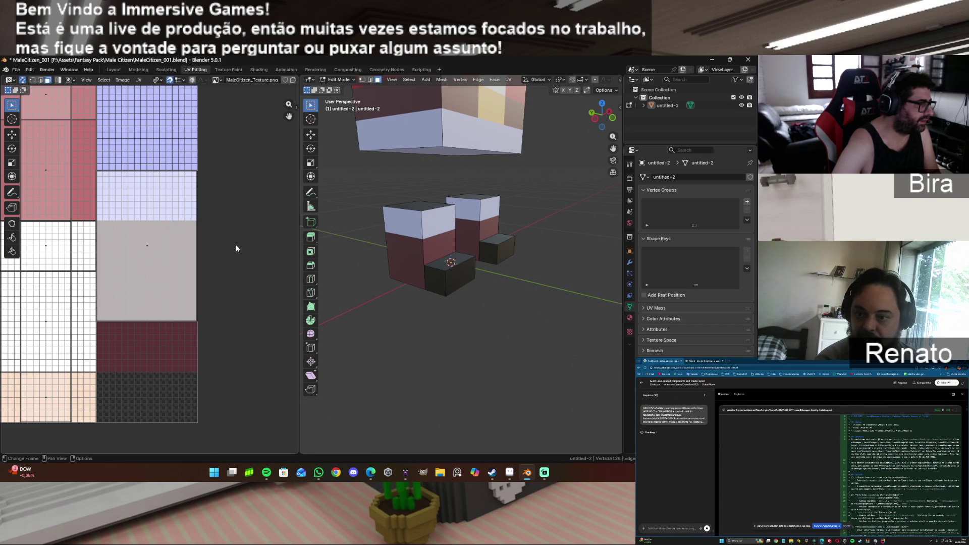
scroll(236, 249, up, 1)
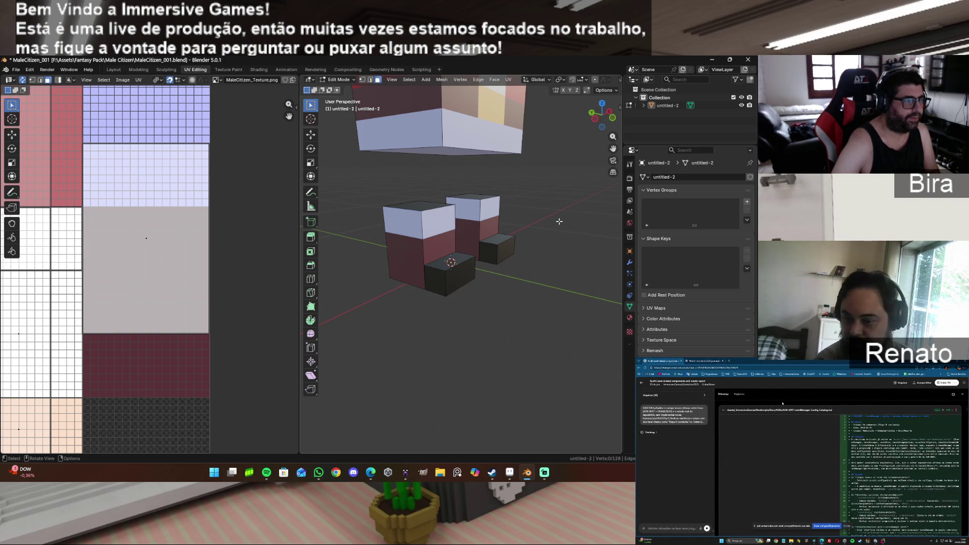
scroll(559, 222, down, 1)
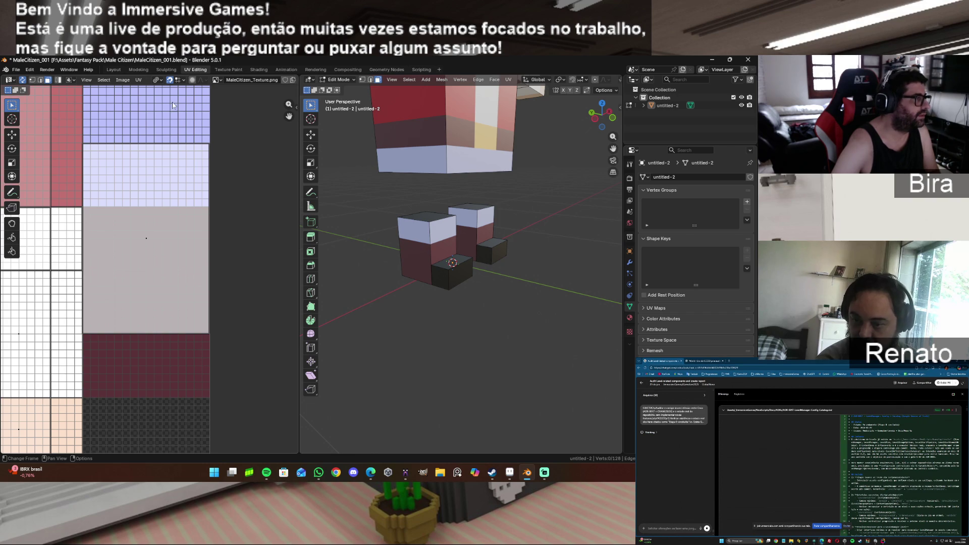
click(138, 79)
mouse_move(154, 106)
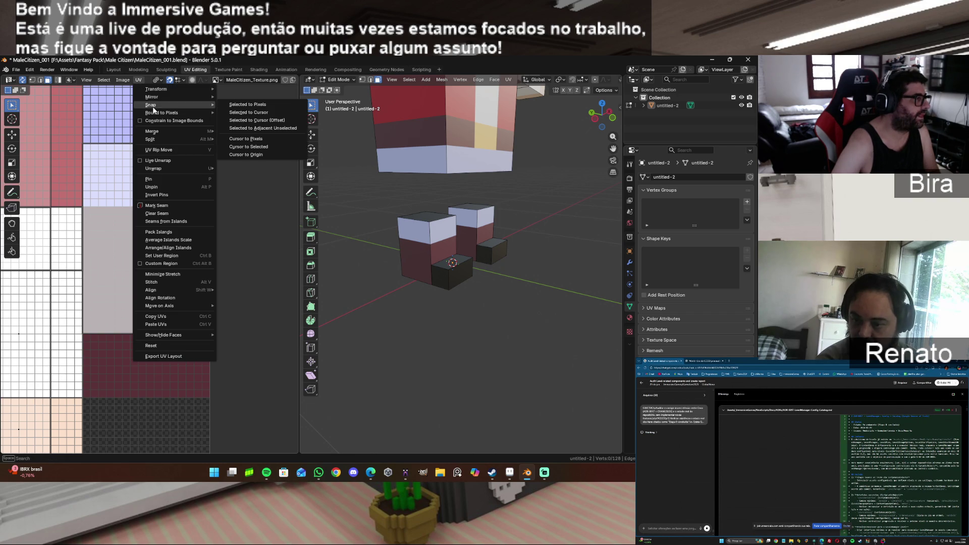
click(251, 103)
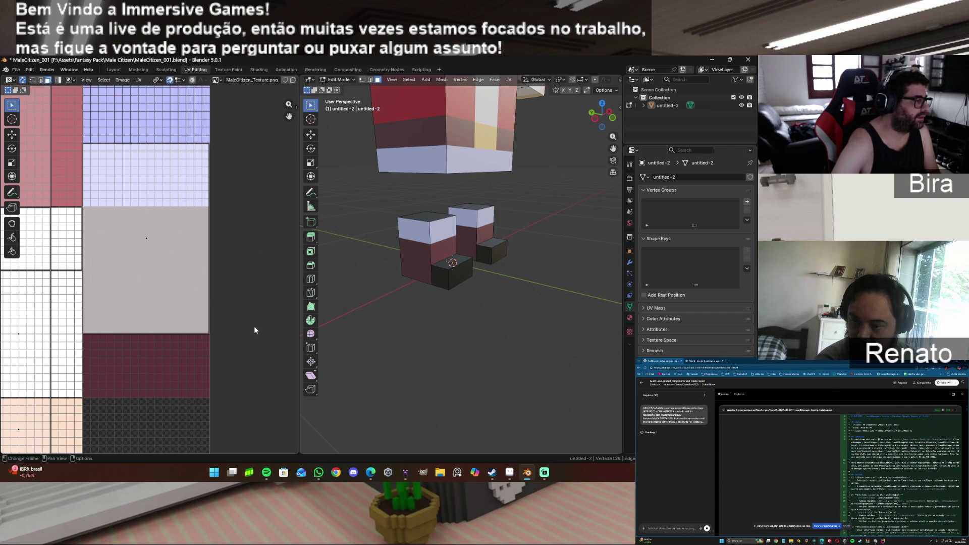
scroll(254, 326, down, 2)
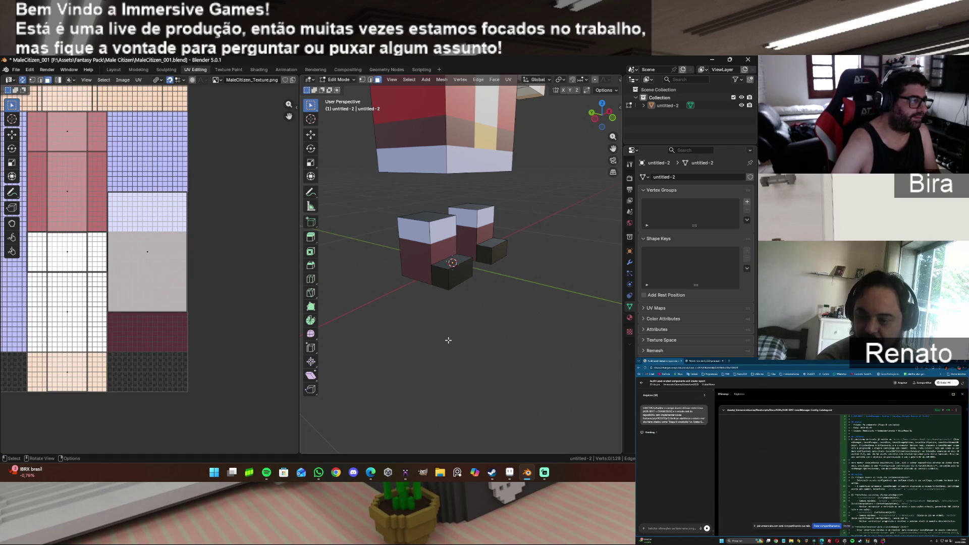
mouse_move(606, 117)
mouse_down()
mouse_move(575, 103)
mouse_move(539, 160)
mouse_up()
middle_drag(539, 160, 525, 175)
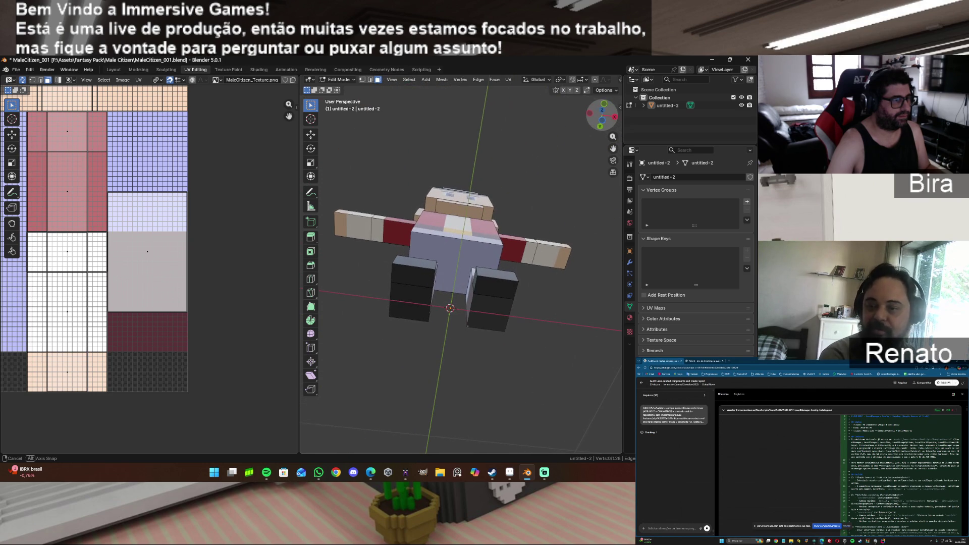
Step: Select the left and right foot soles, then reframe the character in a front view
drag(525, 175, 408, 281)
click(412, 297)
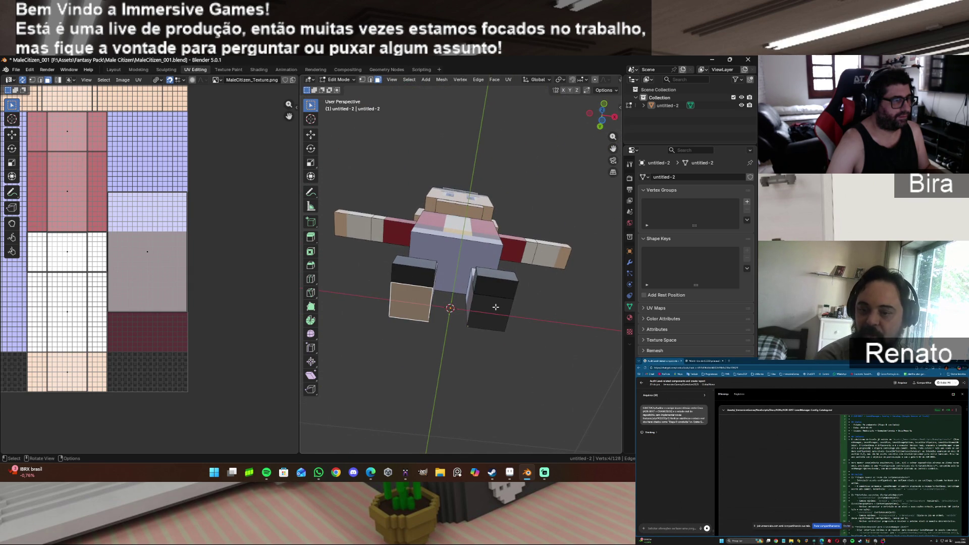
shift+click(496, 308)
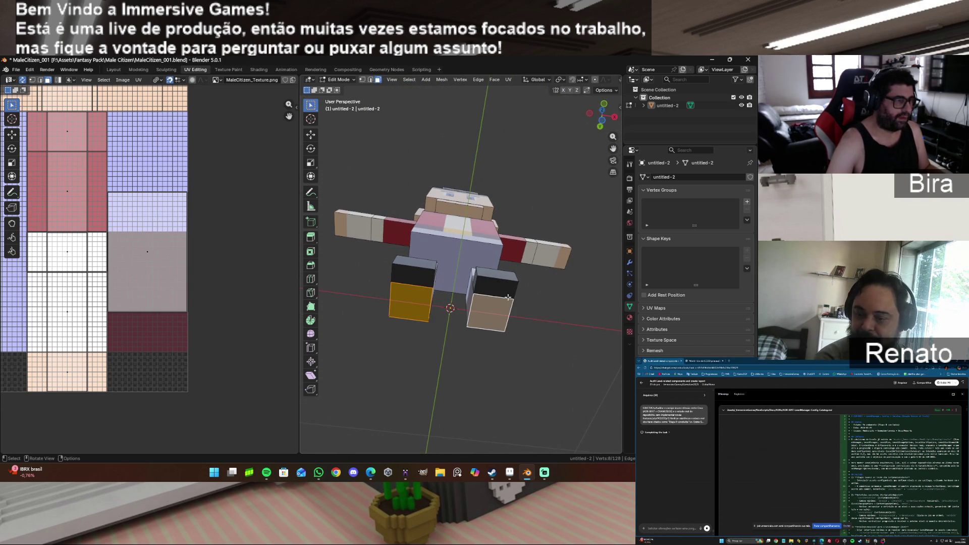
drag(602, 114, 606, 85)
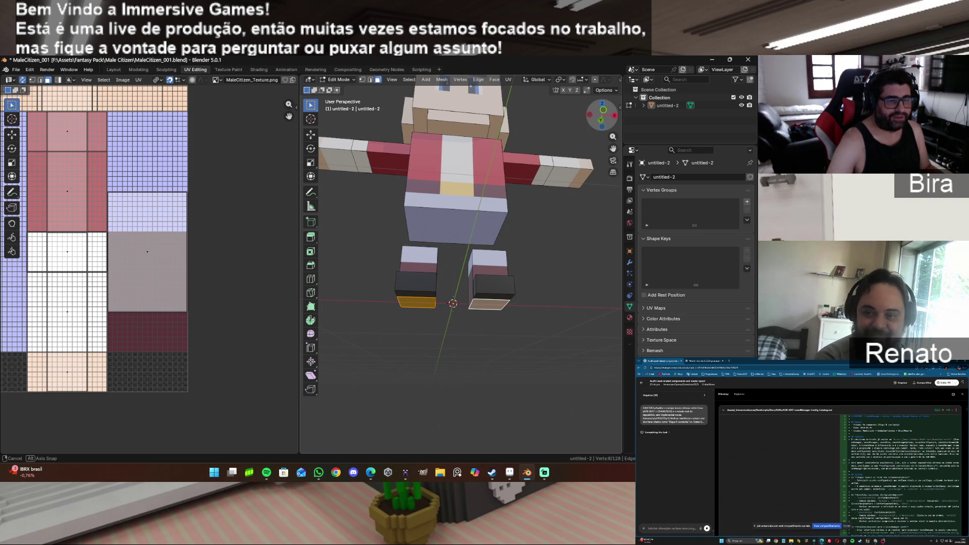
middle_drag(461, 282, 453, 255)
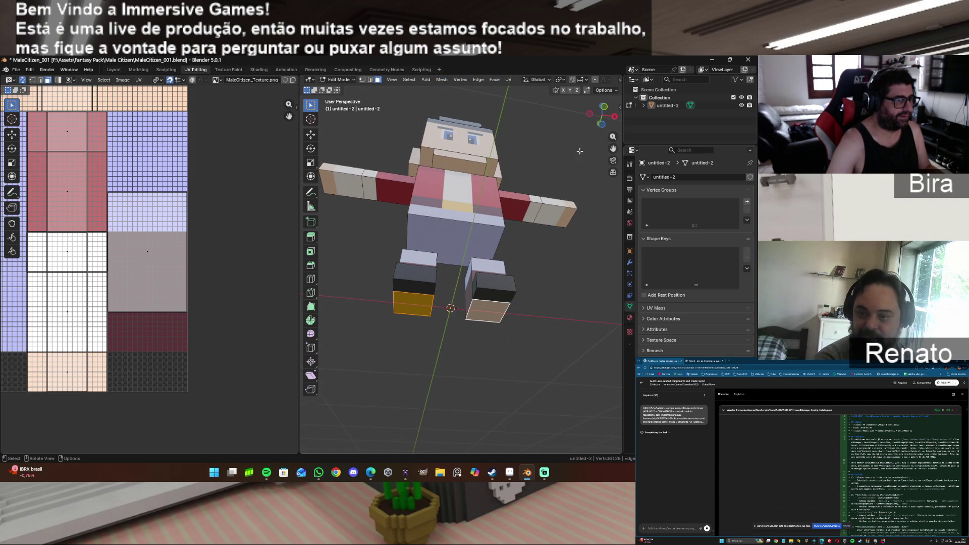
scroll(518, 274, down, 1)
mouse_move(612, 148)
mouse_down()
mouse_move(602, 112)
mouse_move(553, 177)
mouse_up()
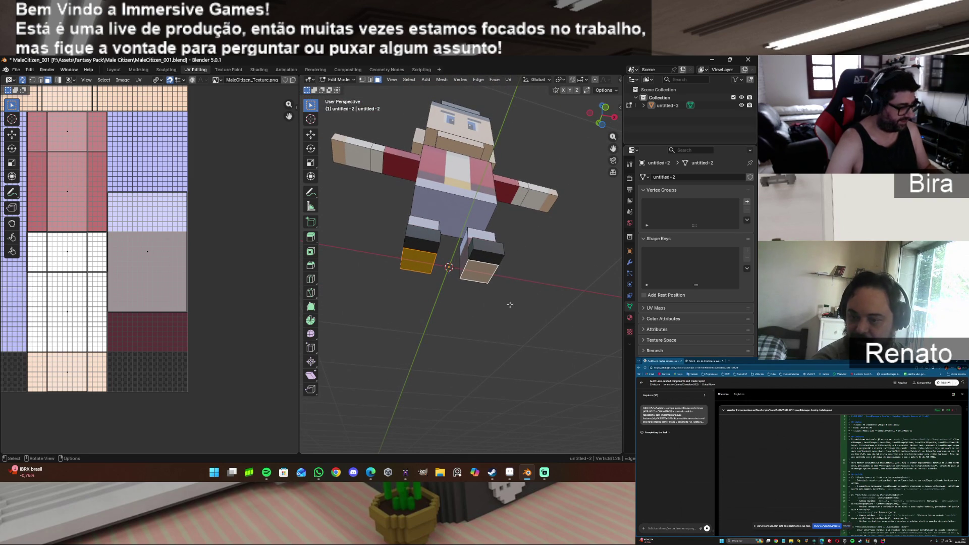
Step: Unwrap both soles together and try moving their UVs, then cancel and undo the move
key(u)
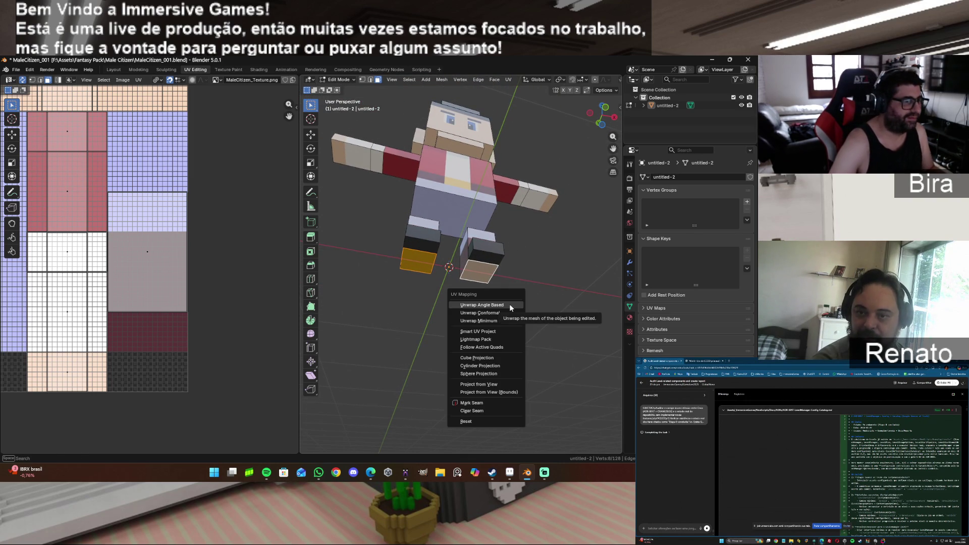
click(510, 304)
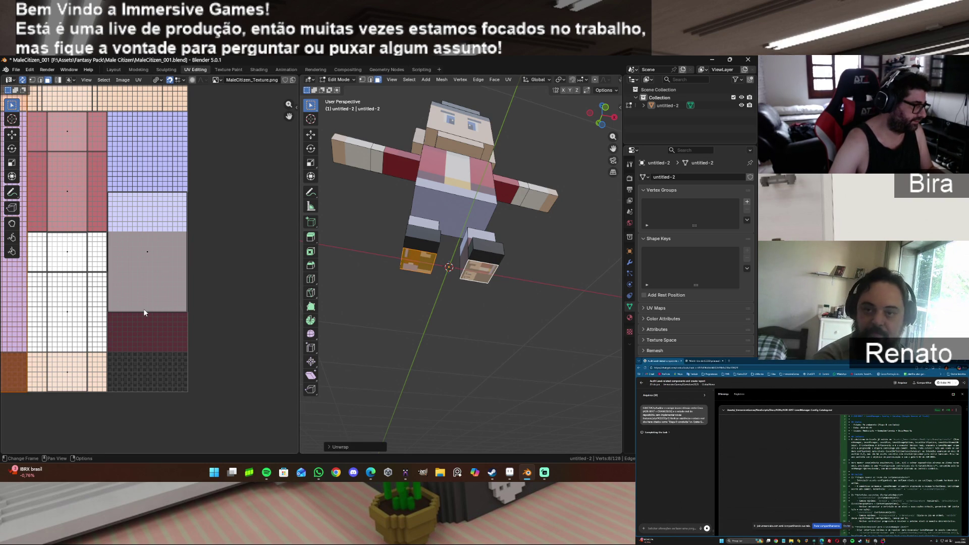
key(g)
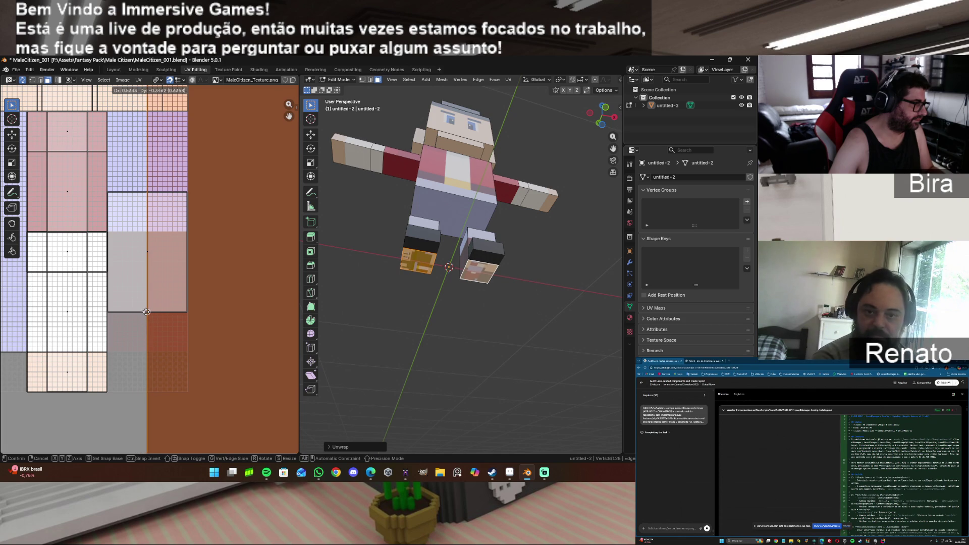
click(143, 312)
key(s)
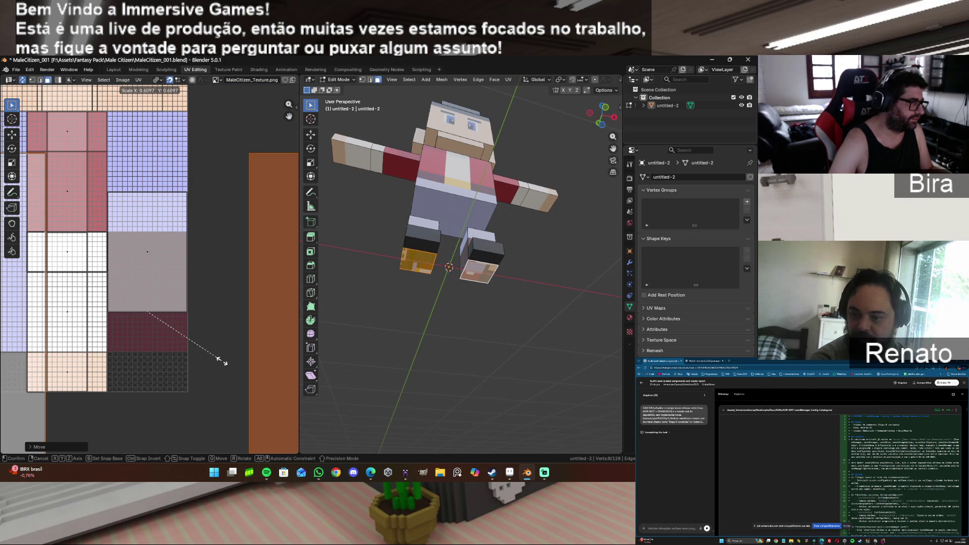
key(Escape)
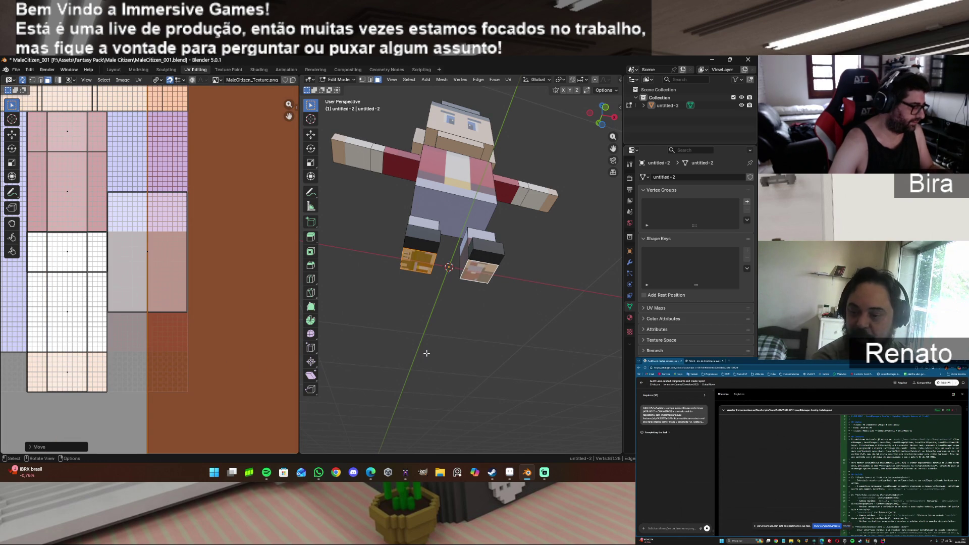
key(ctrl+z)
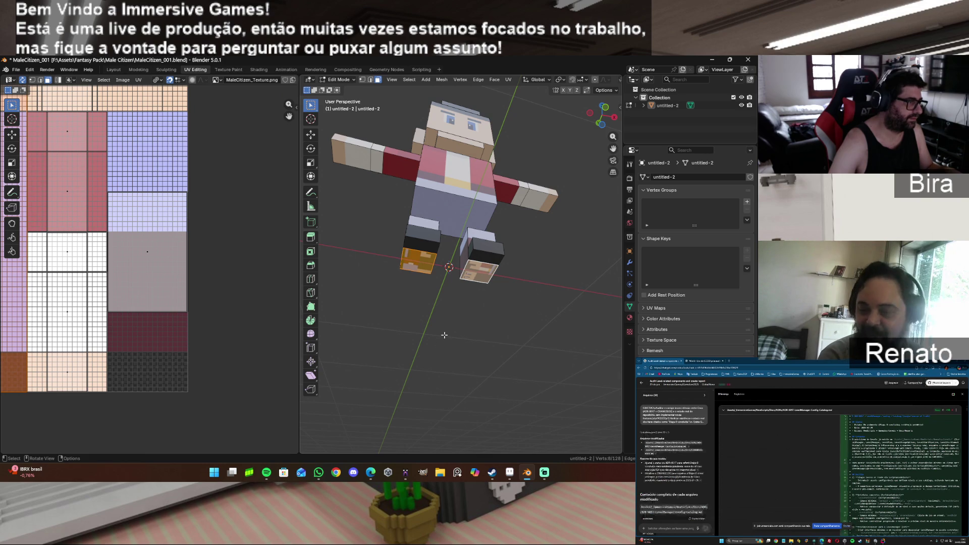
Step: Unwrap each sole separately, then move and scale both sole UVs onto one light texture block
click(423, 266)
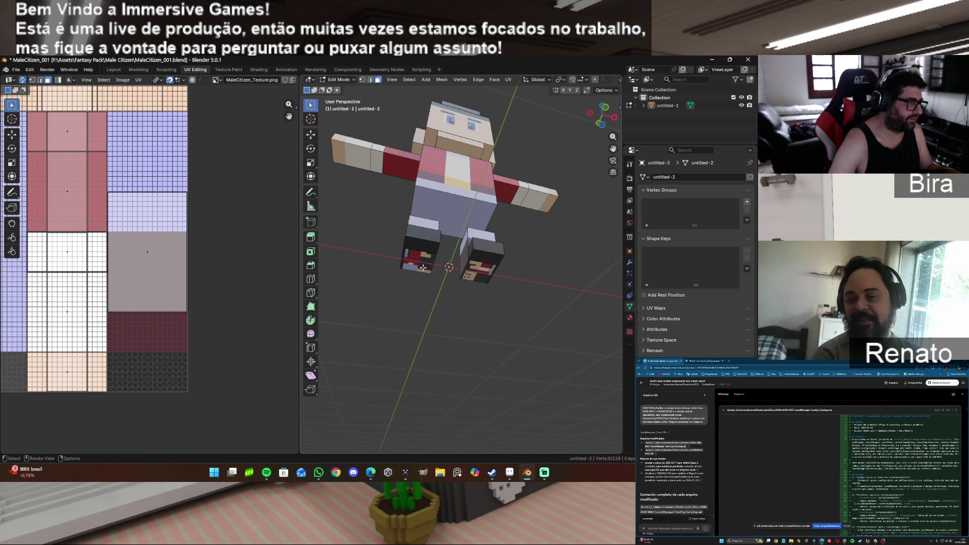
key(u)
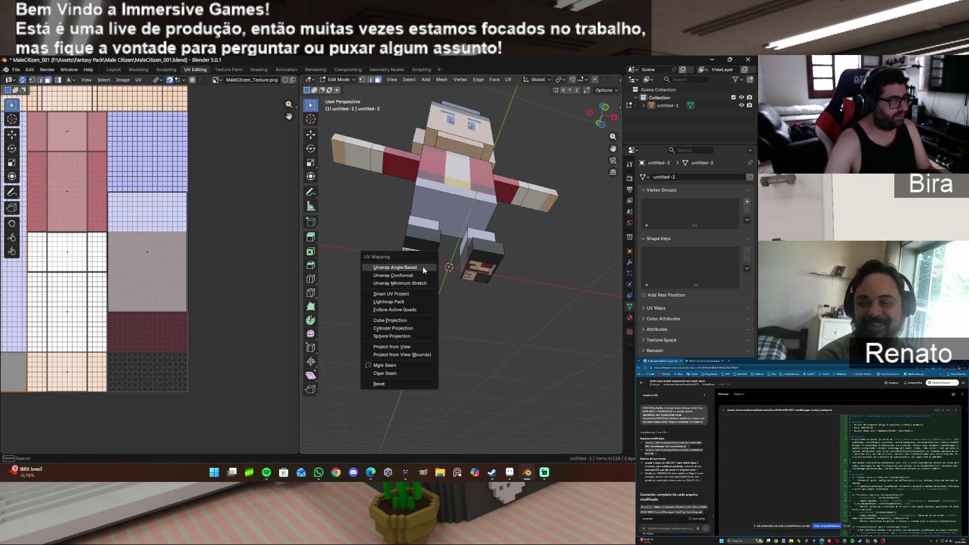
click(423, 267)
click(485, 275)
key(u)
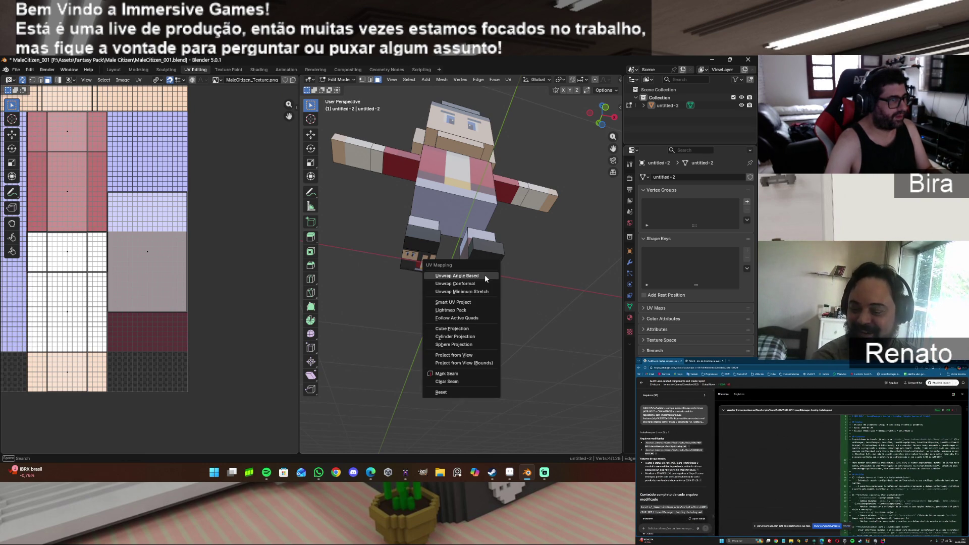
click(485, 274)
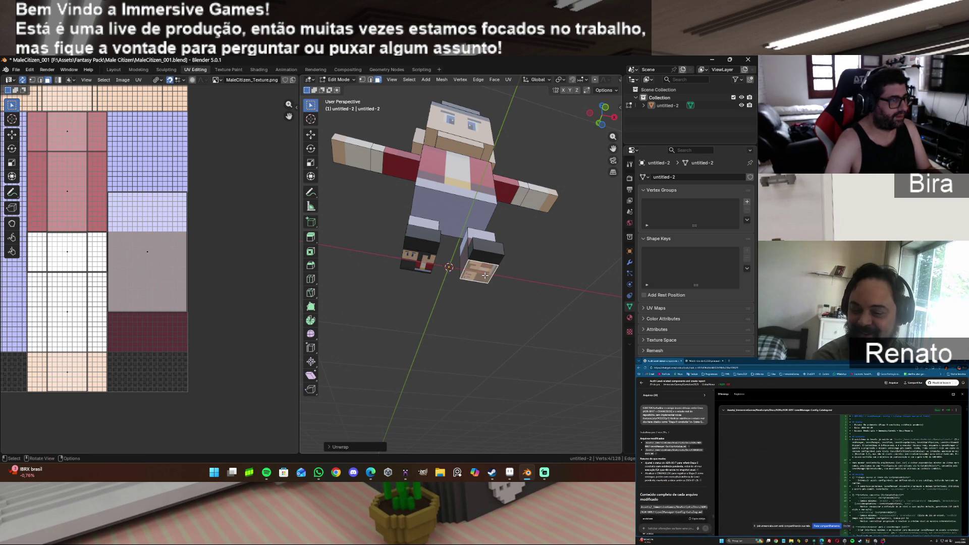
shift+click(422, 264)
key(g)
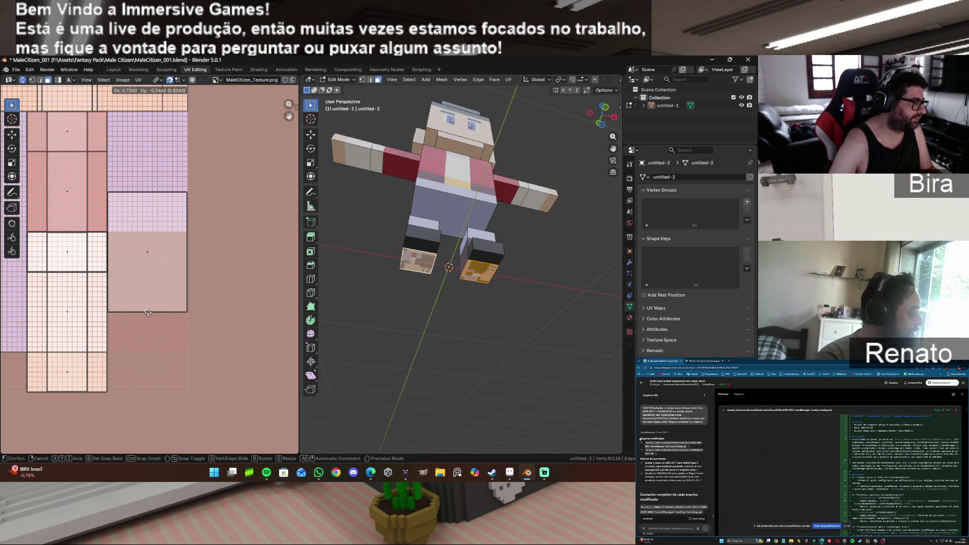
click(148, 313)
key(s)
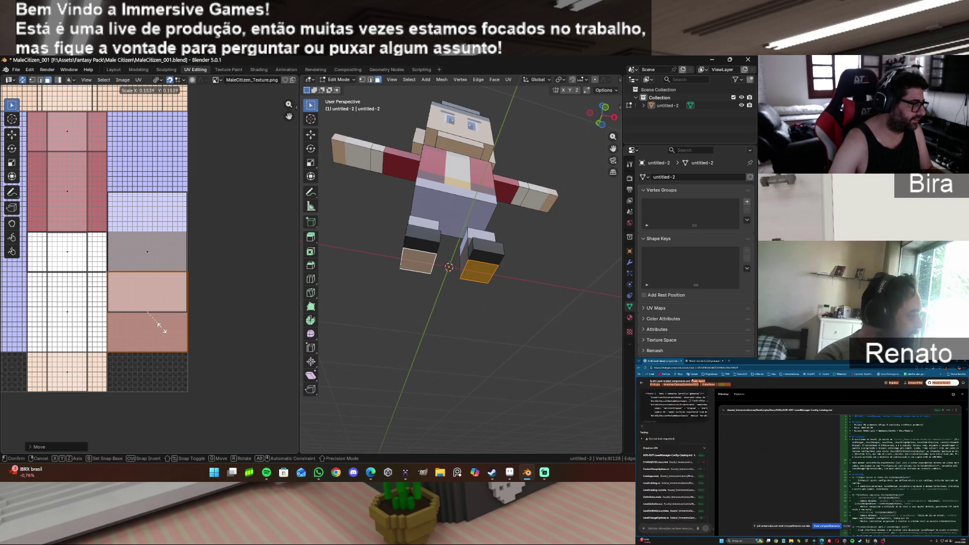
click(162, 328)
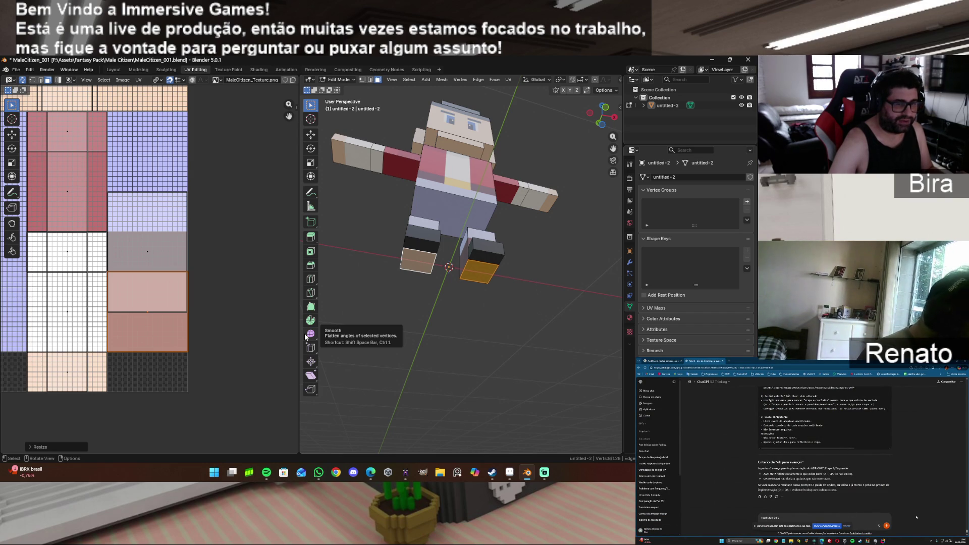
Step: Slide the sole UV island to the right on the texture and snap it to pixels
scroll(216, 317, up, 2)
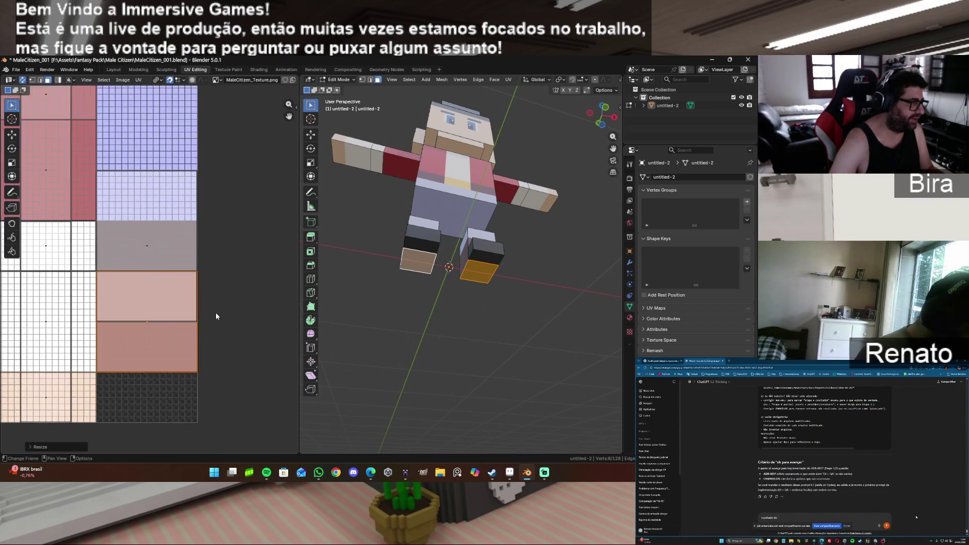
scroll(217, 316, up, 1)
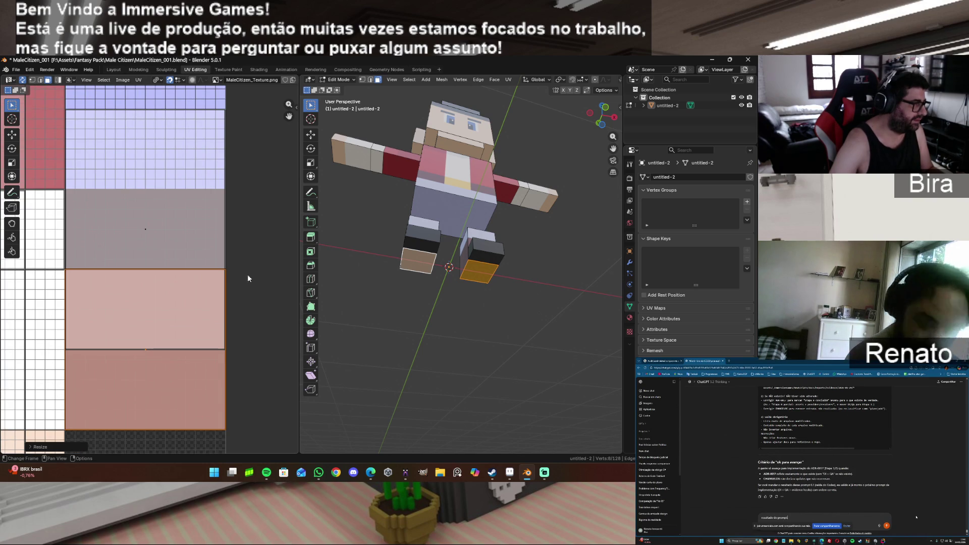
drag(289, 116, 294, 49)
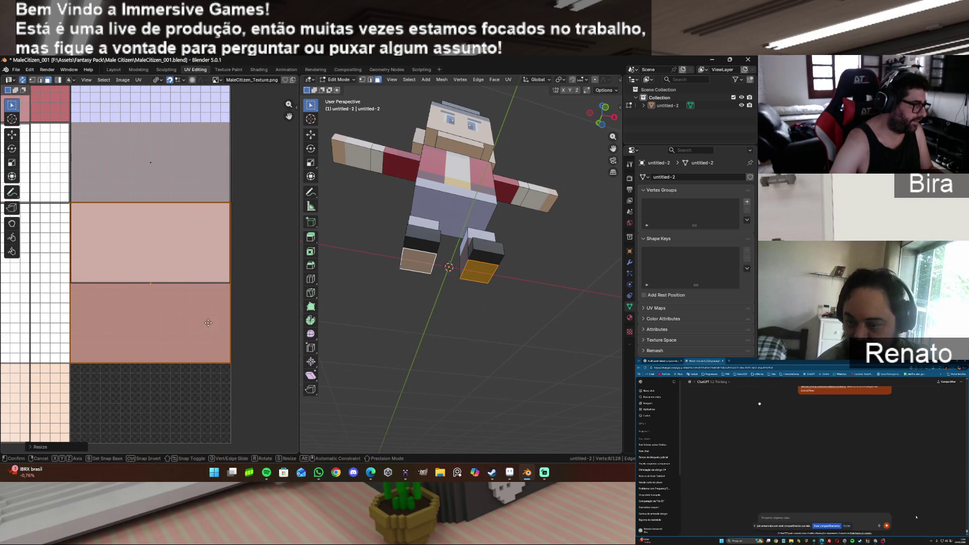
key(g)
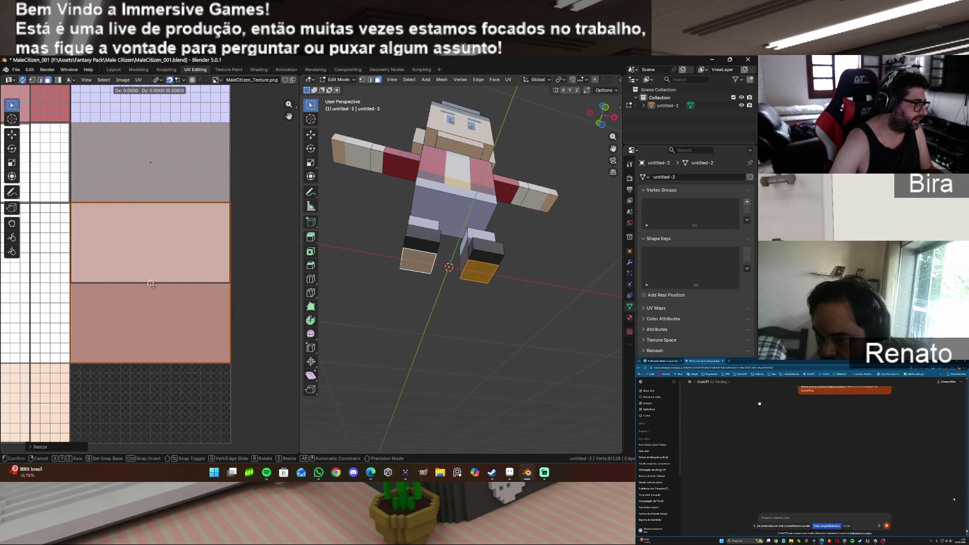
click(152, 285)
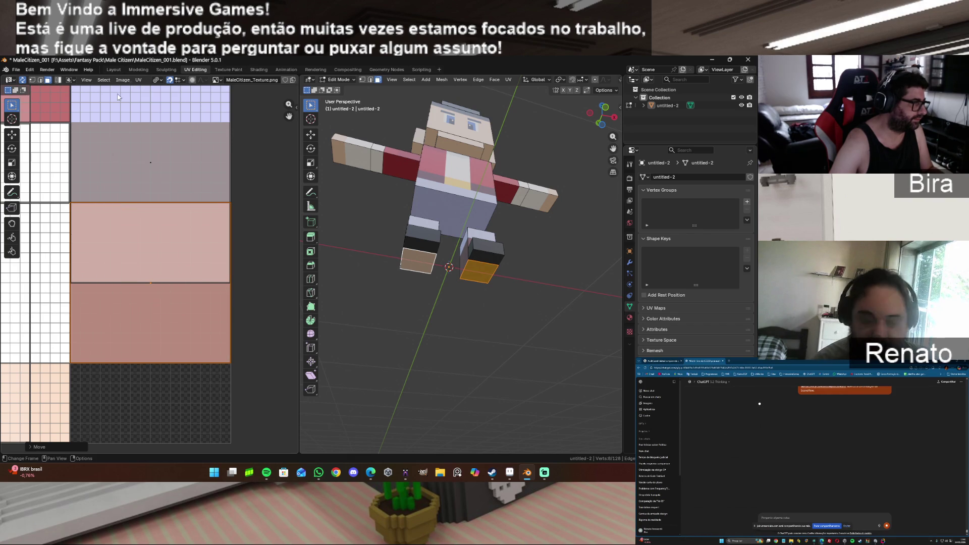
click(139, 80)
mouse_move(202, 102)
click(250, 107)
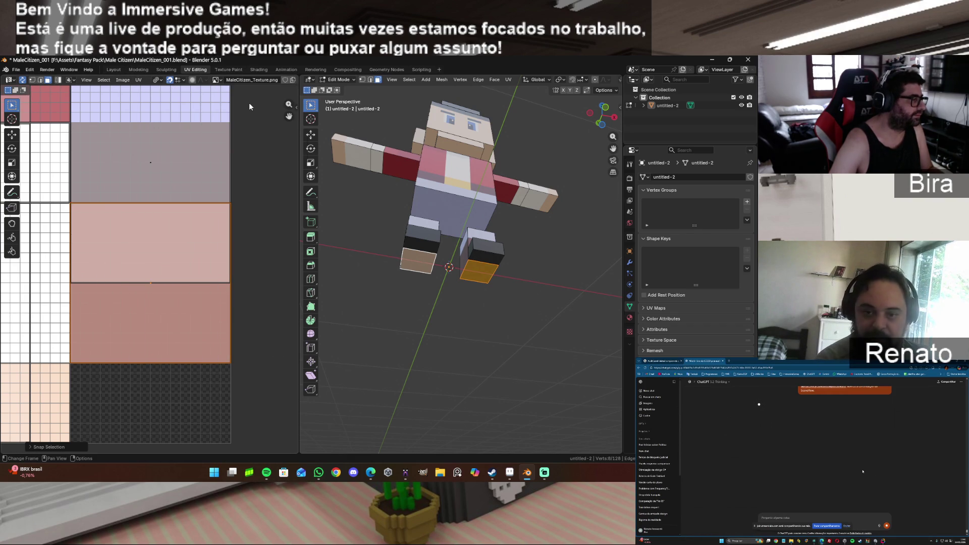
click(428, 329)
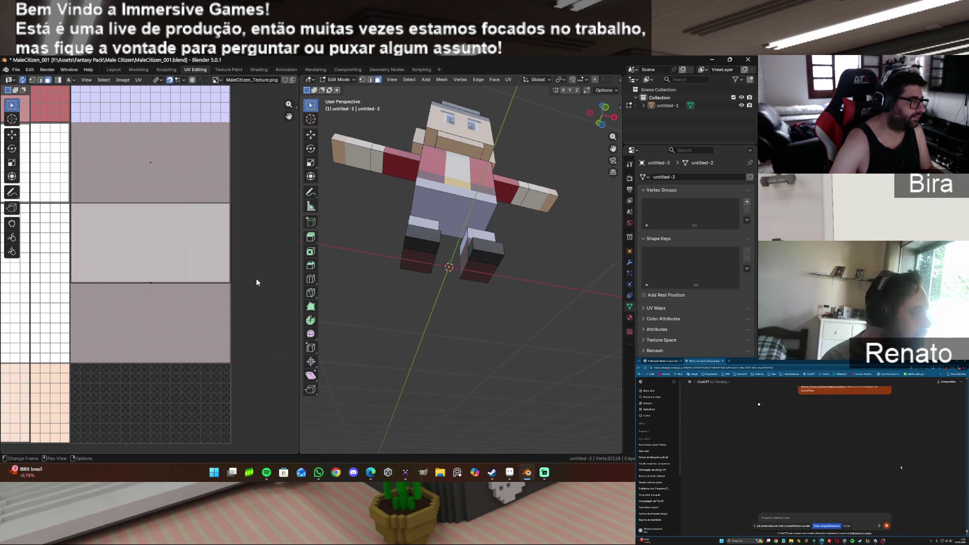
Step: Unwrap the top faces of the left and right feet with Angle Based unwrap
mouse_move(602, 115)
mouse_down()
mouse_move(603, 132)
mouse_move(604, 121)
mouse_up()
click(411, 228)
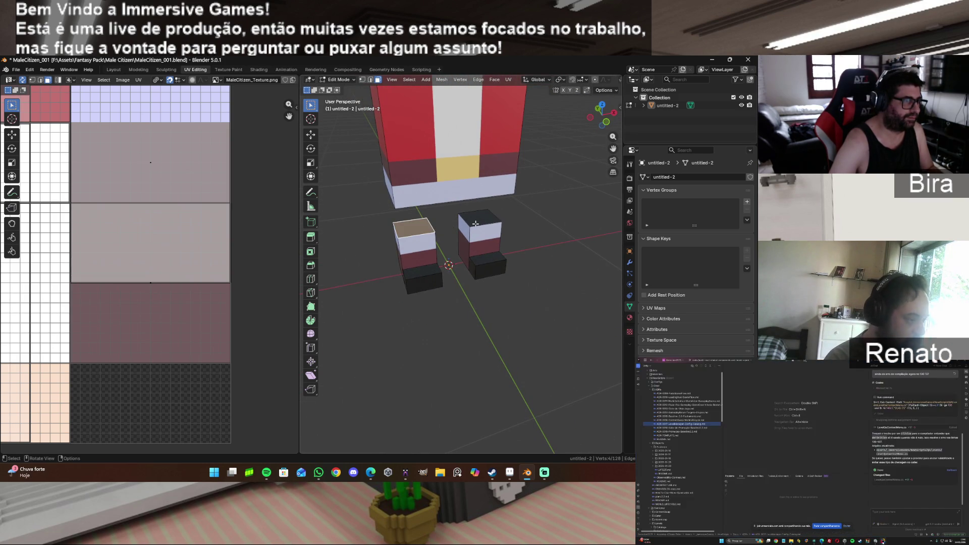
key(u)
click(410, 226)
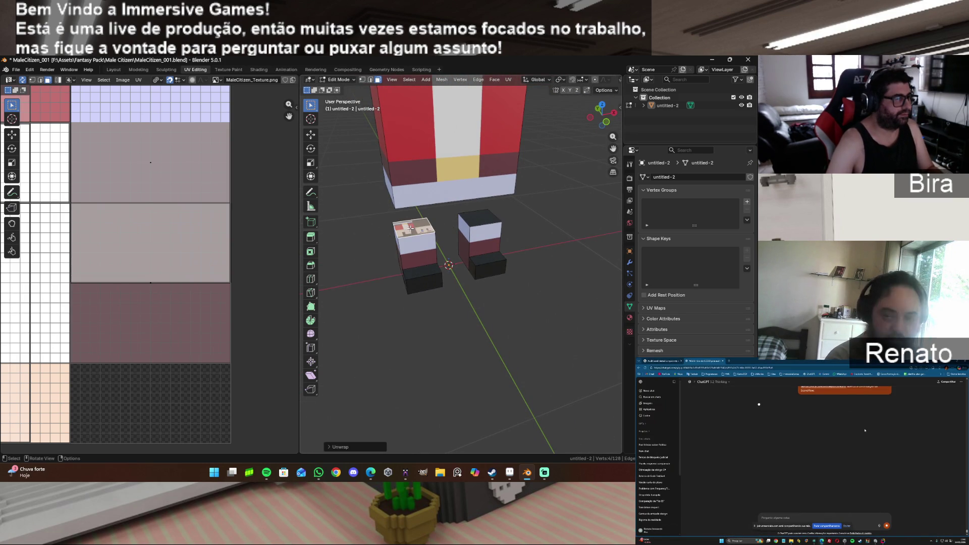
click(490, 217)
key(u)
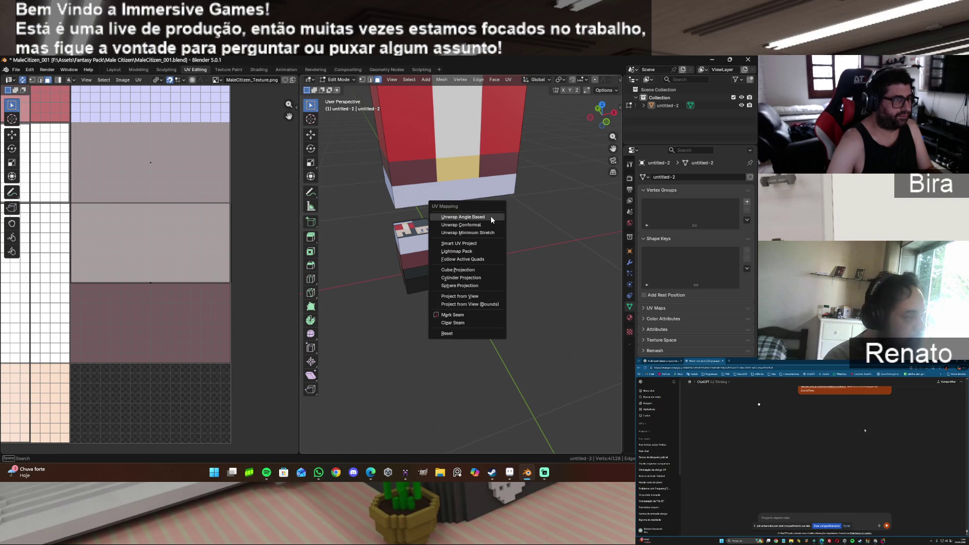
click(491, 218)
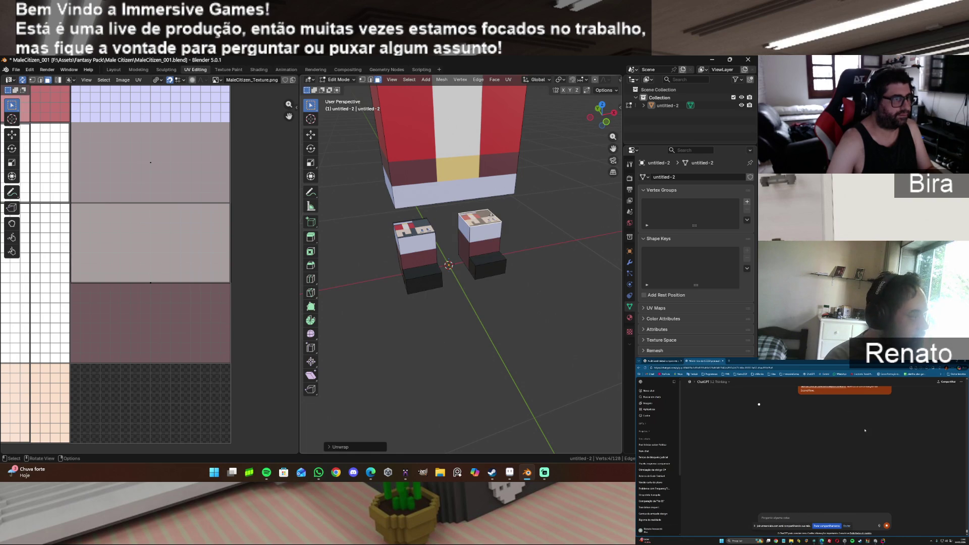
shift+click(422, 231)
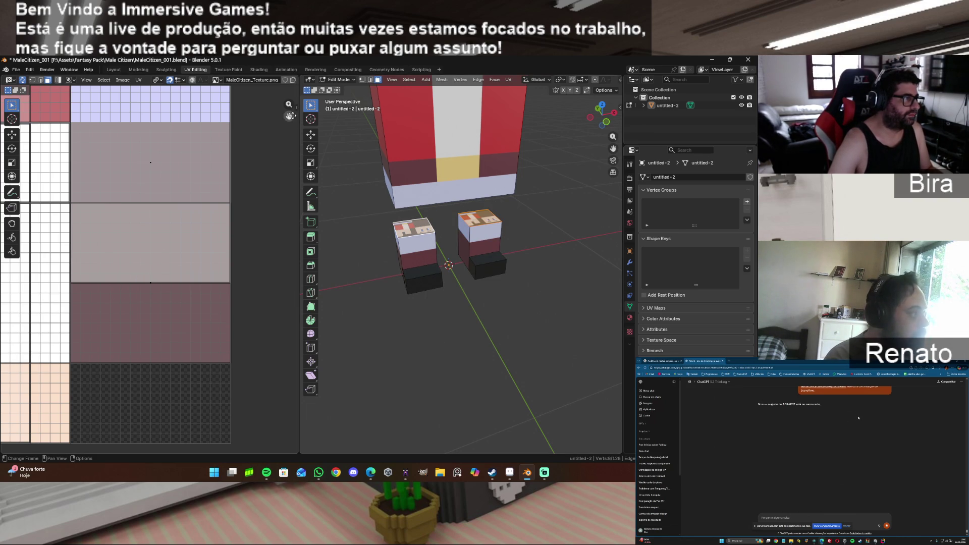
Step: Move the feet UVs to a new texture spot, shrink them, and snap to pixels
scroll(158, 174, up, 5)
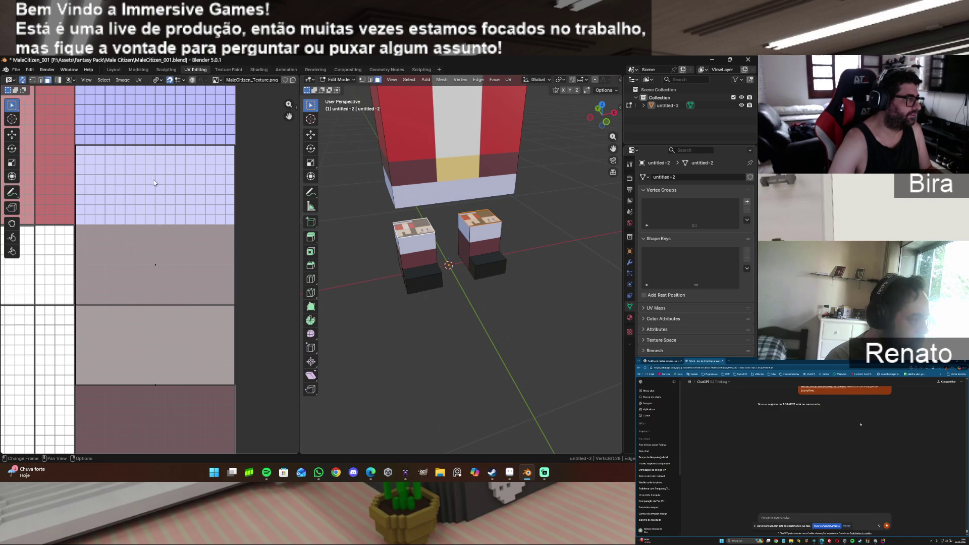
key(g)
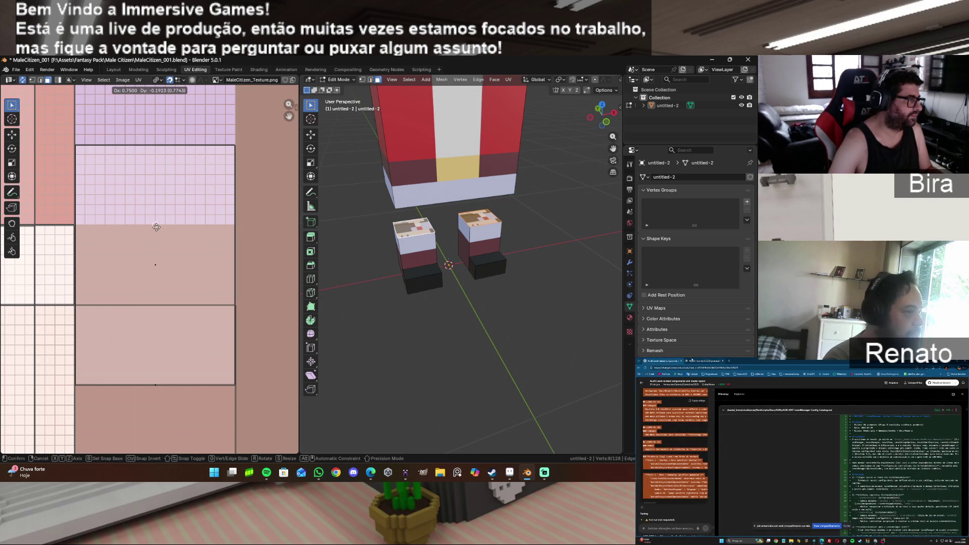
click(158, 230)
key(s)
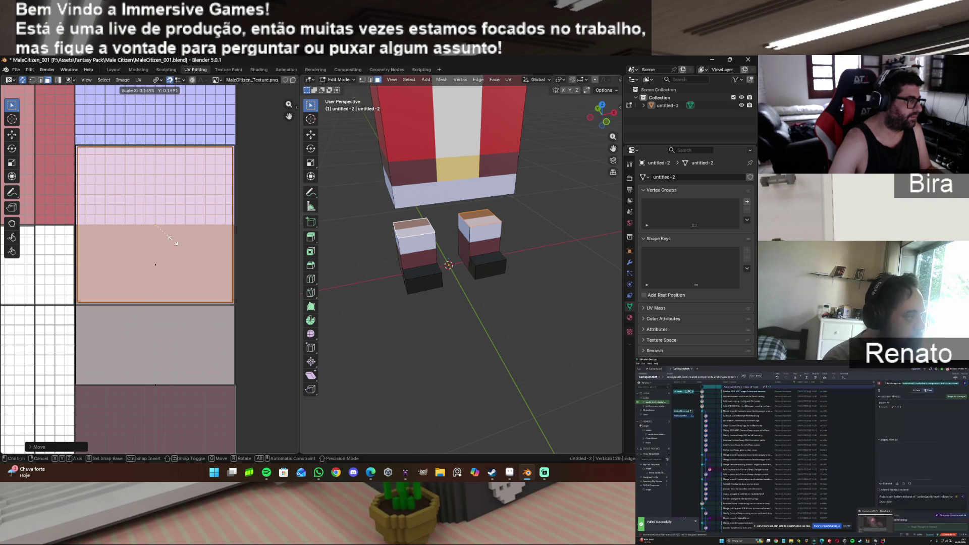
click(173, 243)
click(138, 80)
mouse_move(152, 104)
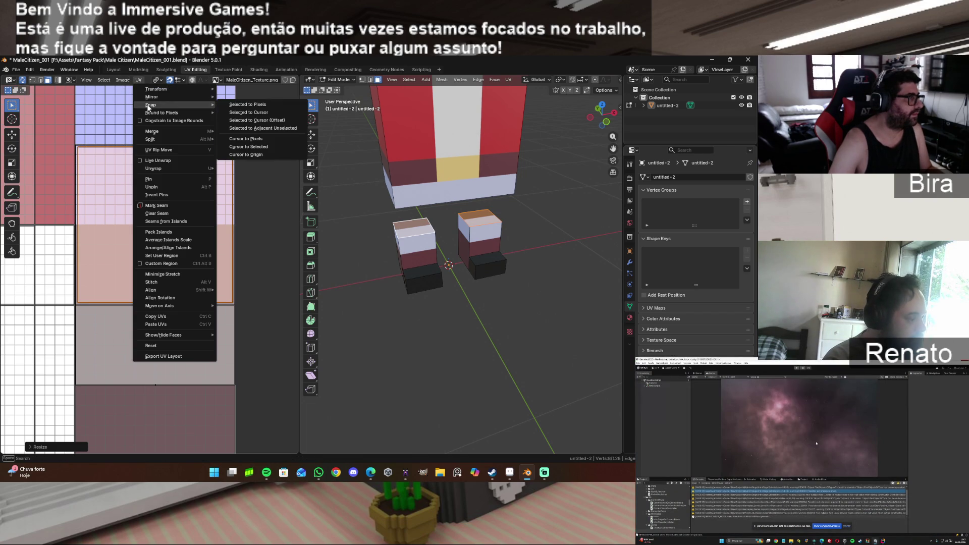
click(259, 106)
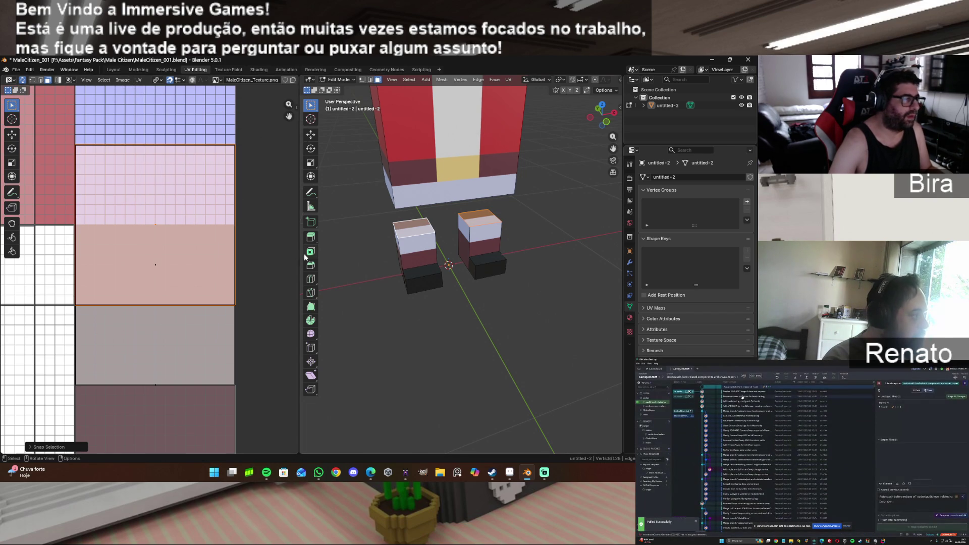
Step: Move the feet UV island straight up along Y onto a plain patch, then deselect
drag(289, 116, 284, 272)
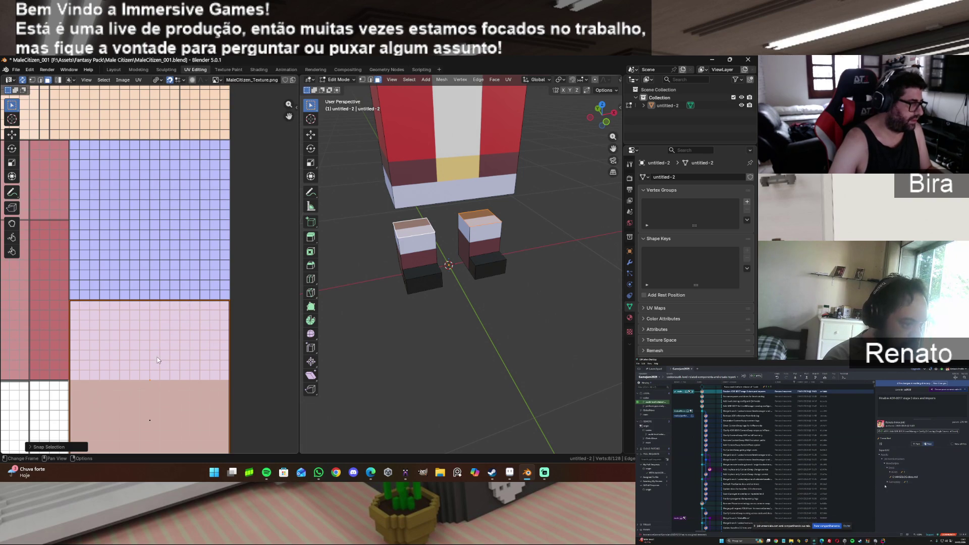
key(y)
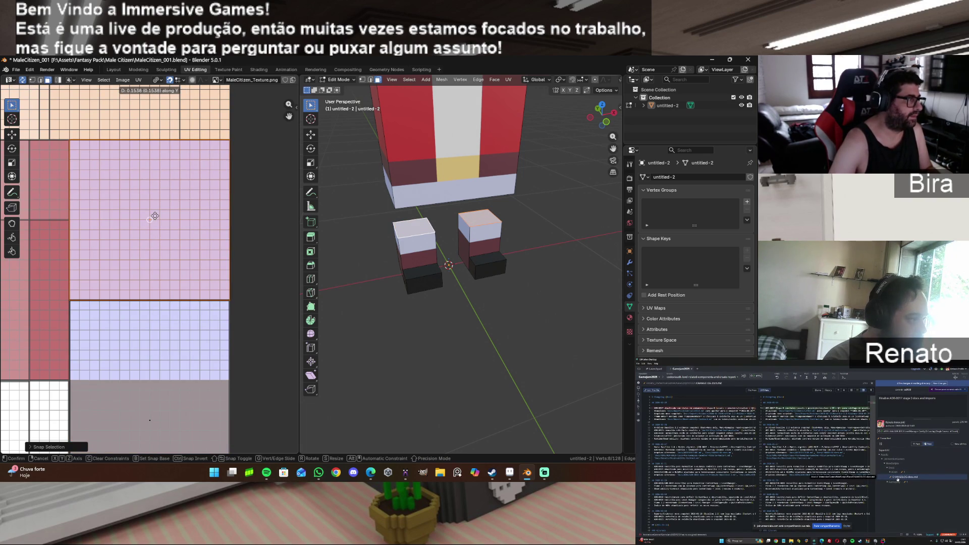
click(220, 217)
click(254, 251)
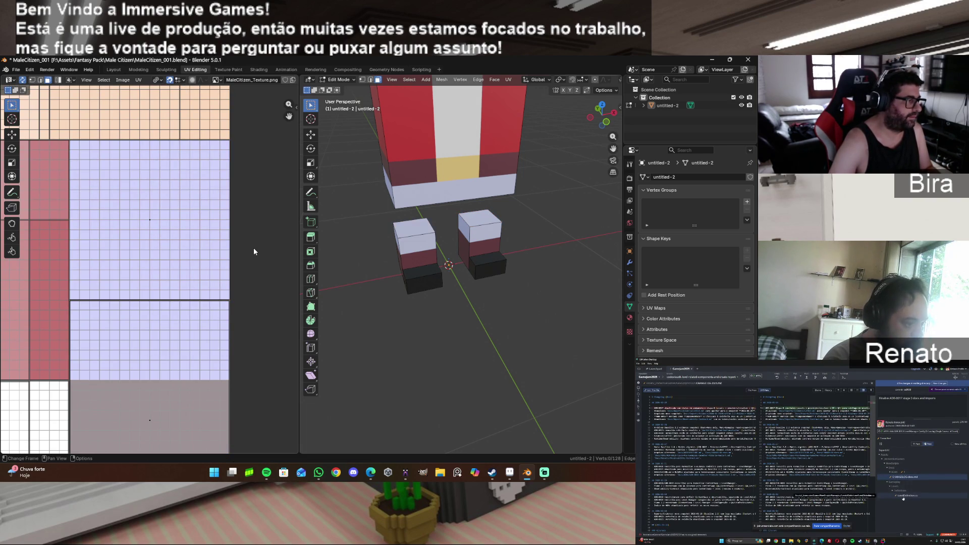
drag(613, 149, 573, 167)
mouse_move(614, 121)
mouse_down()
mouse_move(571, 128)
mouse_move(586, 139)
mouse_move(583, 167)
mouse_move(570, 144)
mouse_move(550, 162)
mouse_move(531, 149)
mouse_up()
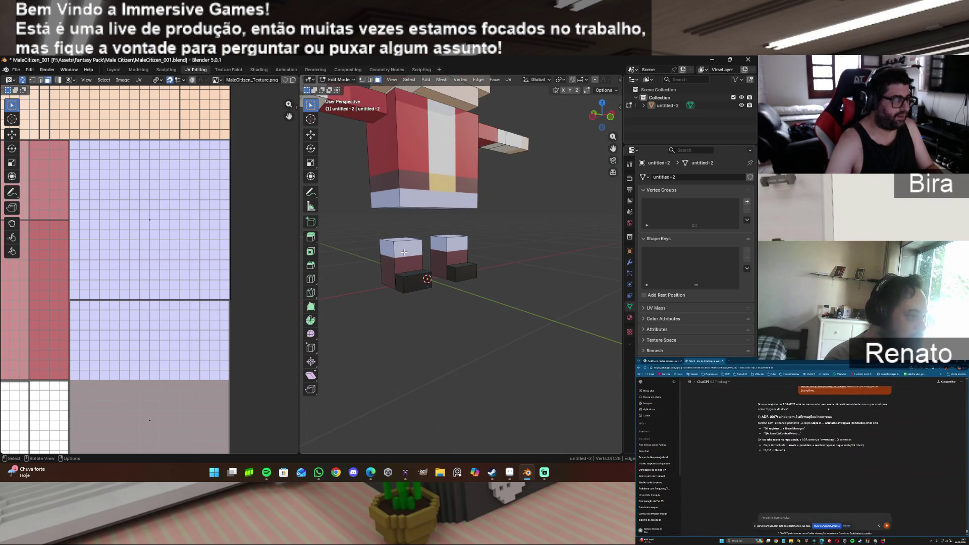
Step: Select the left leg mesh with L and hide it, then hide the right leg too
key(l)
key(h)
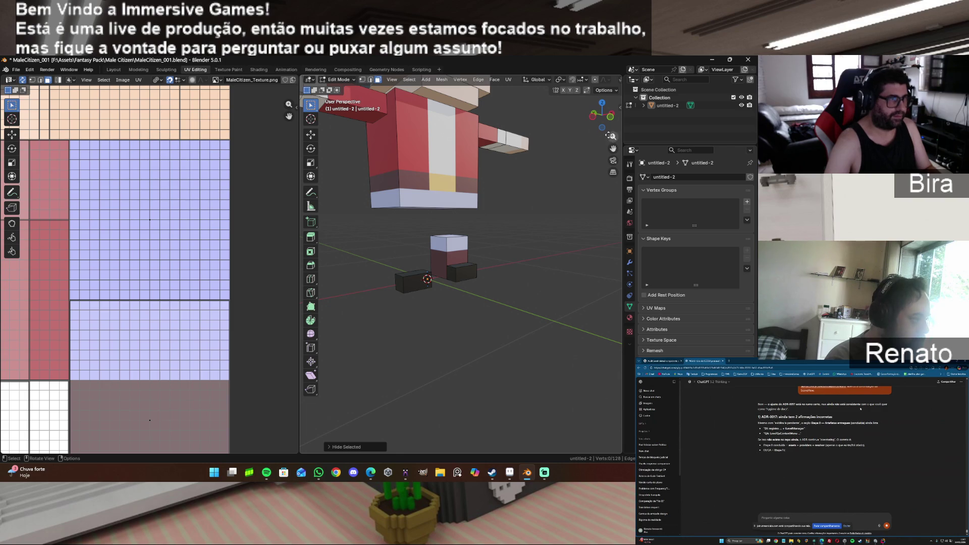
scroll(610, 135, down, 4)
middle_drag(610, 136, 589, 199)
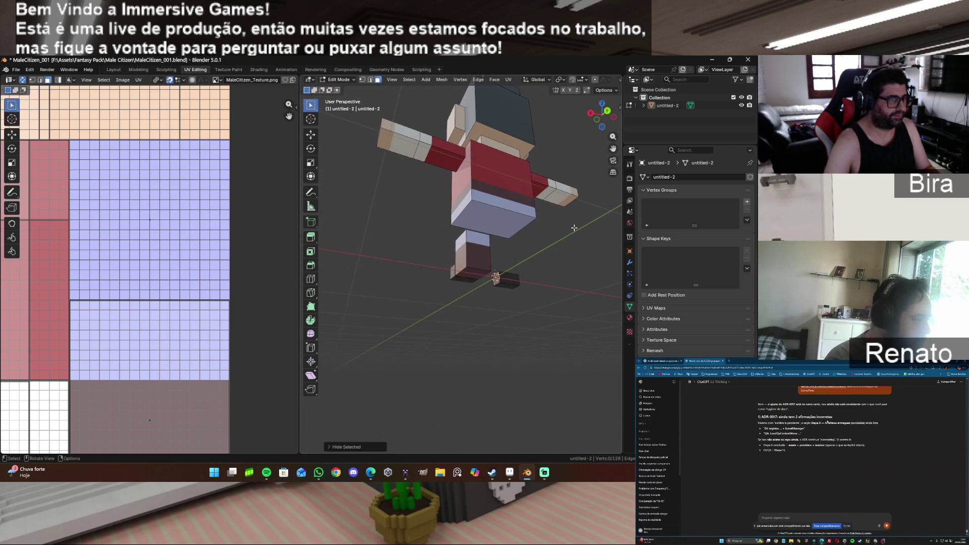
key(l)
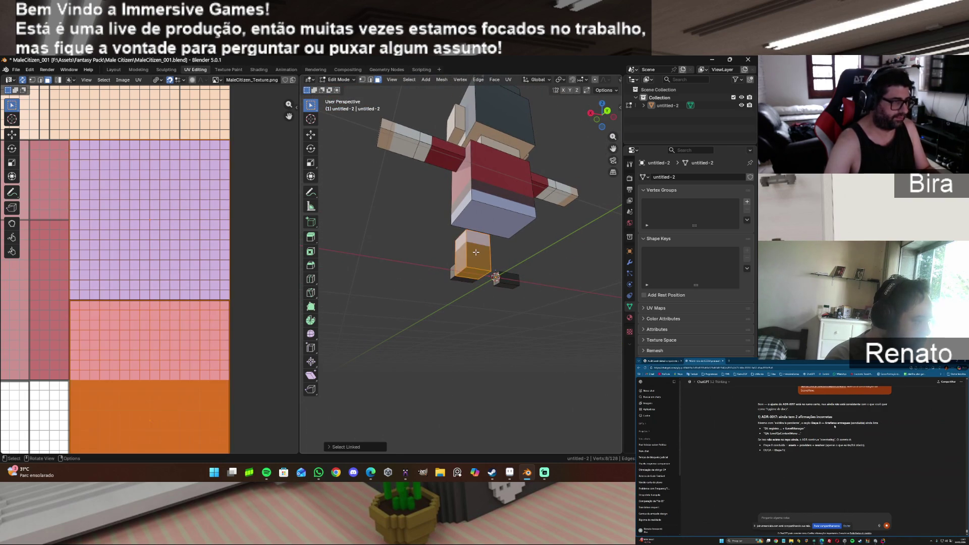
key(h)
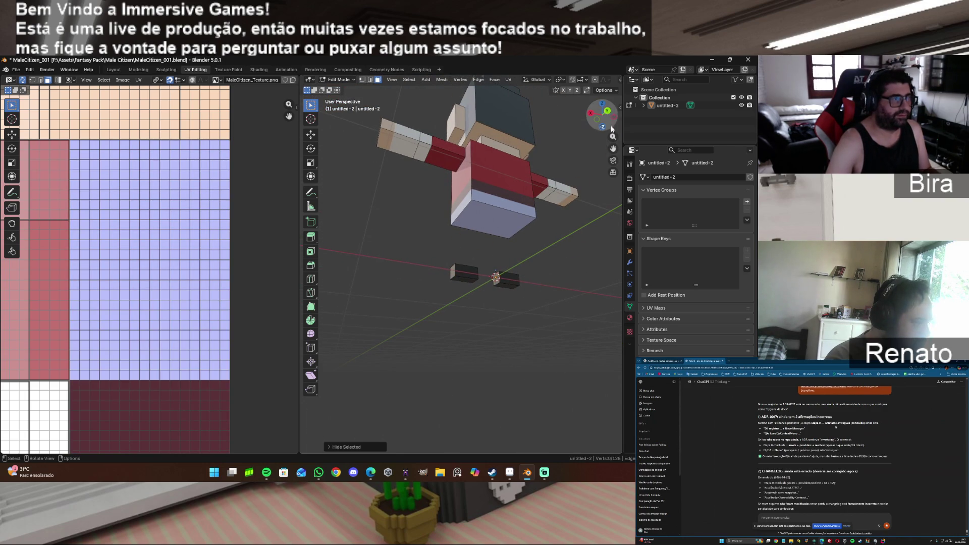
drag(604, 104, 577, 119)
scroll(481, 310, up, 2)
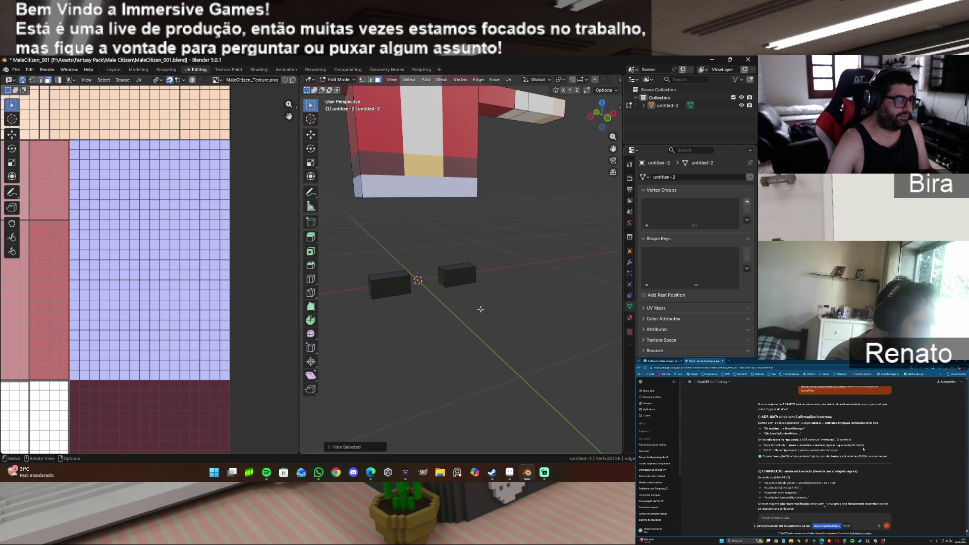
scroll(481, 309, up, 1)
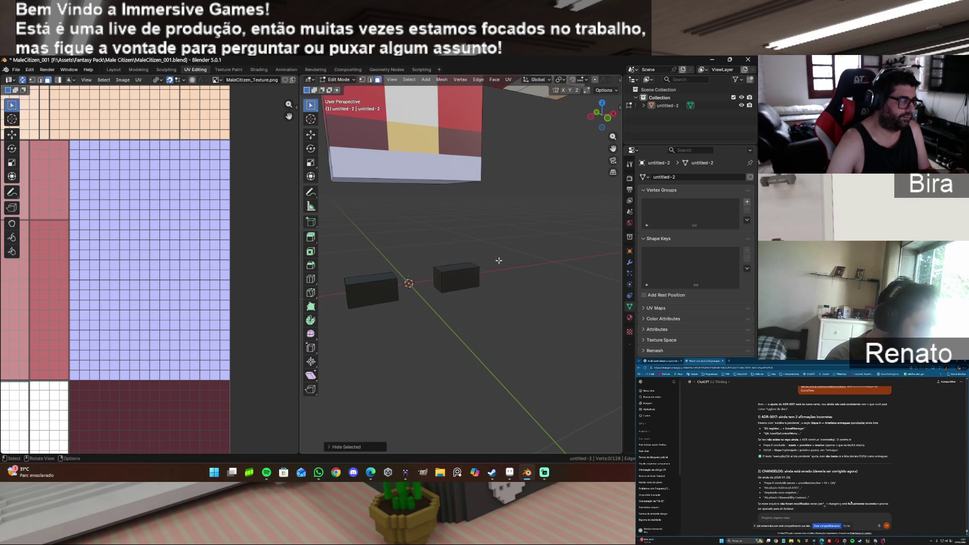
scroll(499, 260, down, 2)
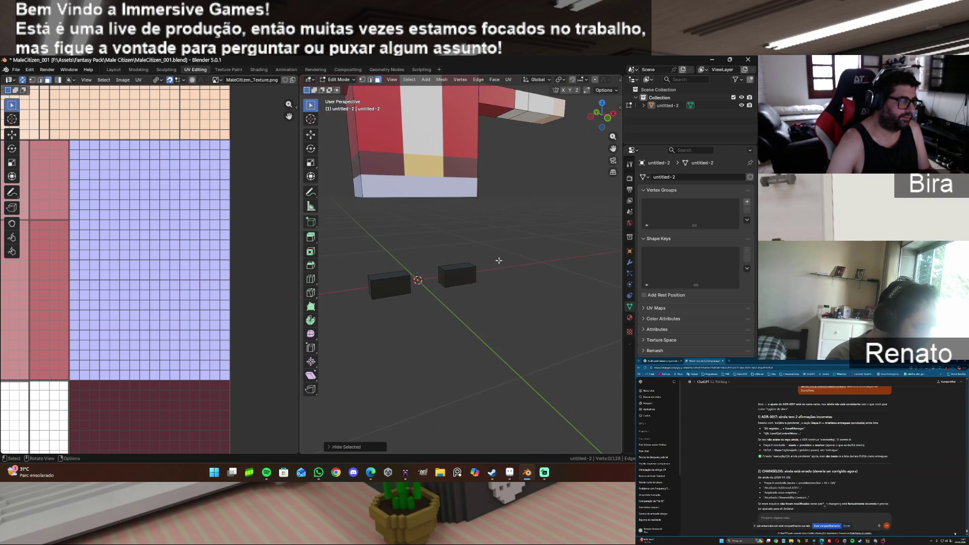
Step: Unwrap the front-facing faces of the left and right boot blocks, Angle Based
drag(609, 153, 628, 143)
click(418, 285)
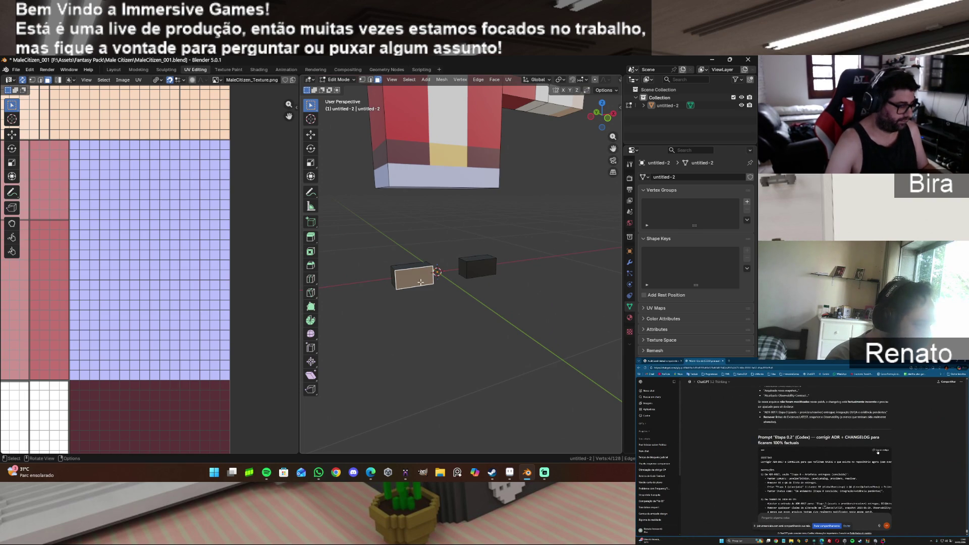
key(u)
click(417, 282)
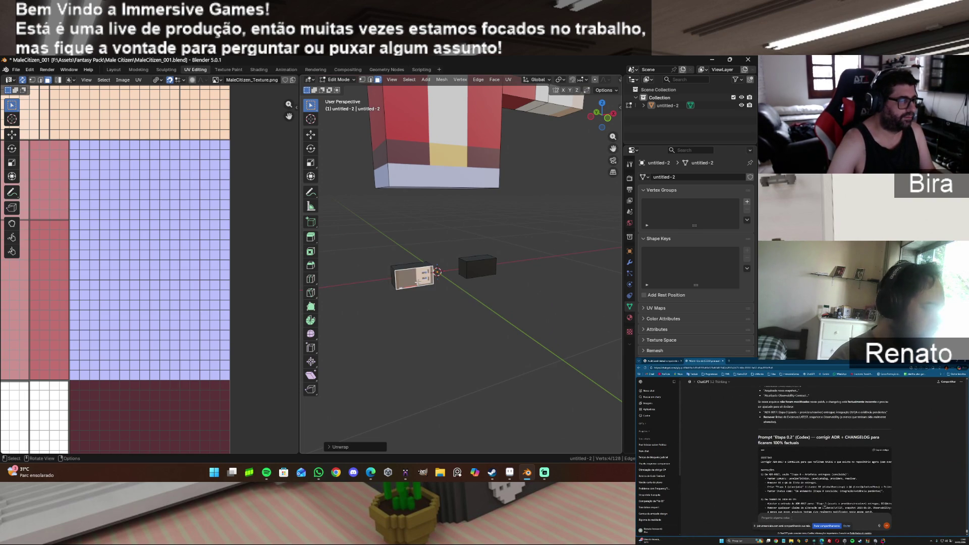
click(483, 273)
key(u)
click(483, 268)
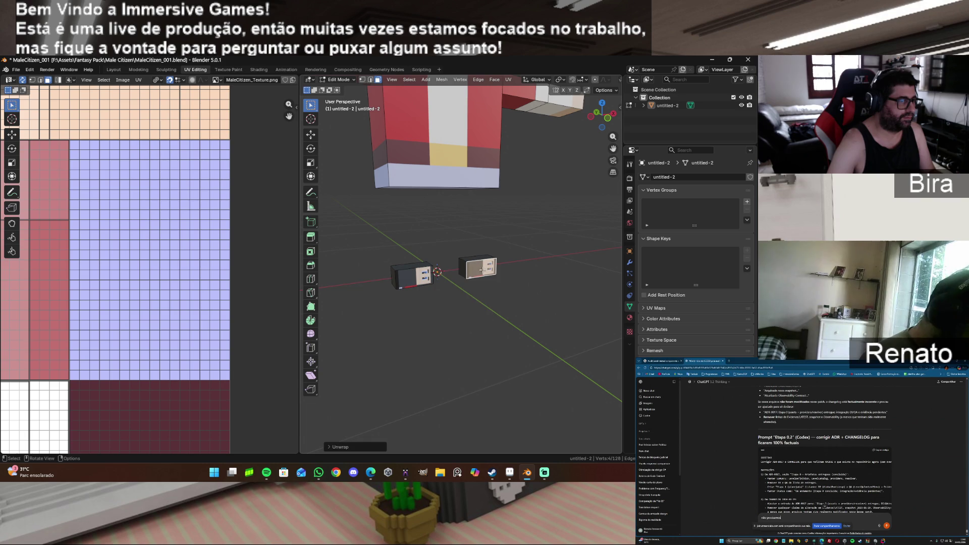
click(412, 268)
key(u)
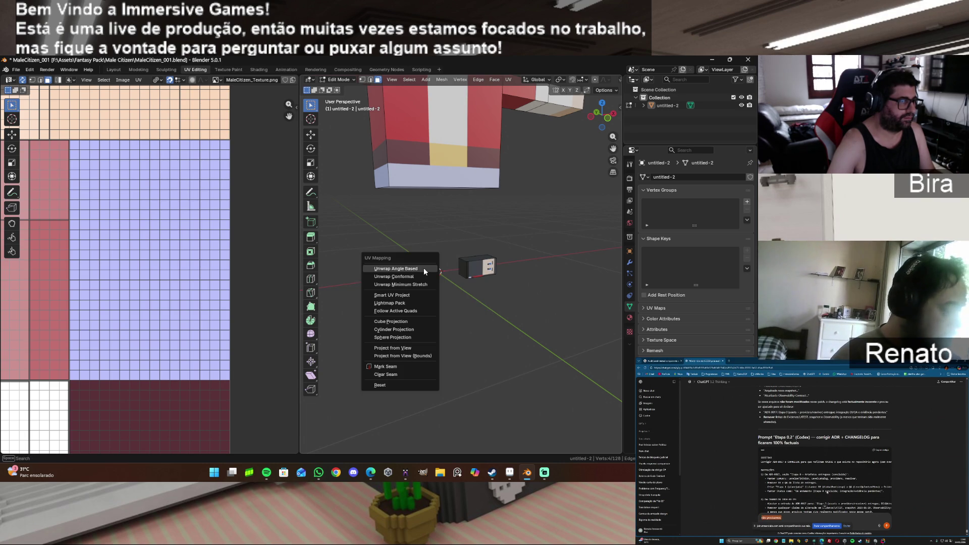
click(423, 268)
click(487, 258)
key(u)
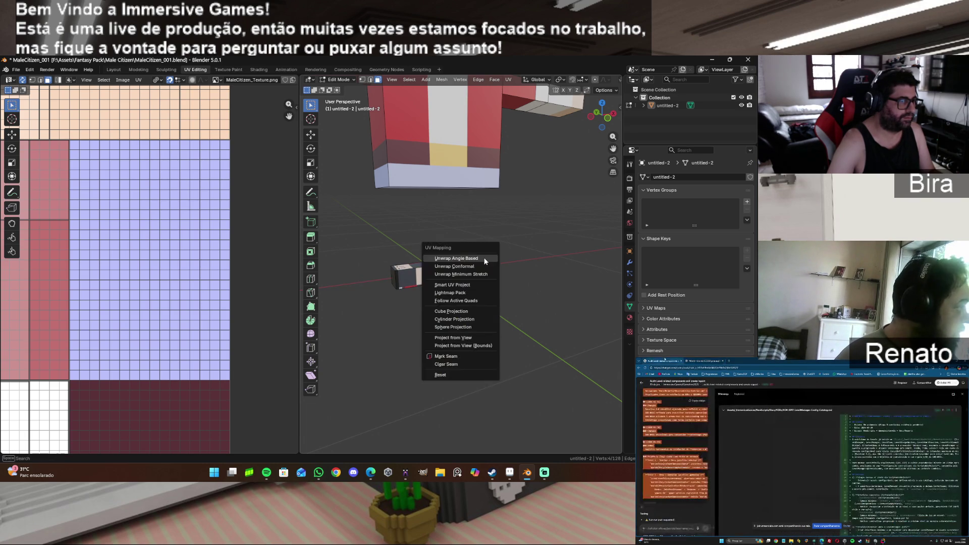
click(429, 256)
Step: From a higher angle, unwrap the upper faces of both boots
drag(602, 115, 605, 152)
click(454, 258)
key(u)
click(458, 256)
click(513, 256)
key(u)
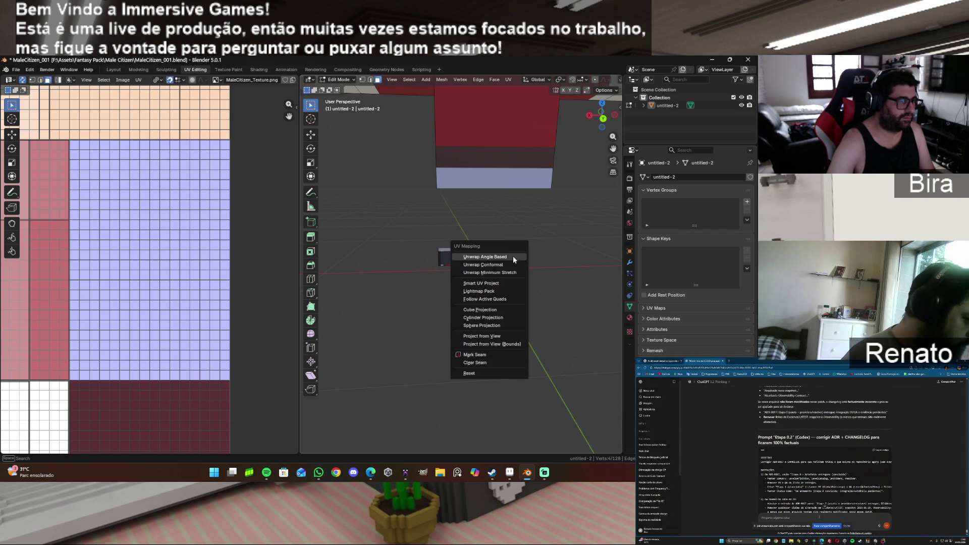
click(513, 257)
Step: From another side, unwrap the remaining faces of both boots
drag(603, 117, 600, 137)
click(461, 278)
key(u)
click(460, 278)
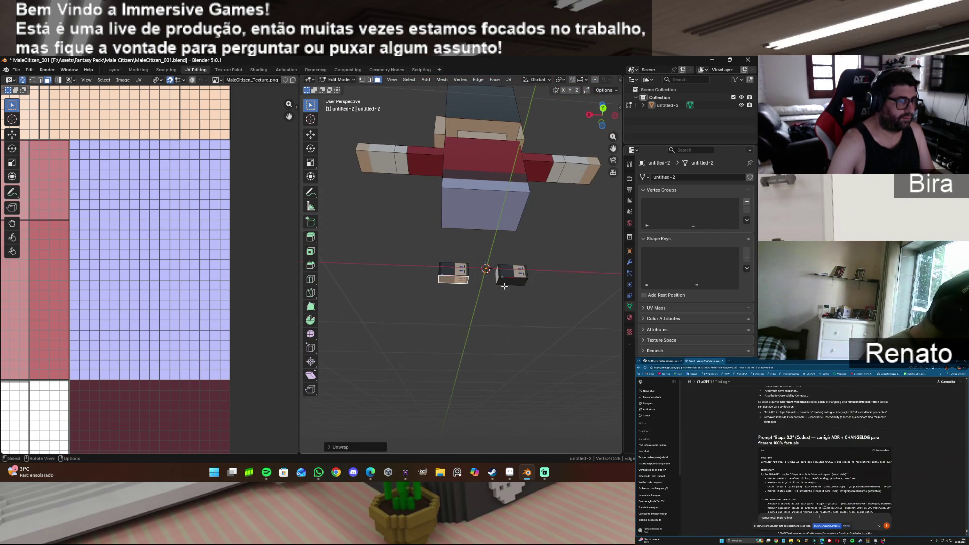
click(510, 283)
key(u)
click(510, 280)
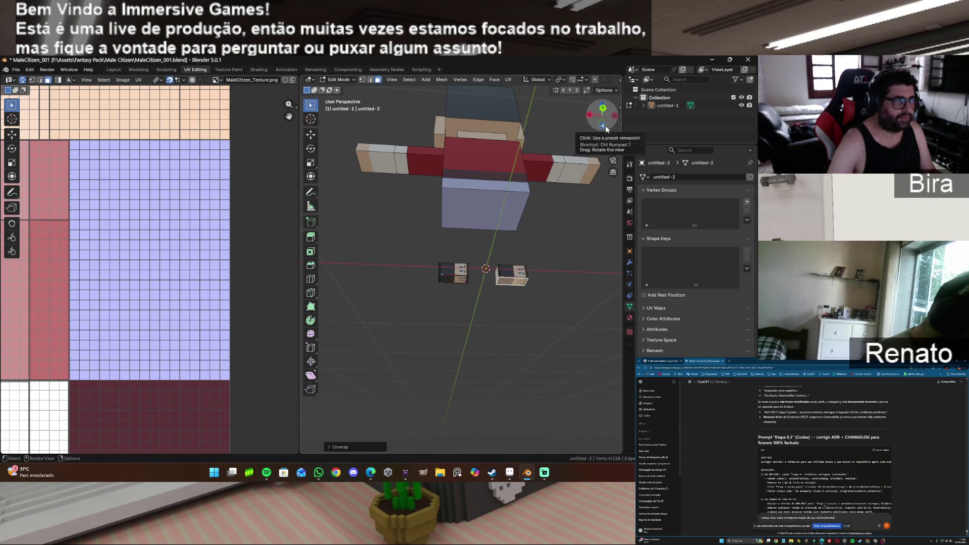
Step: Select the front faces of the left and right boot cubes, with the left cube's face active
drag(602, 124, 600, 120)
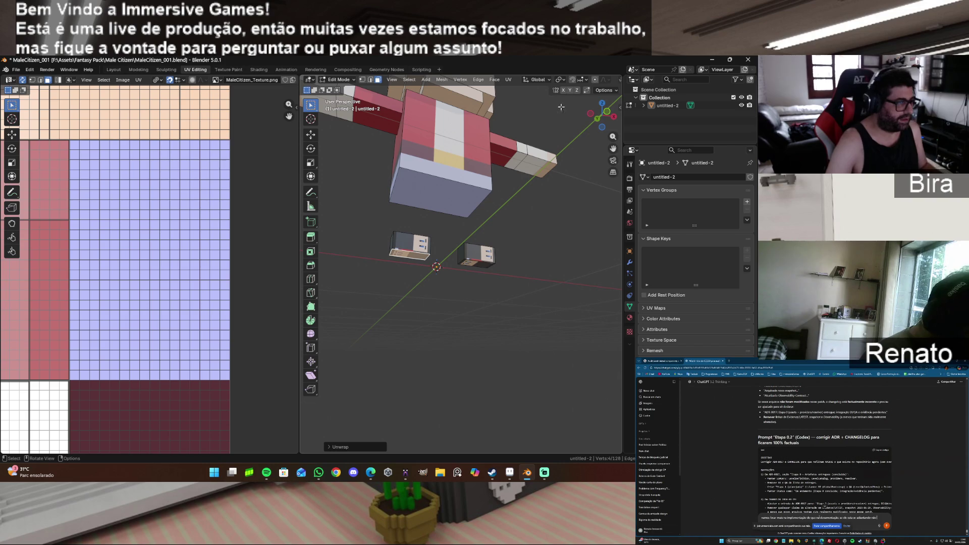
shift+click(412, 242)
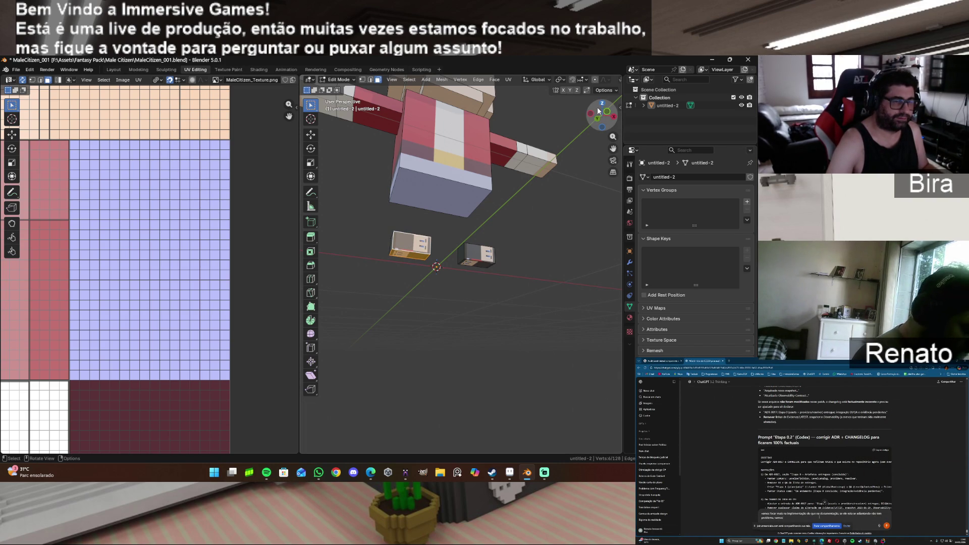
mouse_move(588, 113)
mouse_down()
mouse_move(601, 118)
mouse_move(602, 100)
mouse_up()
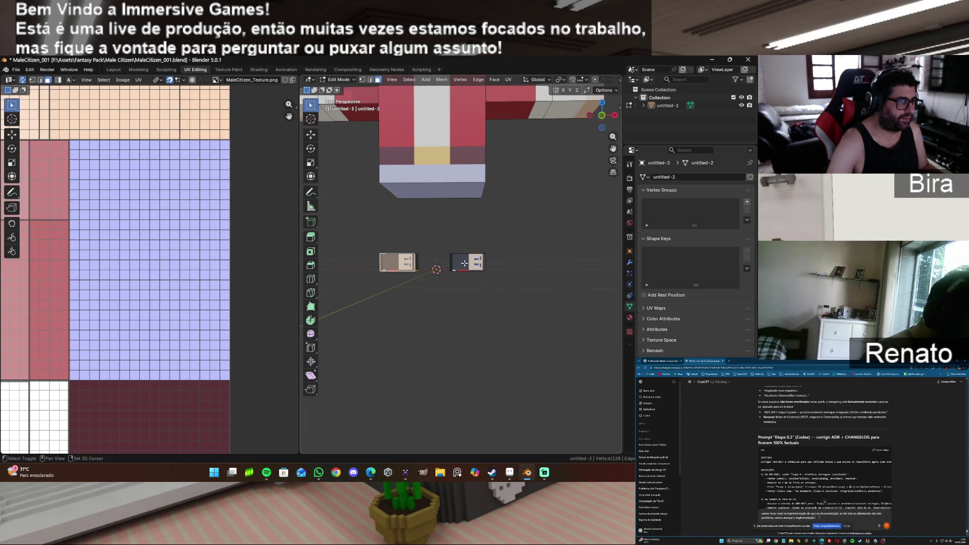
key(ctrl+l)
middle_drag(455, 232, 407, 275)
shift+click(457, 281)
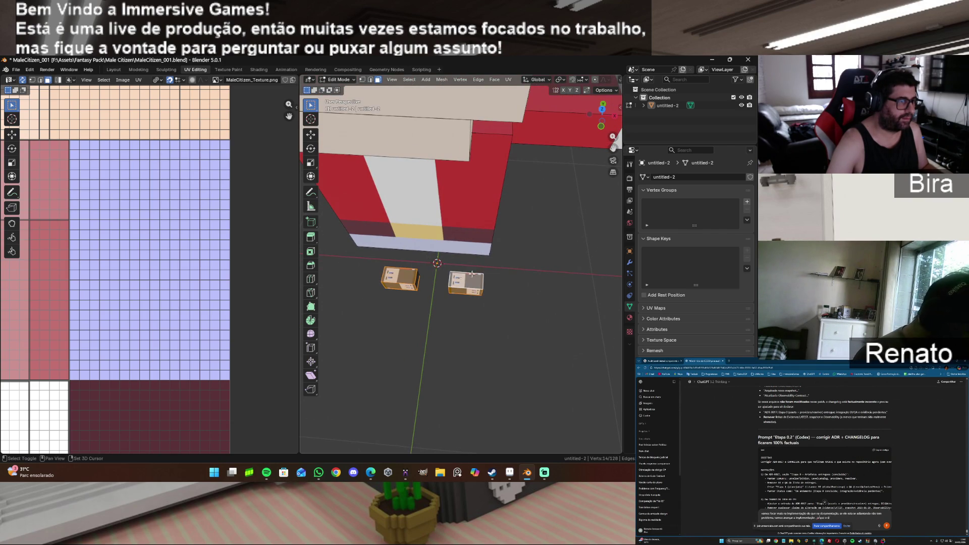
mouse_move(603, 111)
middle_down()
mouse_move(510, 182)
mouse_move(449, 261)
middle_up()
shift+click(449, 260)
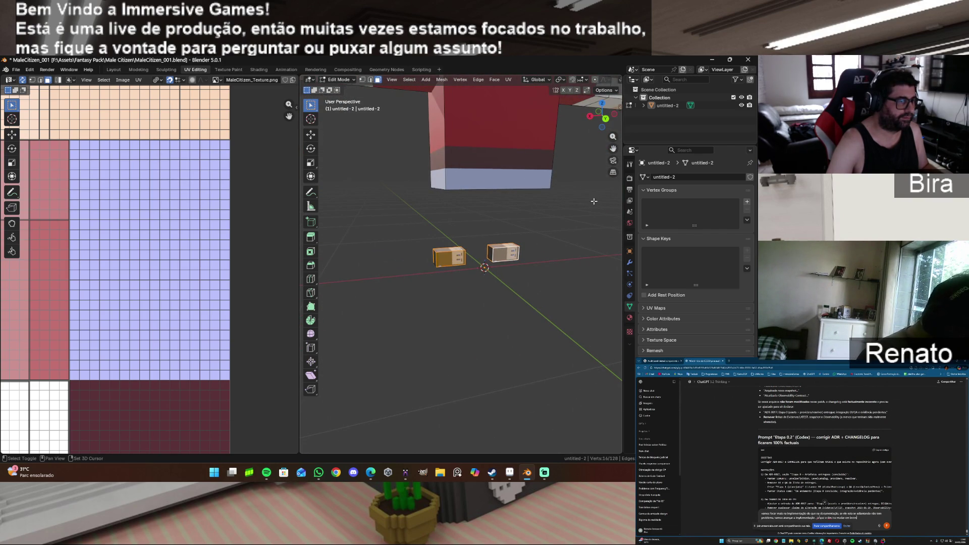
drag(612, 122, 495, 242)
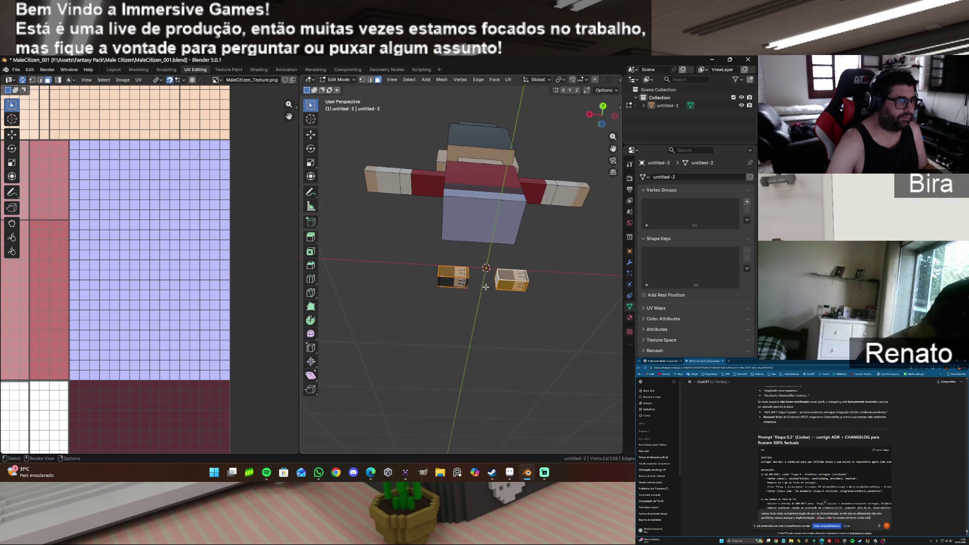
shift+click(460, 283)
mouse_move(602, 115)
mouse_down()
mouse_move(594, 151)
mouse_move(548, 118)
mouse_up()
scroll(169, 331, down, 2)
Step: Move the boot cubes' UV island down toward the dark red area and shrink it
scroll(168, 328, down, 1)
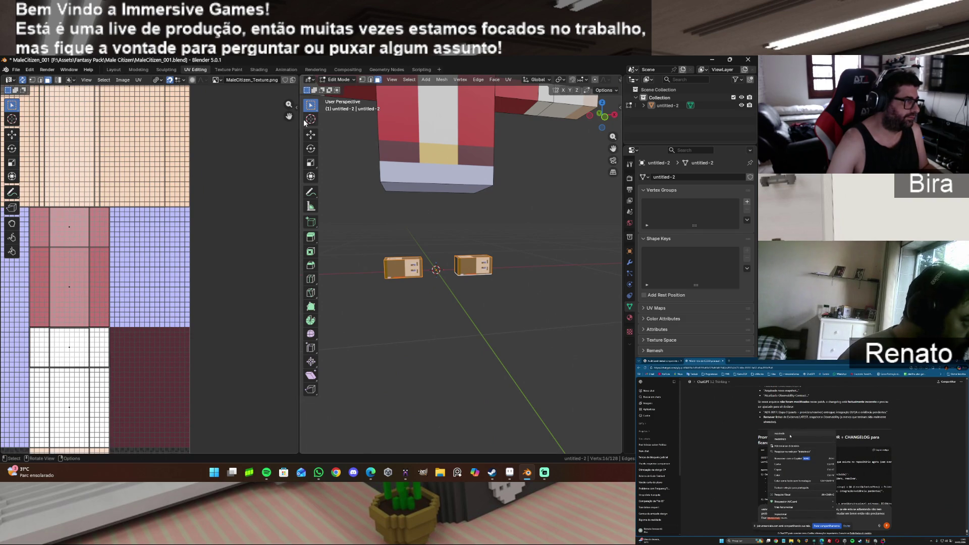
scroll(168, 327, down, 1)
middle_drag(245, 314, 242, 256)
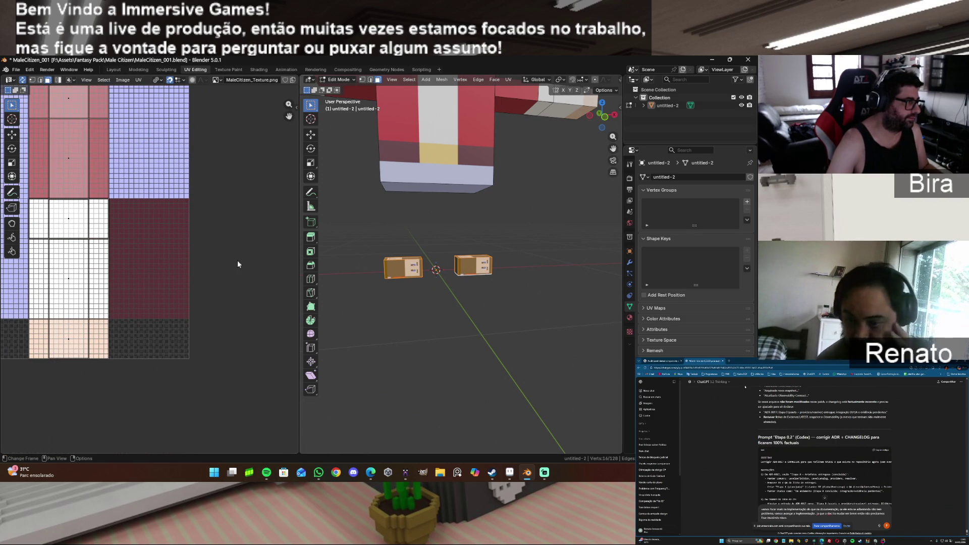
middle_drag(132, 275, 171, 268)
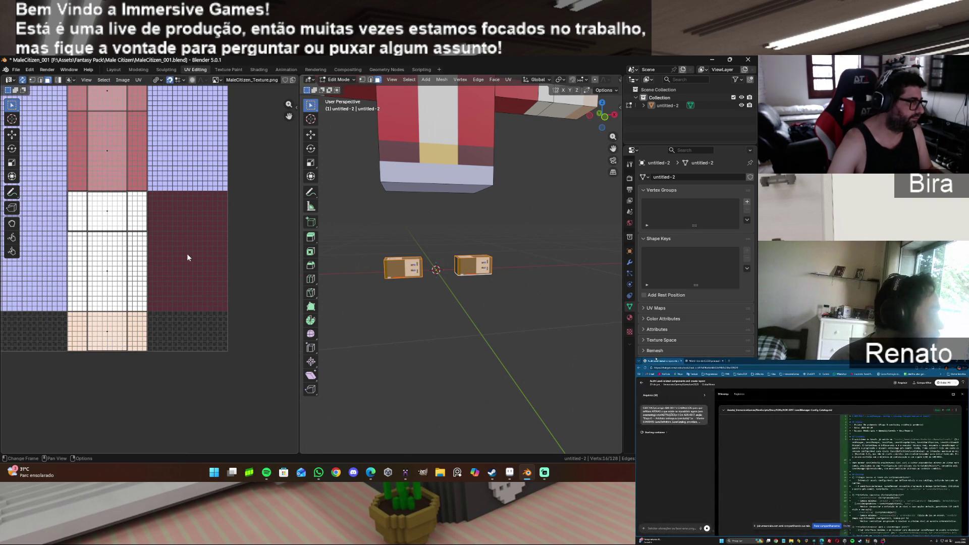
key(g)
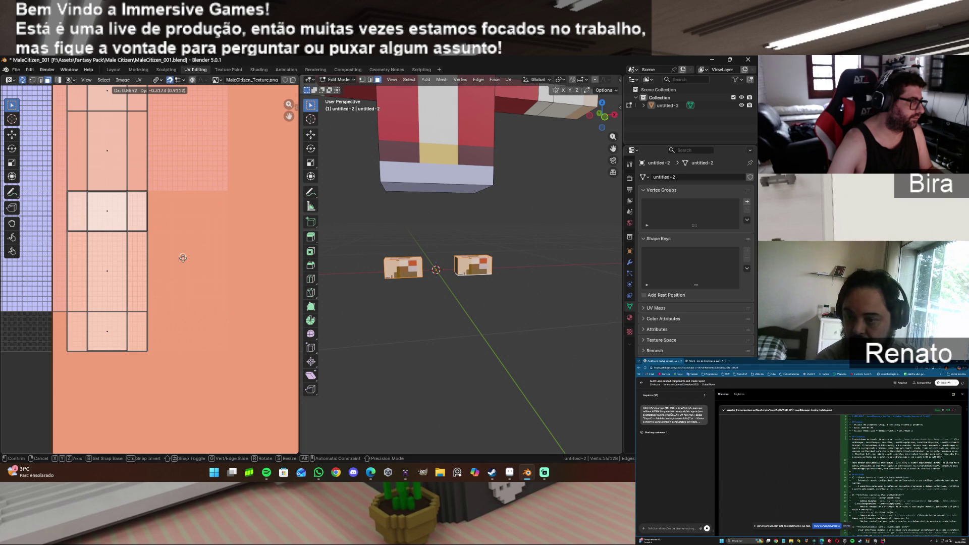
click(194, 266)
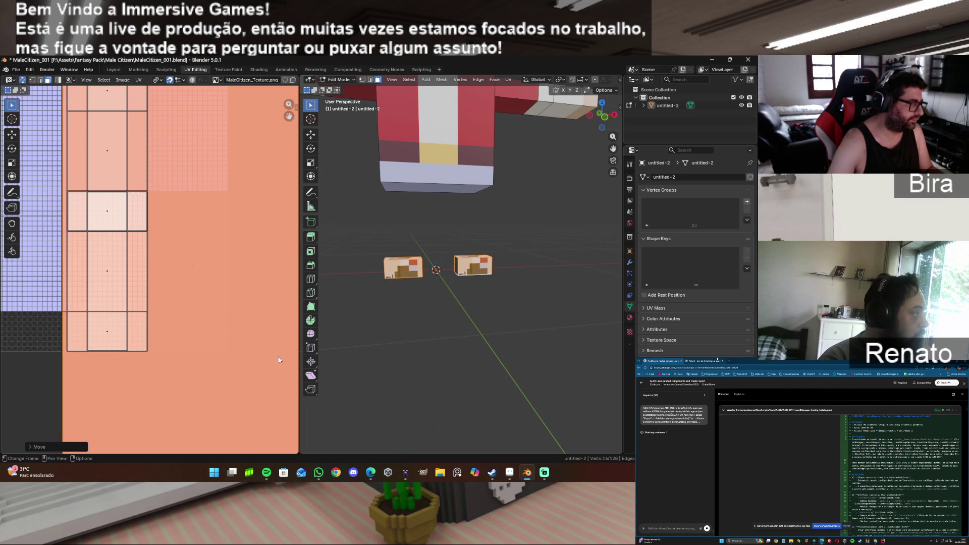
key(s)
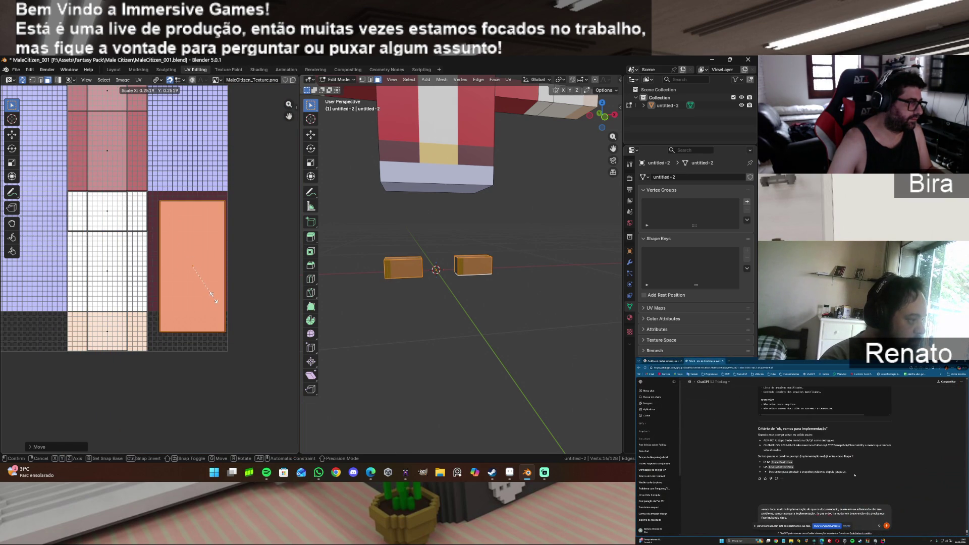
click(209, 297)
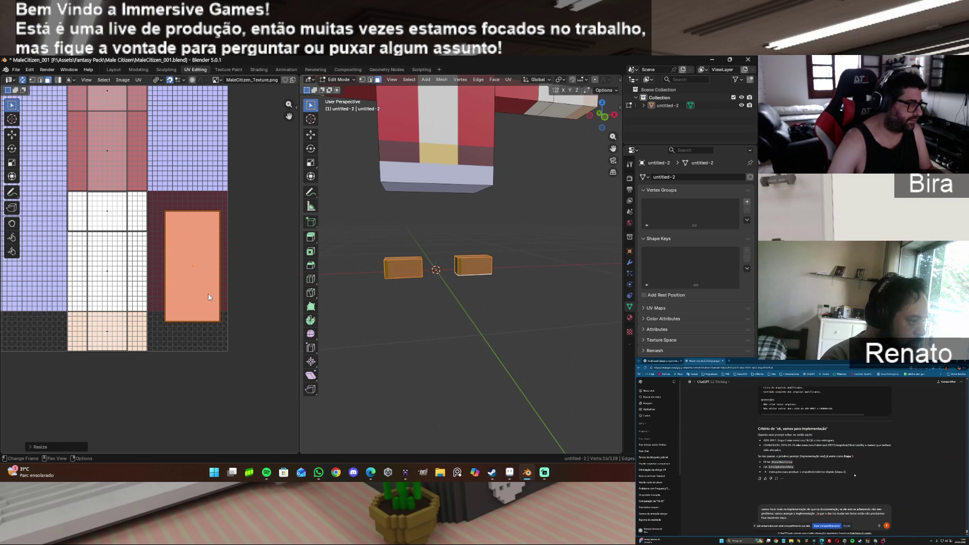
Step: Rotate the island 90°, shrink it onto the dark red area's bottom, and snap to pixels
text(r90)
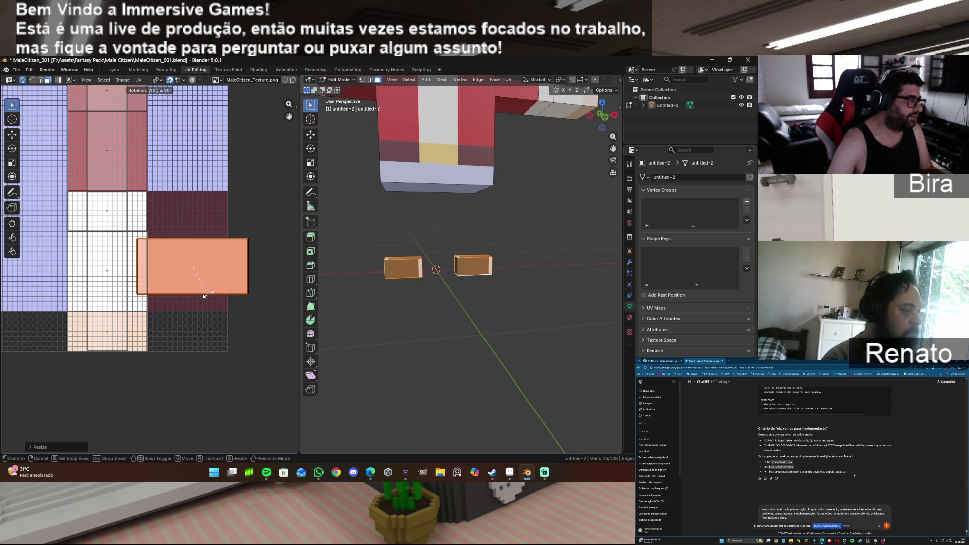
key(Return)
key(s)
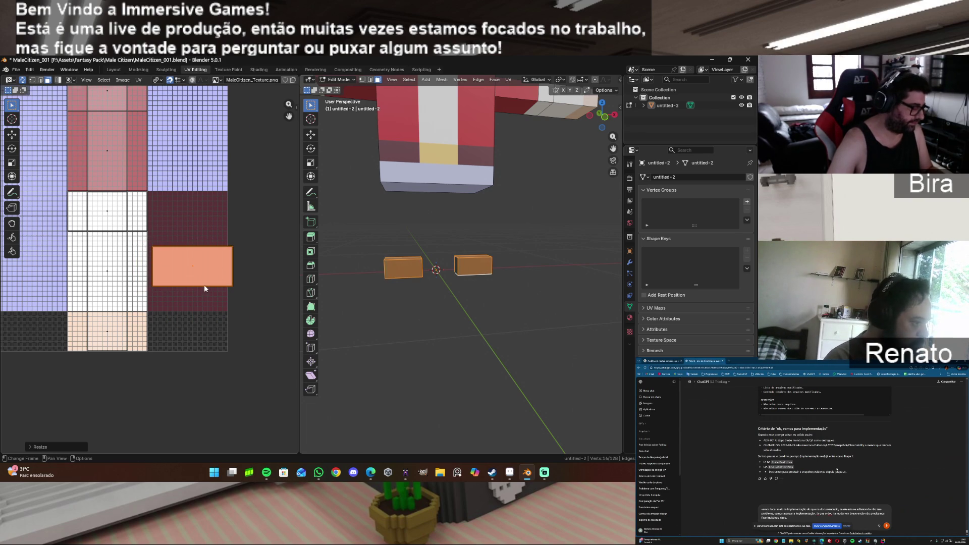
click(204, 284)
scroll(204, 285, up, 2)
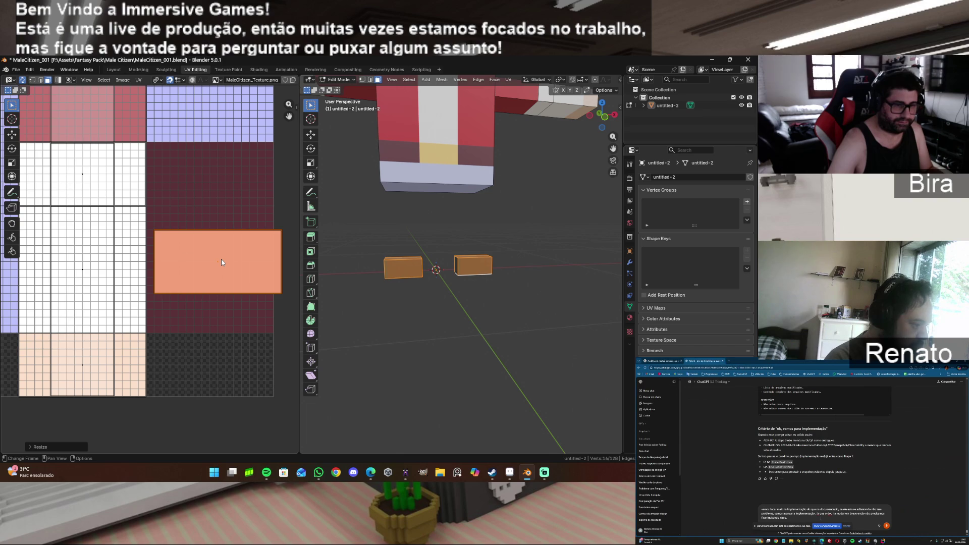
key(g)
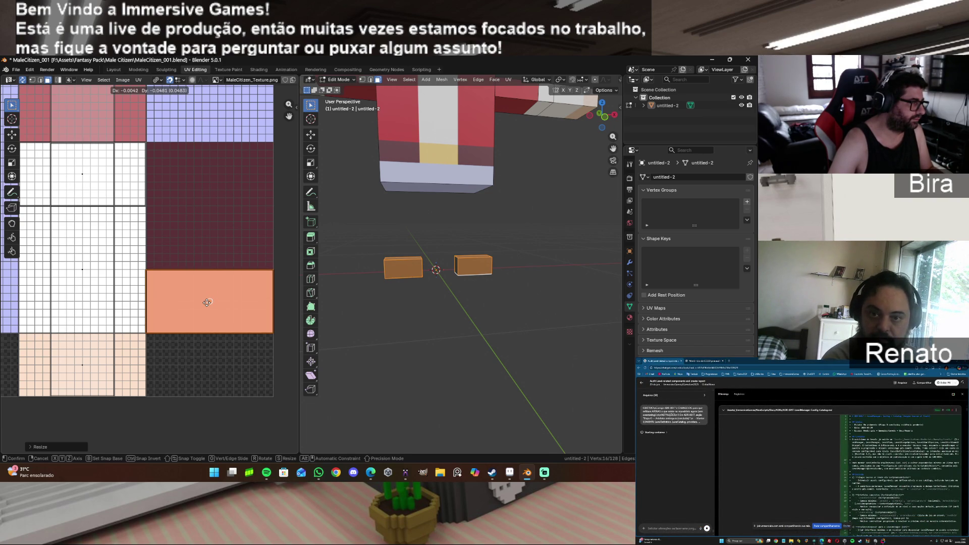
click(207, 302)
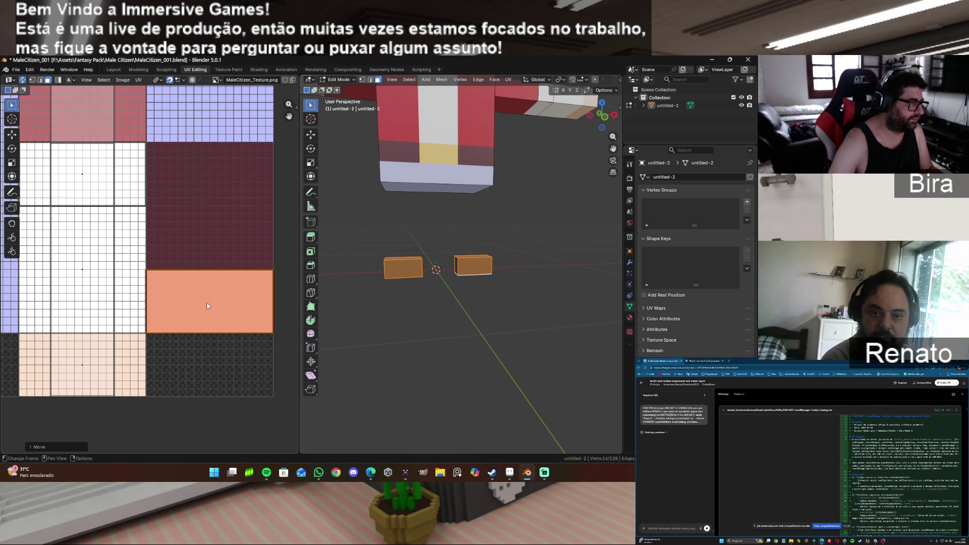
click(138, 81)
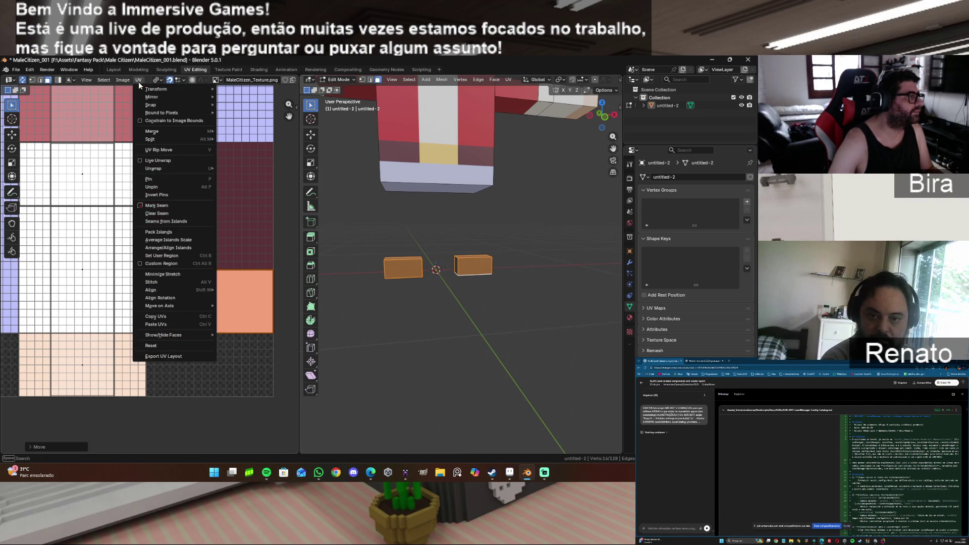
mouse_move(162, 105)
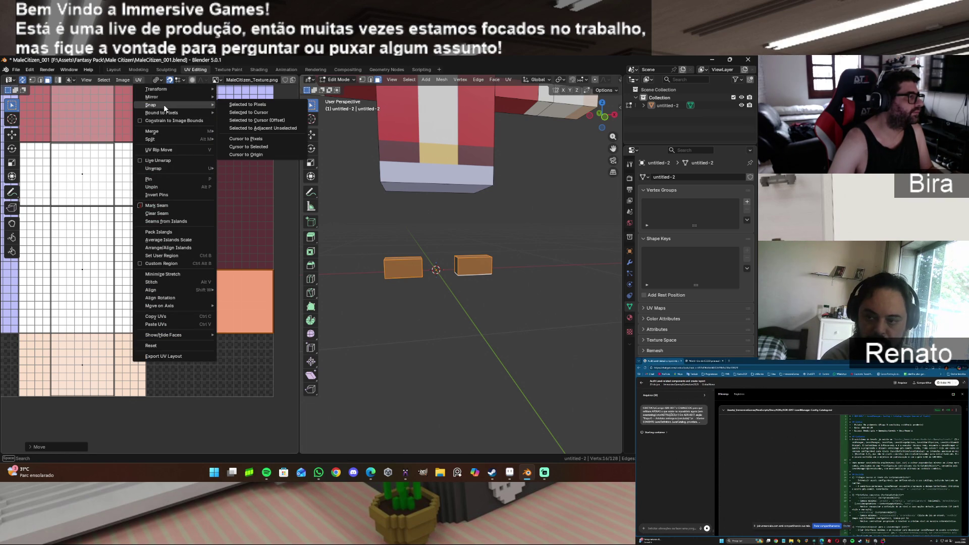
click(264, 105)
key(alt+a)
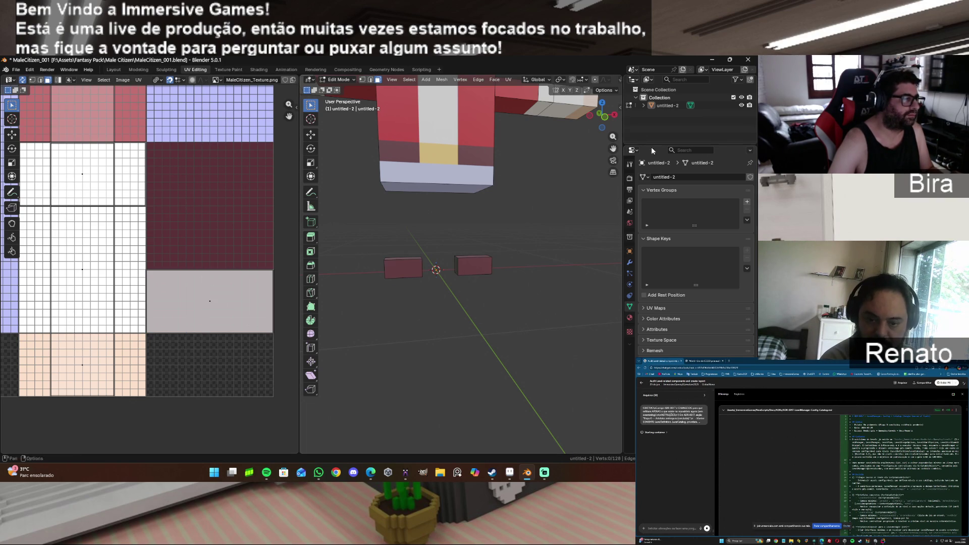
Step: Unwrap an end face on the near cube and one on the far cube
drag(605, 120, 487, 195)
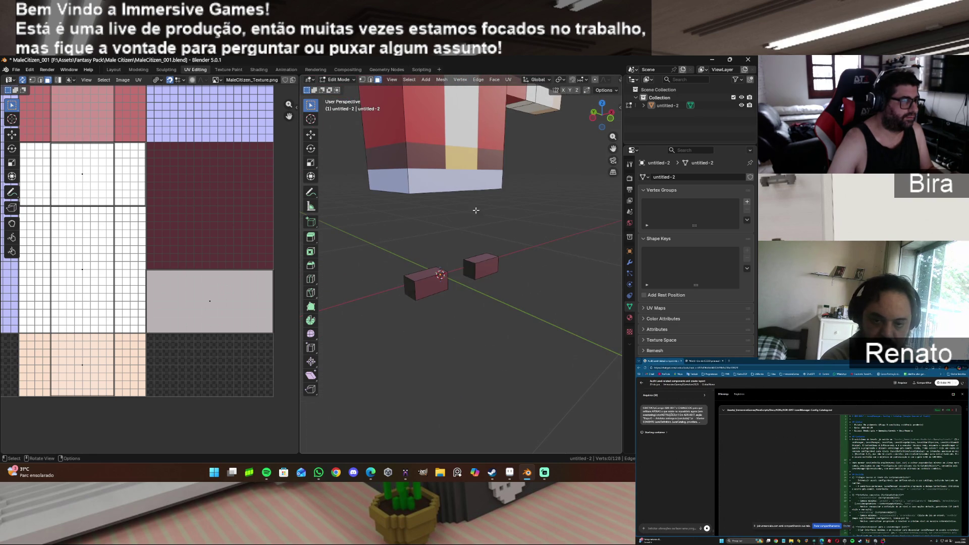
click(409, 287)
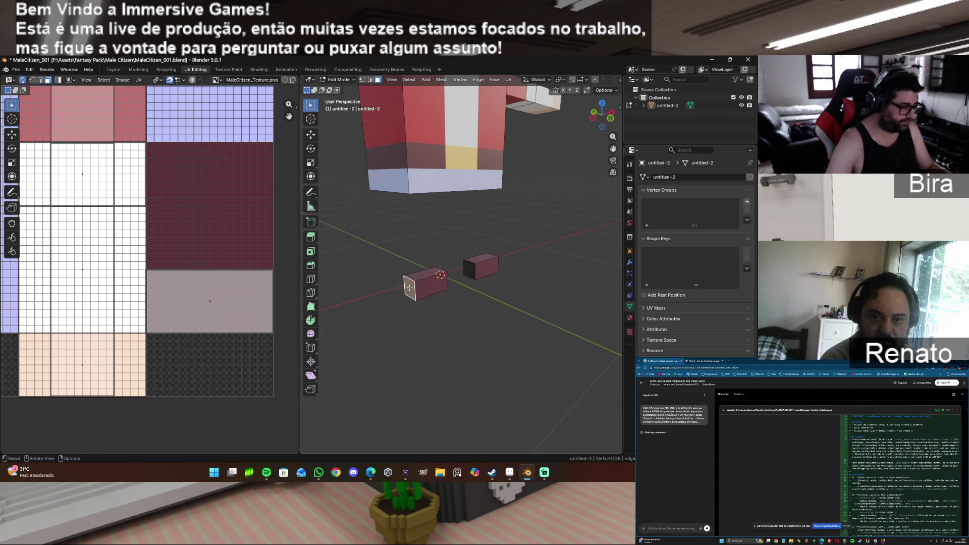
key(u)
click(410, 287)
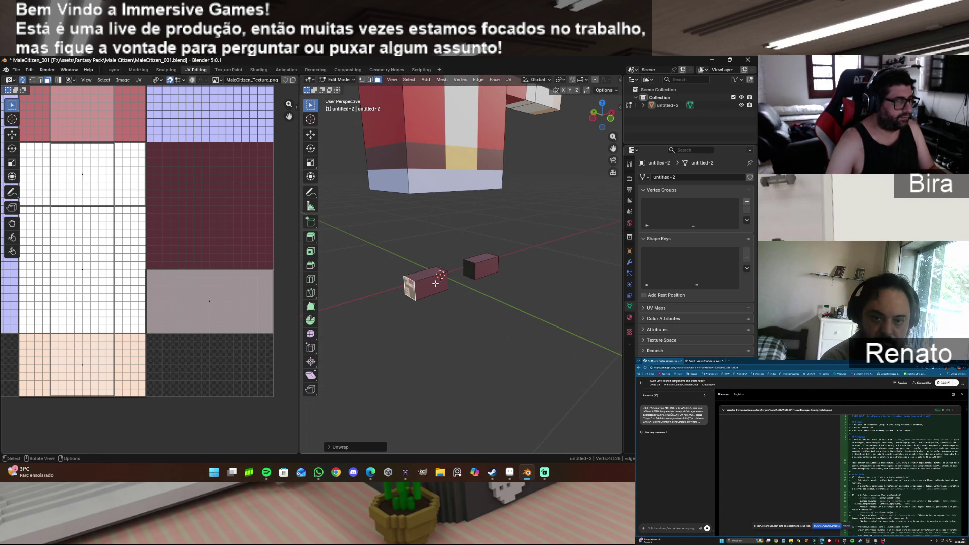
click(472, 272)
key(u)
click(472, 272)
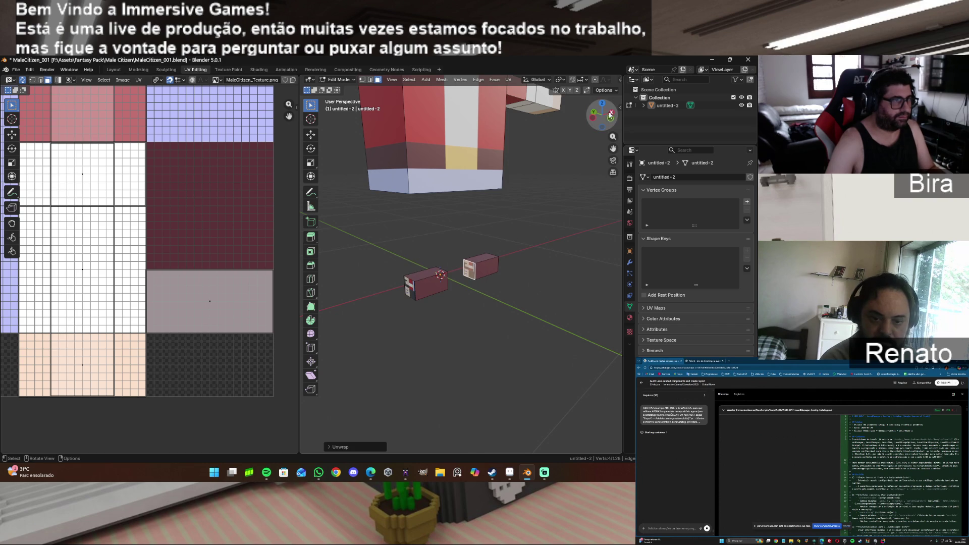
Step: Unwrap the other end faces of both cubes, then undo the last change
drag(615, 120, 596, 119)
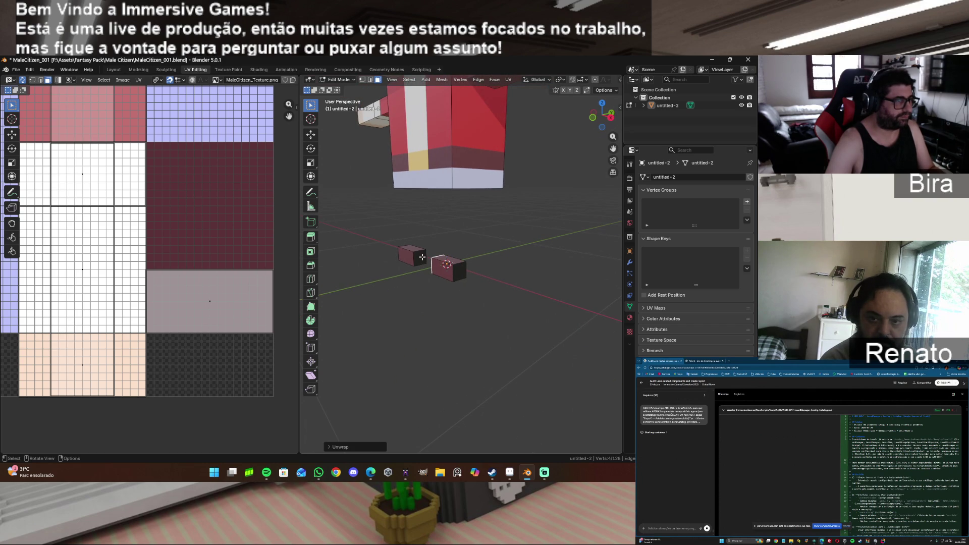
click(422, 257)
key(u)
click(409, 275)
click(462, 274)
key(u)
click(463, 273)
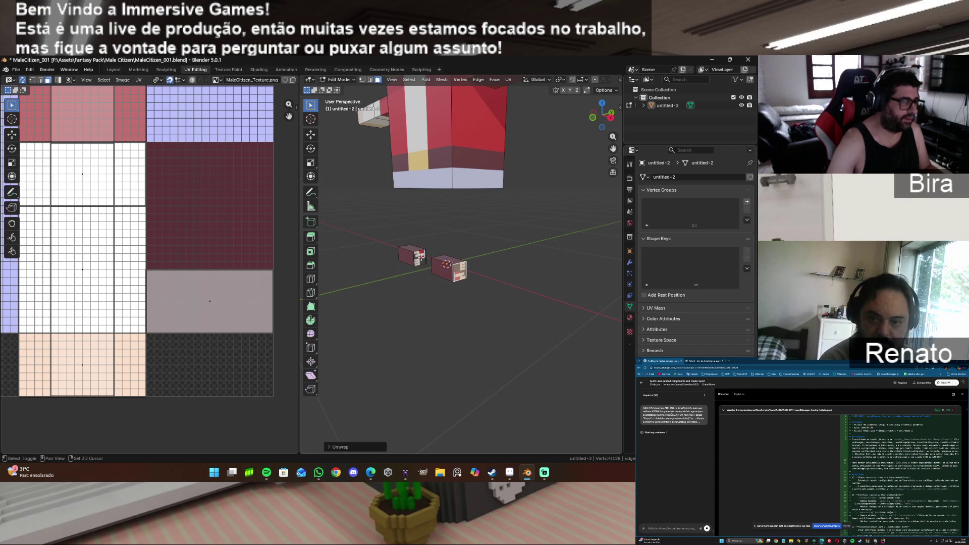
key(ctrl+z)
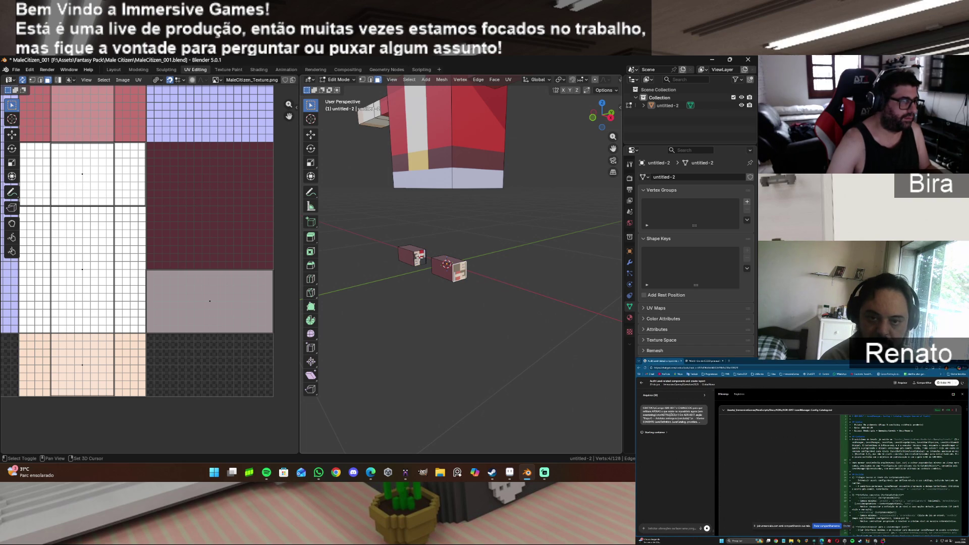
drag(594, 126, 457, 280)
Step: Select both cubes' front faces and move their UV island onto the pale pink square
shift+click(470, 273)
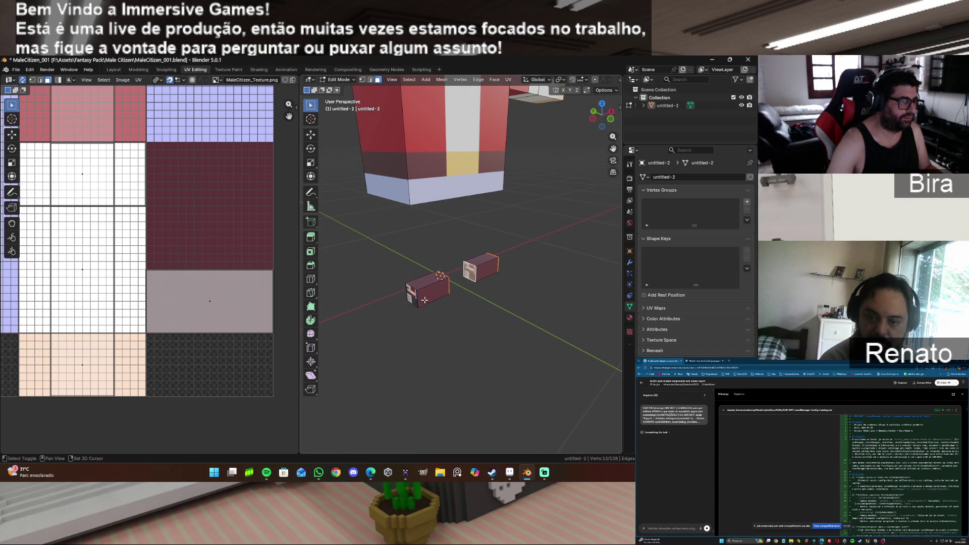
shift+click(413, 298)
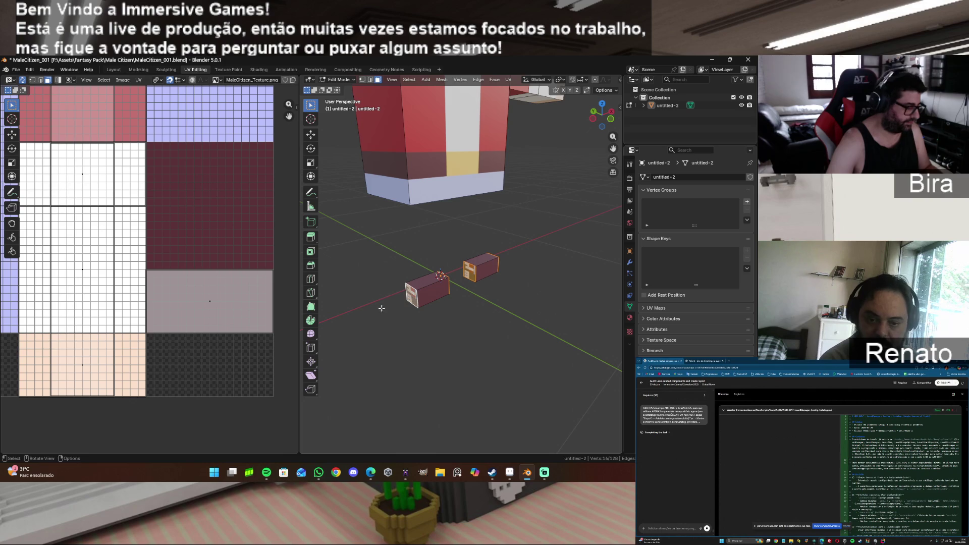
key(g)
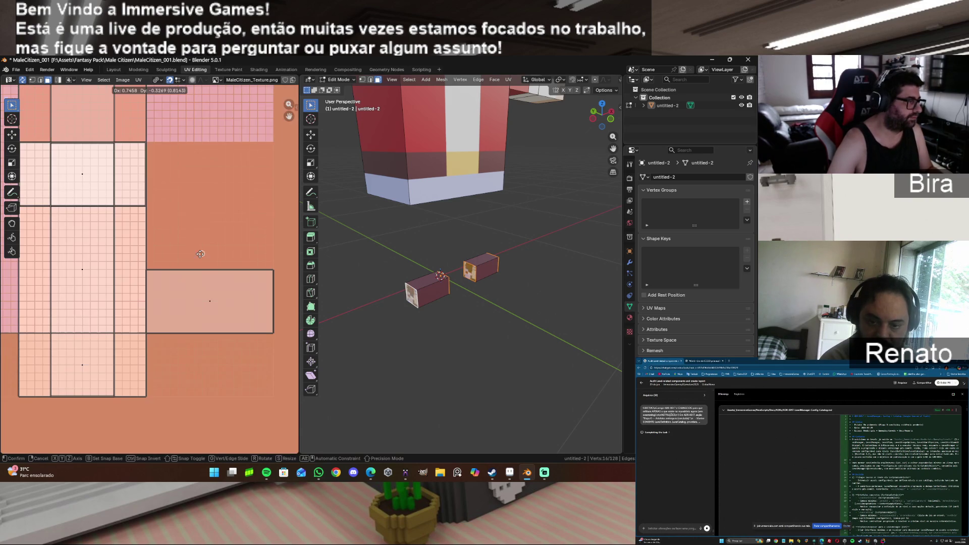
click(210, 302)
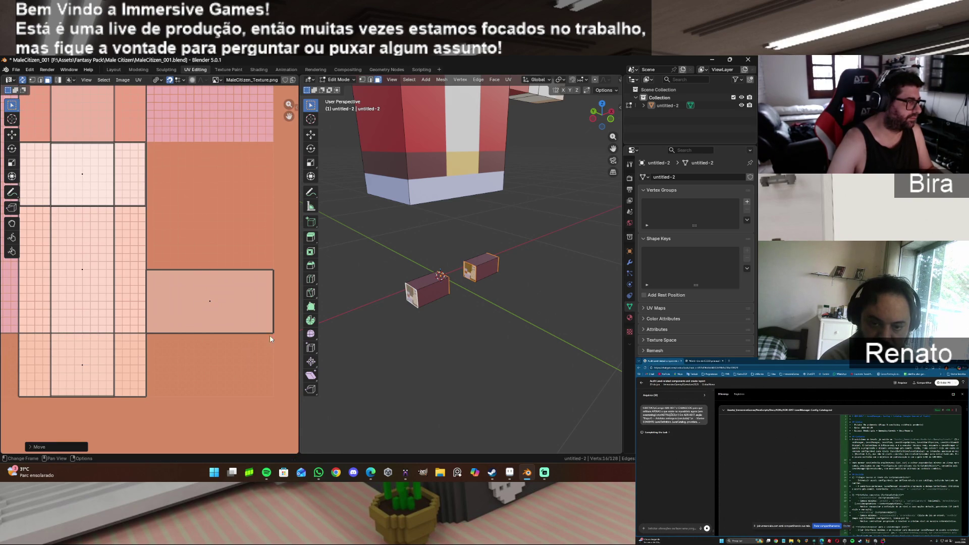
key(s)
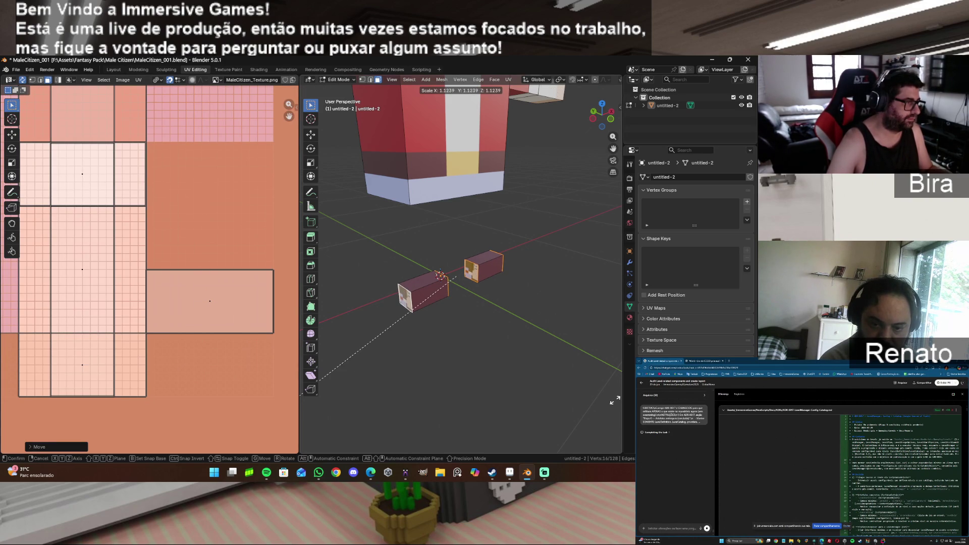
key(Escape)
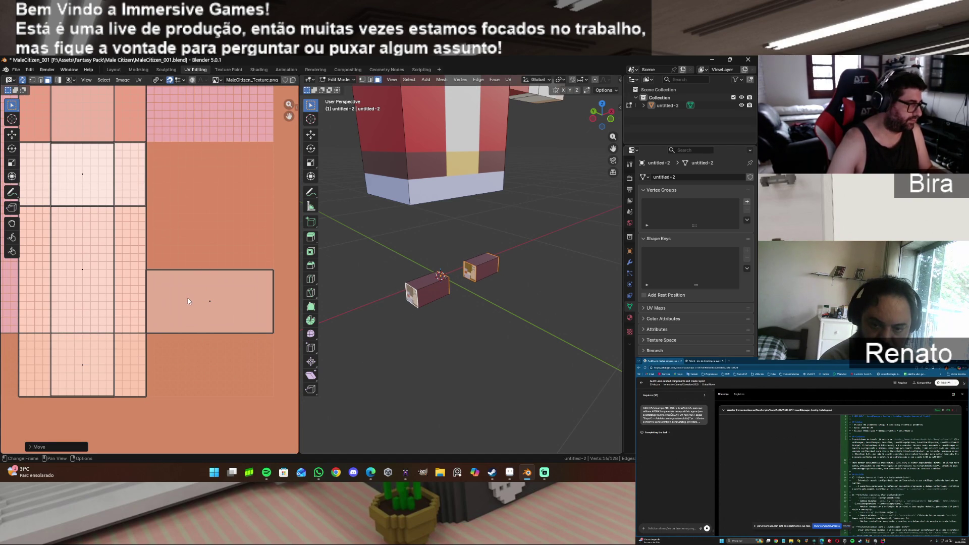
click(223, 307)
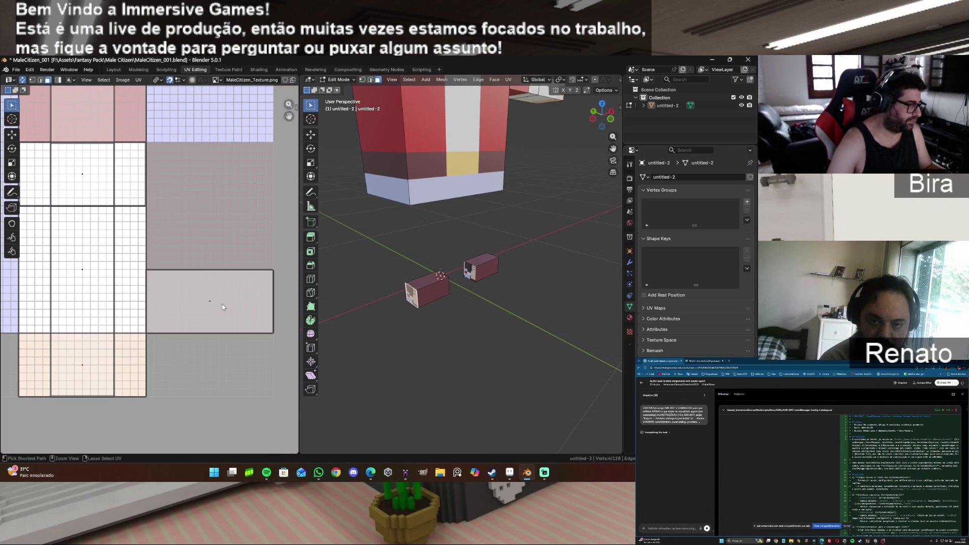
key(ctrl+z)
Step: Shrink the foot UV island twice to fit the square, then snap it to pixels and deselect
key(s)
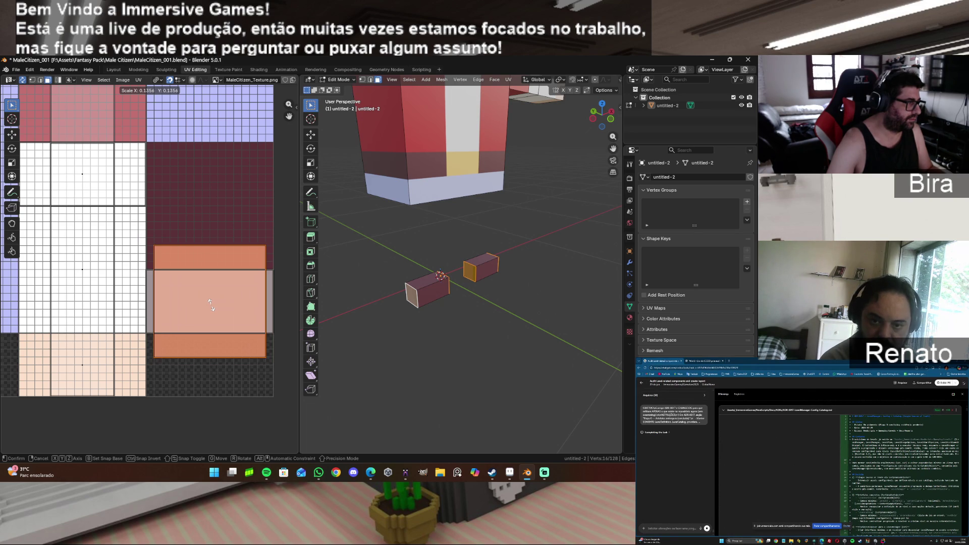
click(213, 310)
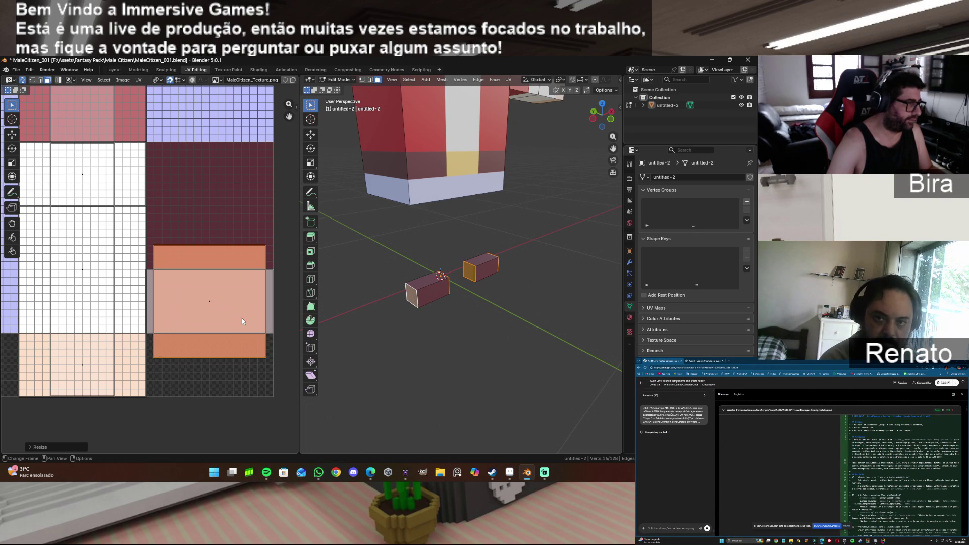
key(s)
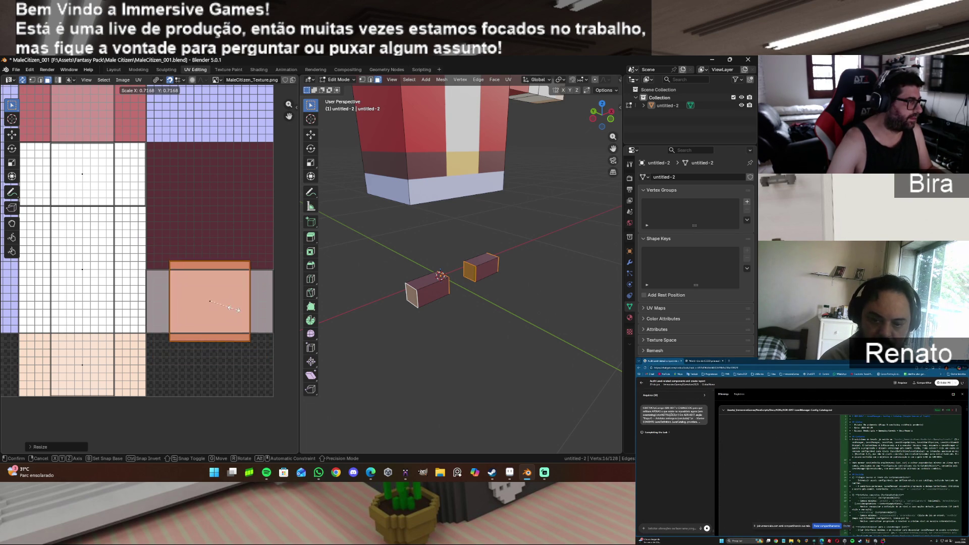
click(228, 306)
scroll(240, 323, up, 1)
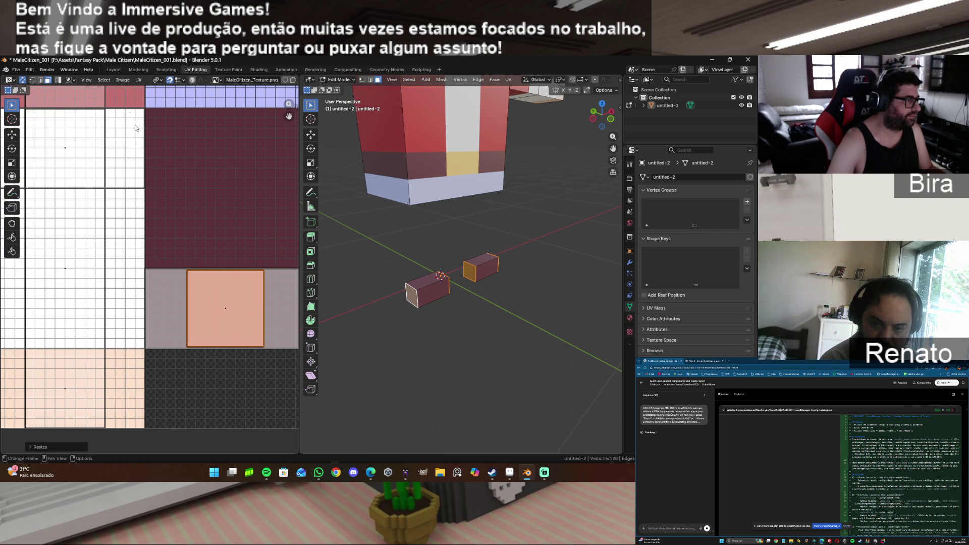
click(138, 80)
mouse_move(183, 104)
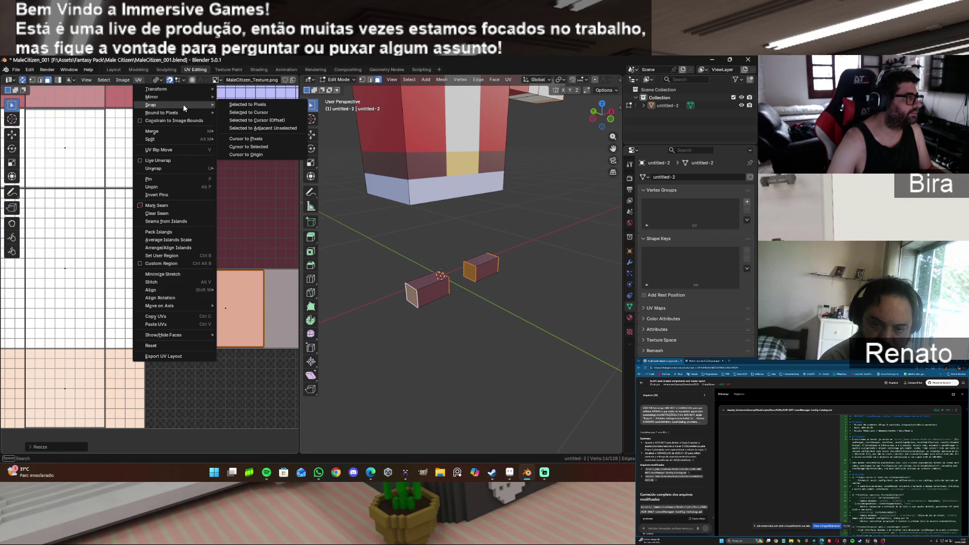
click(240, 105)
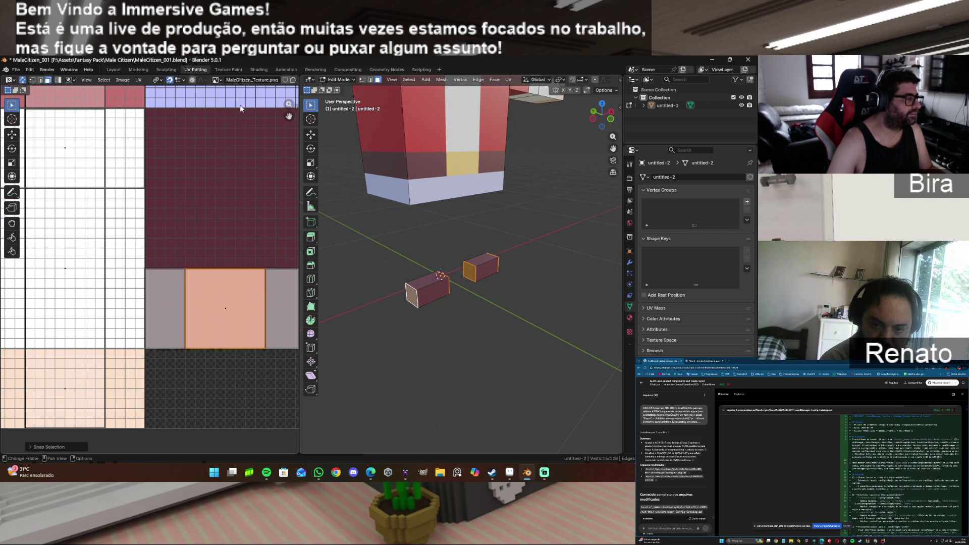
click(382, 345)
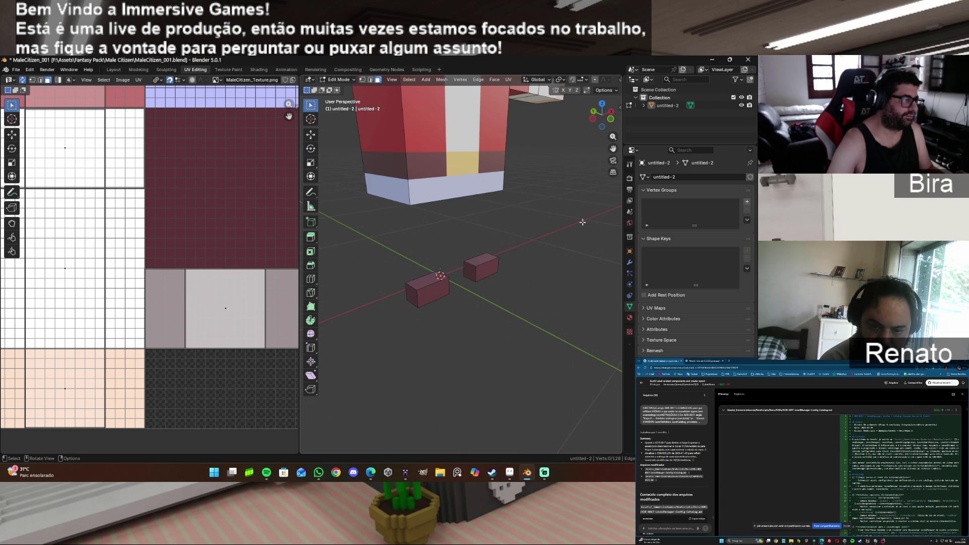
scroll(583, 222, down, 5)
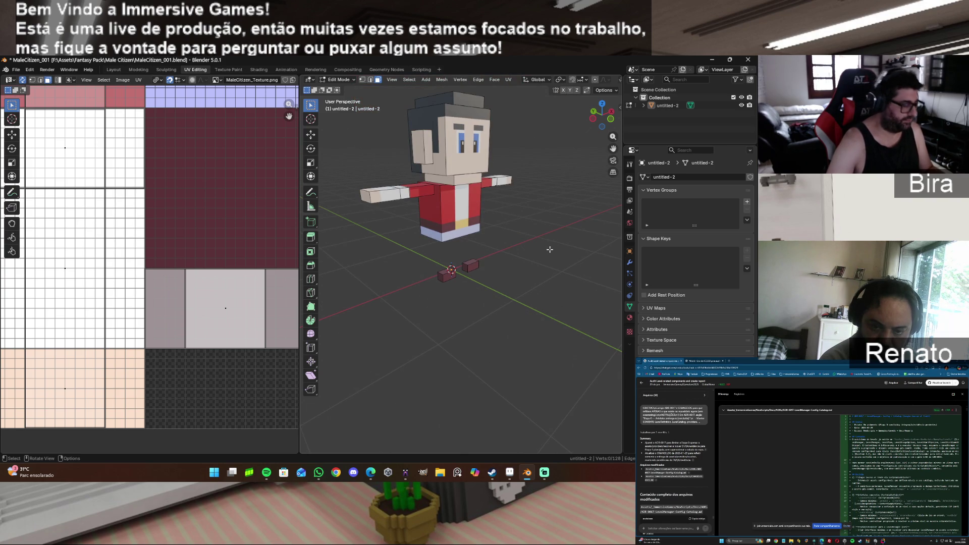
Step: Reveal the hidden leg geometry and clear the leg selection
key(alt+h)
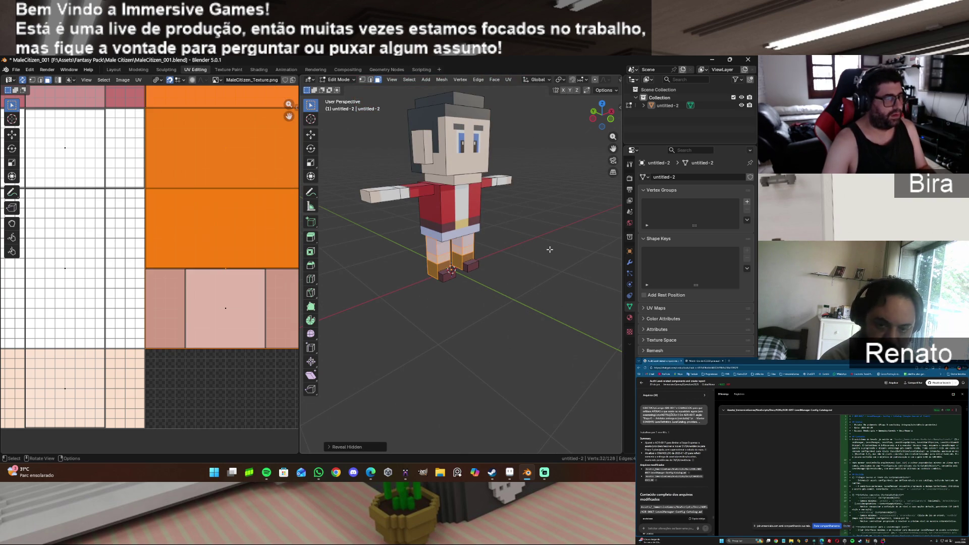
click(550, 249)
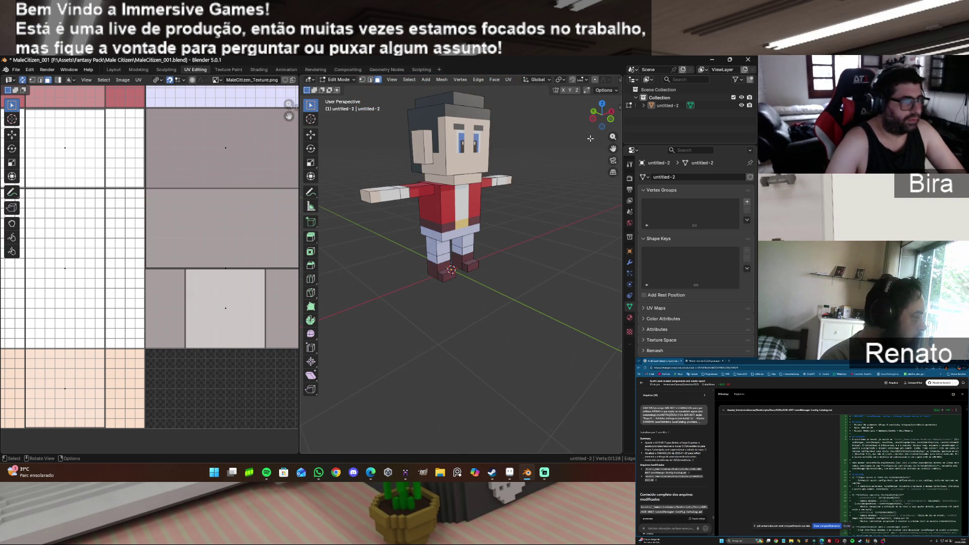
mouse_move(611, 120)
mouse_down()
mouse_move(591, 138)
mouse_move(601, 120)
mouse_up()
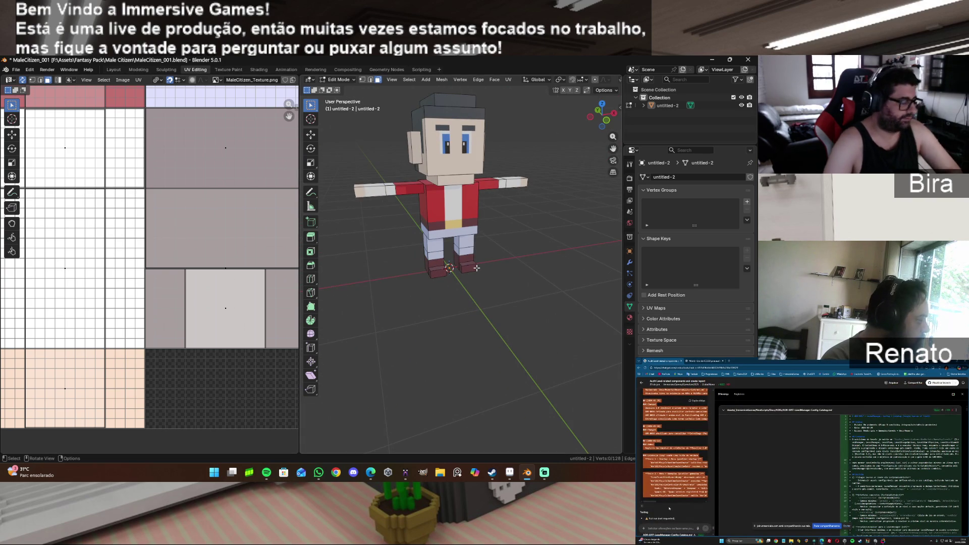
Step: Select the whole mesh, snap all UV islands to whole pixels, then deselect and view the full texture
key(a)
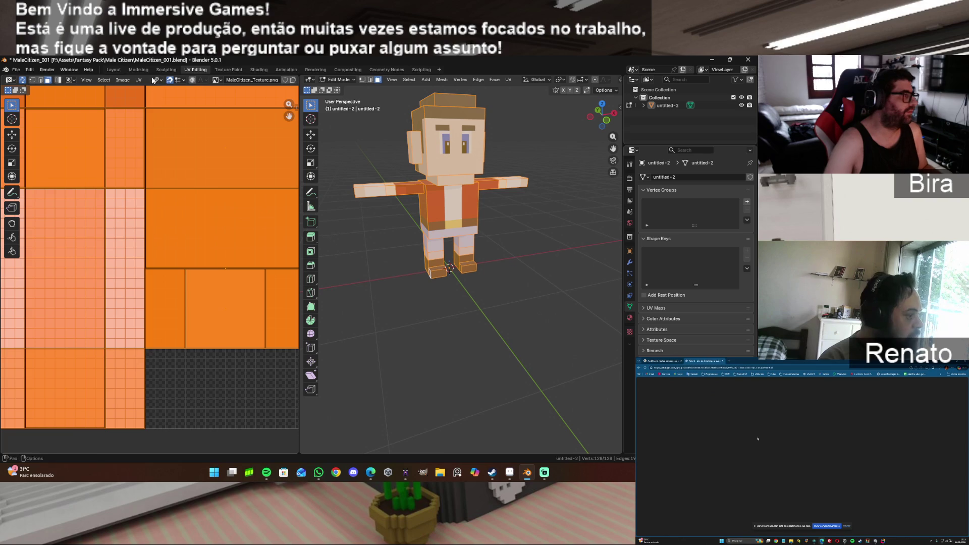
click(139, 80)
mouse_move(152, 105)
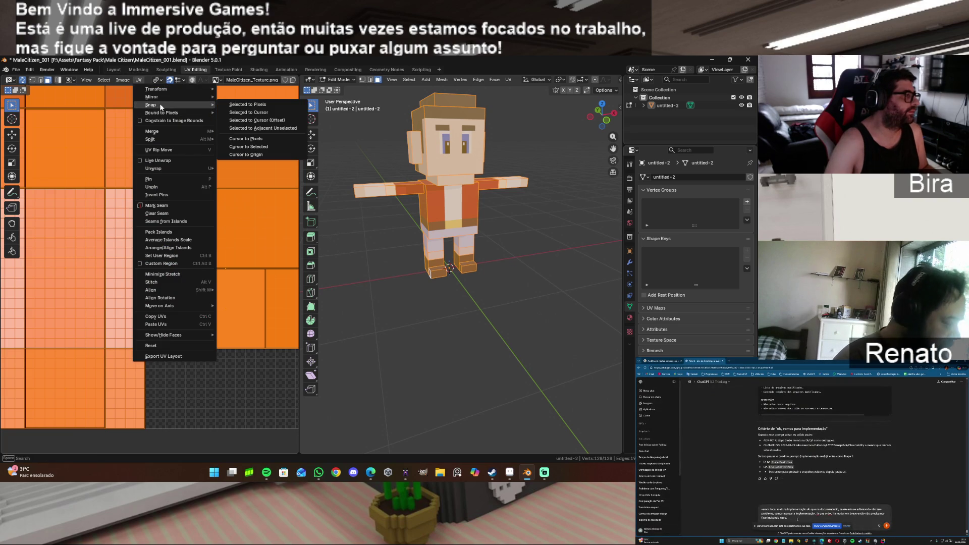
click(268, 105)
key(alt+a)
scroll(240, 259, down, 3)
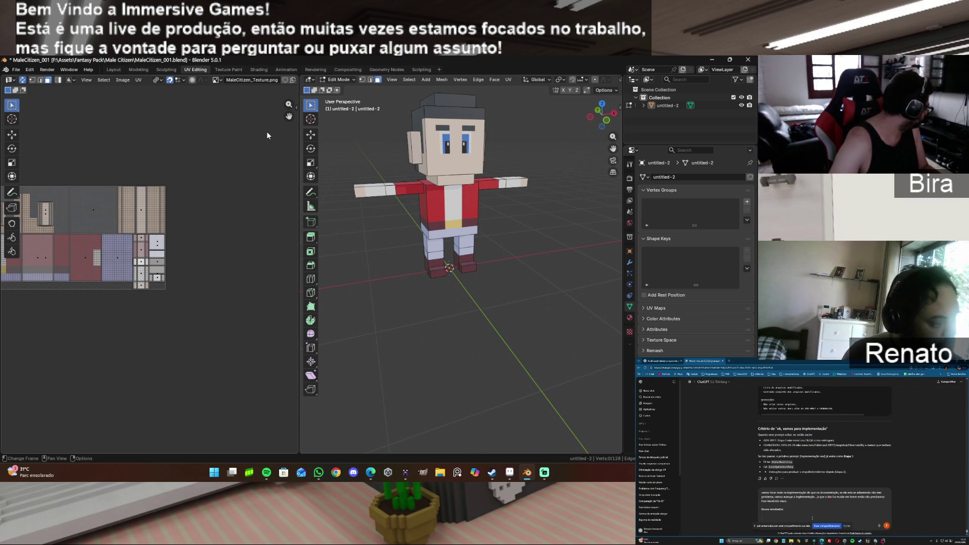
drag(289, 116, 392, 129)
Step: Switch to the Shading workspace and orbit the textured character from front, side and three-quarter views
click(258, 70)
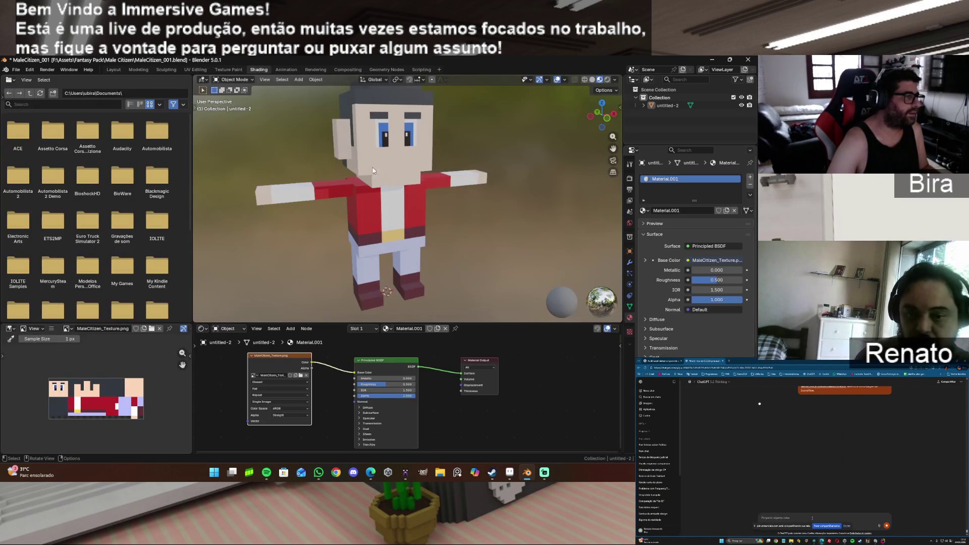
scroll(546, 216, down, 1)
drag(606, 125, 433, 166)
middle_drag(433, 166, 373, 180)
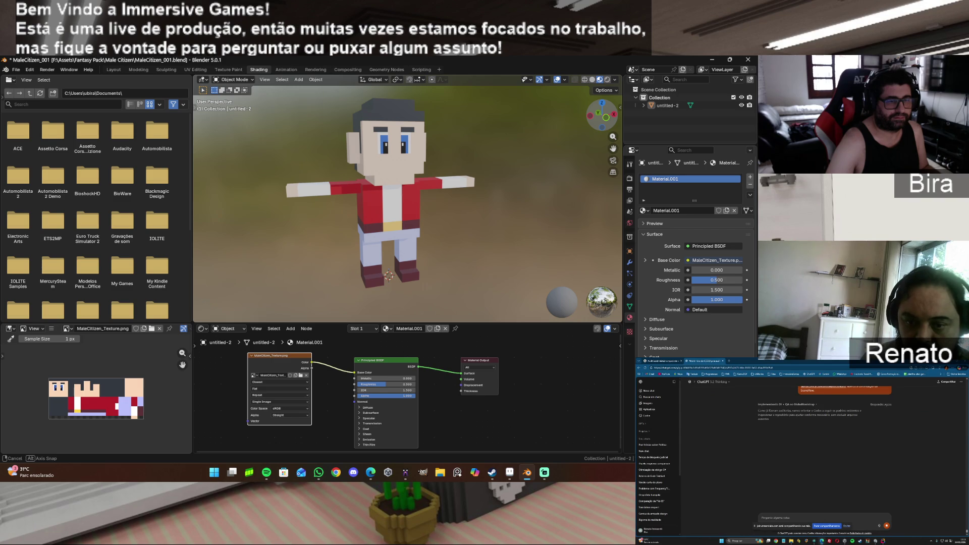
middle_drag(373, 180, 339, 188)
mouse_move(607, 122)
mouse_down()
mouse_move(593, 122)
mouse_move(608, 122)
mouse_up()
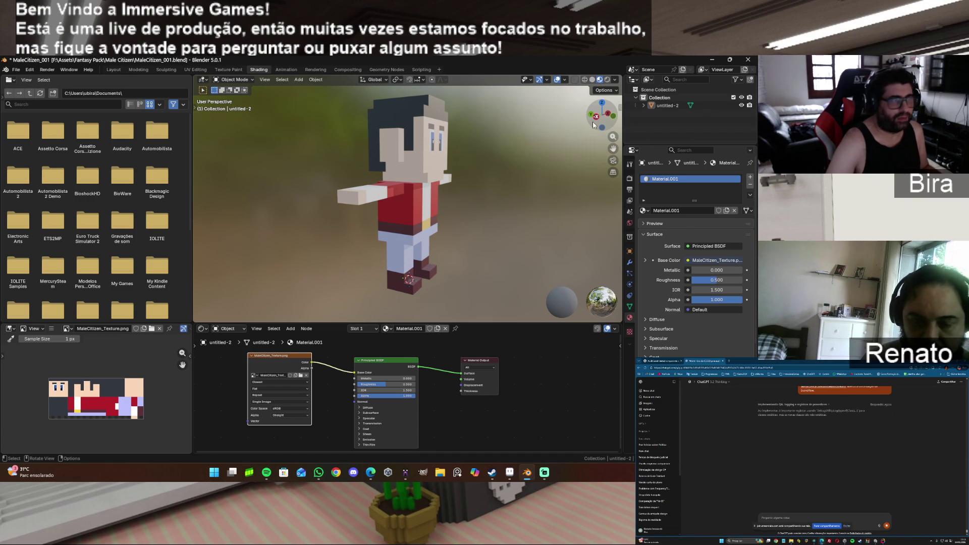
mouse_move(600, 117)
mouse_down()
mouse_move(588, 120)
mouse_move(616, 117)
mouse_move(578, 119)
mouse_move(603, 117)
mouse_up()
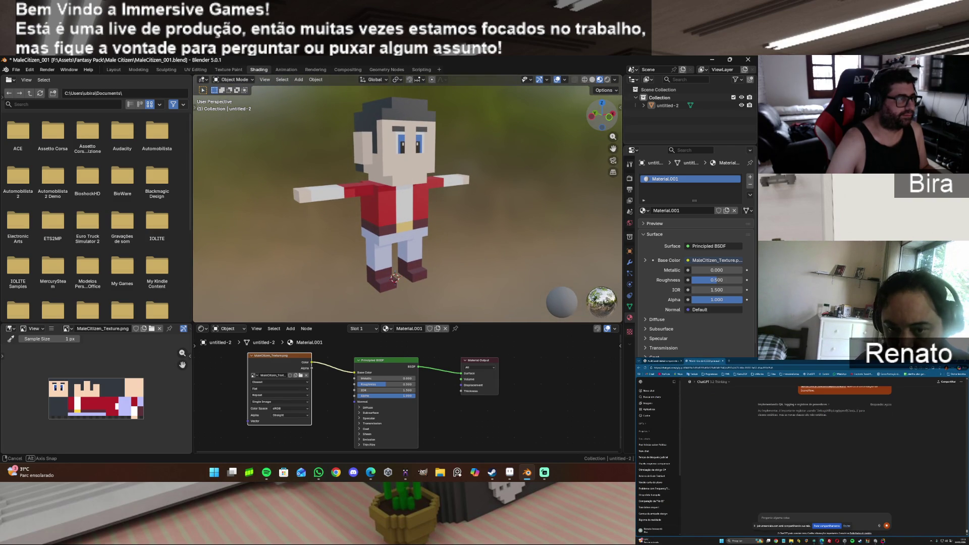
Step: Zoom and pan to frame the character, then bring MagicaVoxel to the front
scroll(471, 205, down, 1)
scroll(471, 205, up, 1)
scroll(471, 205, up, 1)
scroll(471, 204, down, 1)
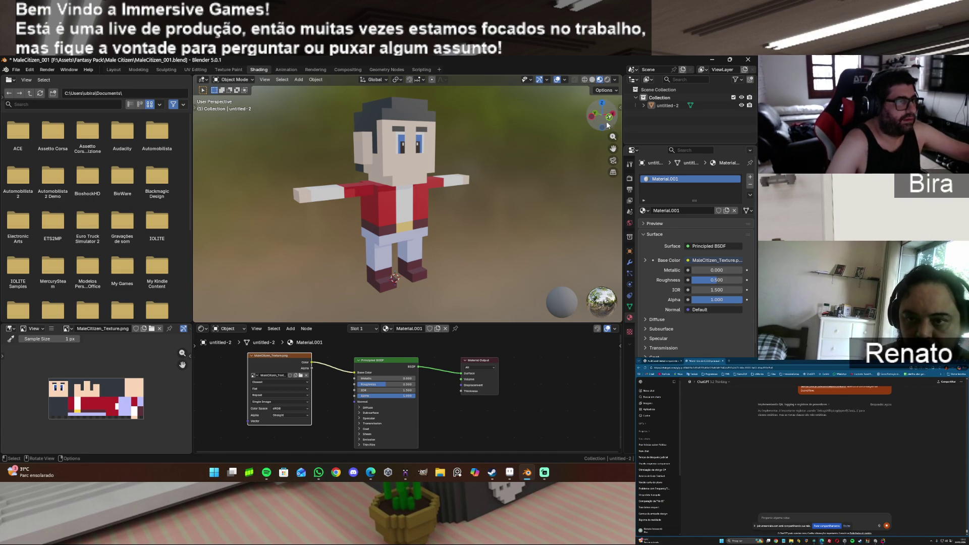
scroll(493, 207, up, 1)
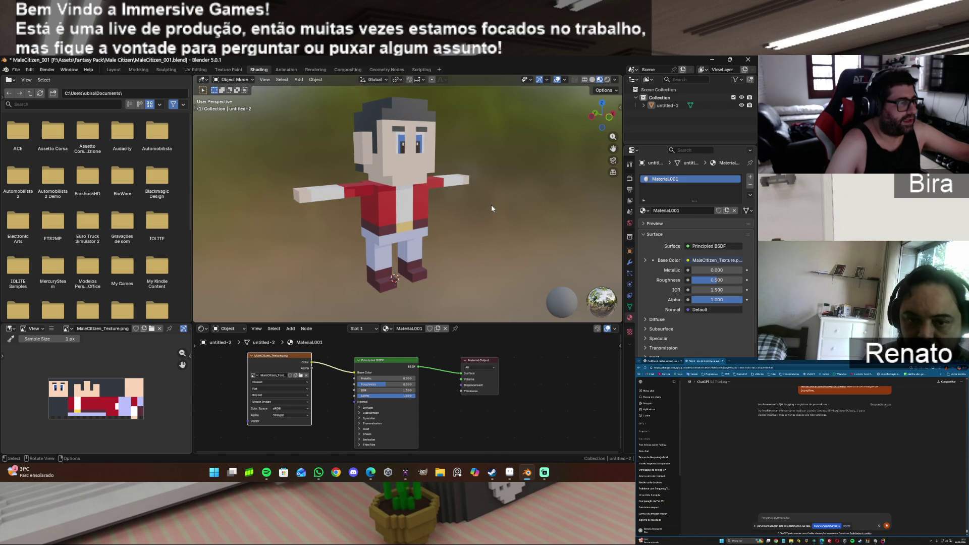
mouse_move(608, 153)
mouse_down()
mouse_move(620, 130)
mouse_move(522, 207)
mouse_up()
scroll(507, 195, down, 1)
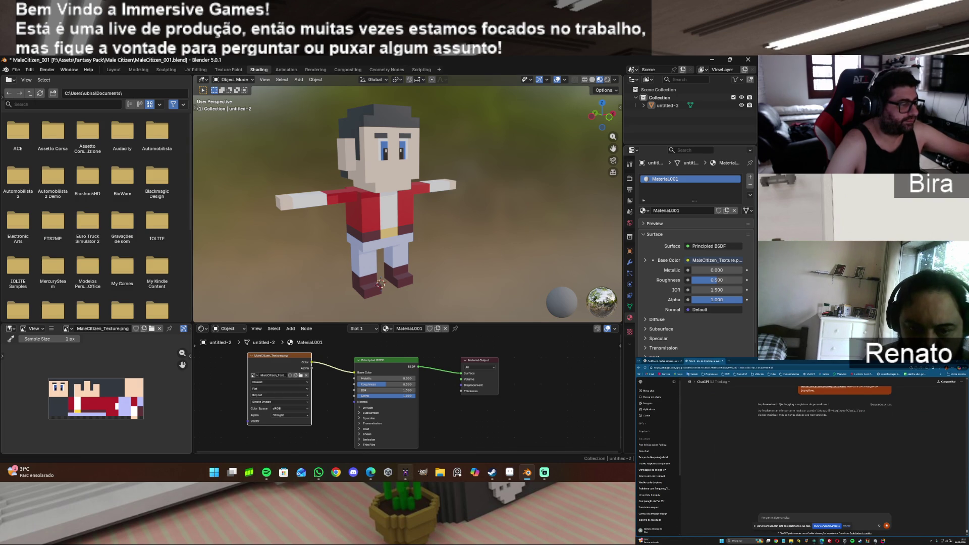
mouse_move(409, 480)
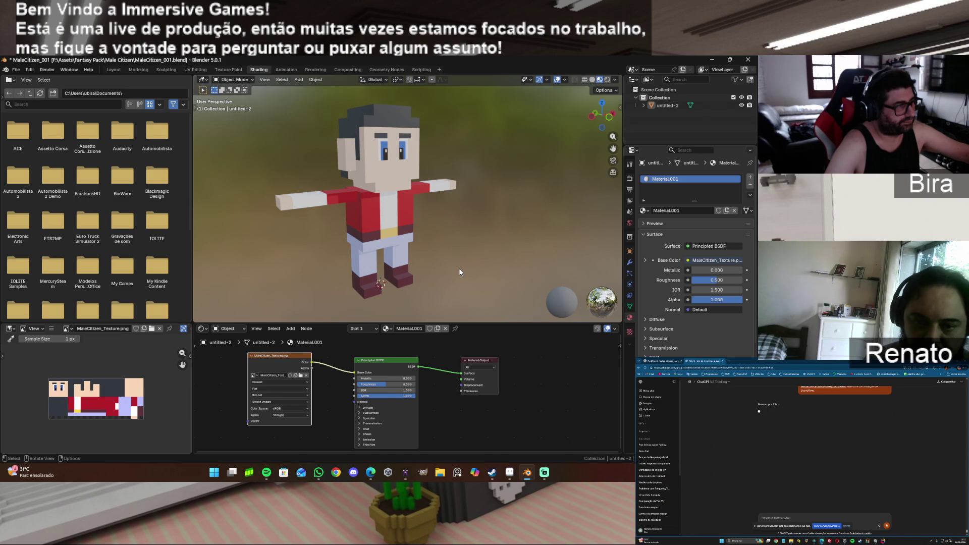
click(409, 479)
Step: Rotate the left arm 90° to hang vertically and tuck it against the torso
scroll(601, 289, down, 5)
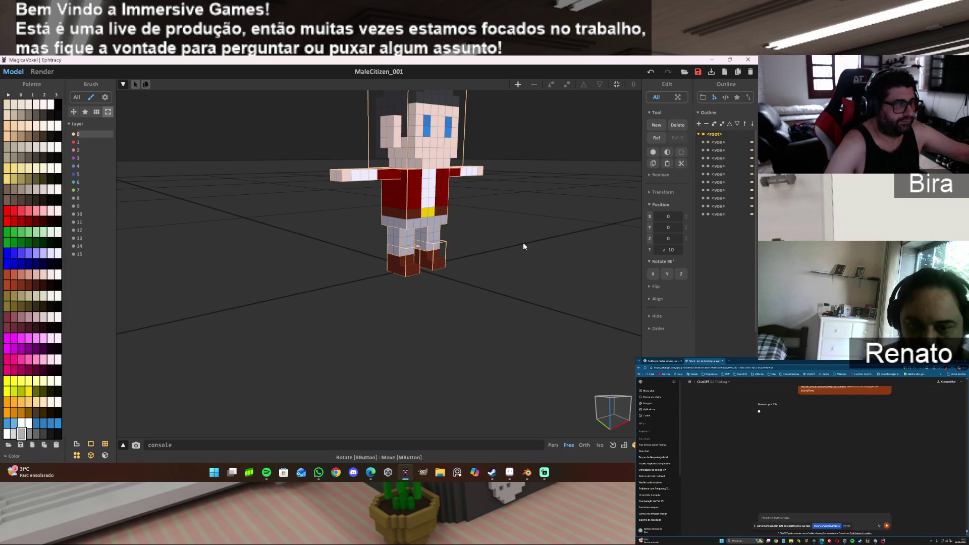
mouse_move(539, 276)
right_down()
mouse_move(544, 245)
mouse_move(525, 277)
right_up()
scroll(526, 281, down, 2)
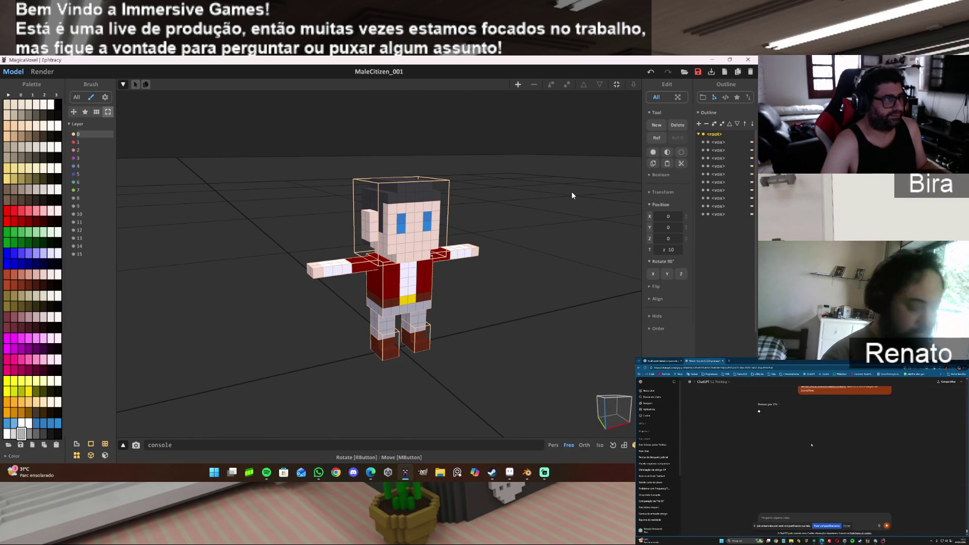
click(365, 268)
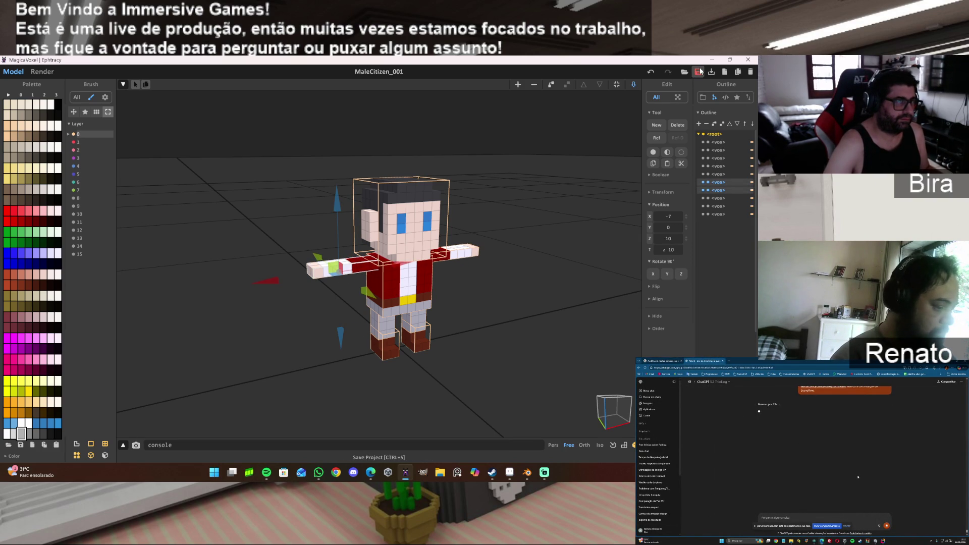
click(681, 274)
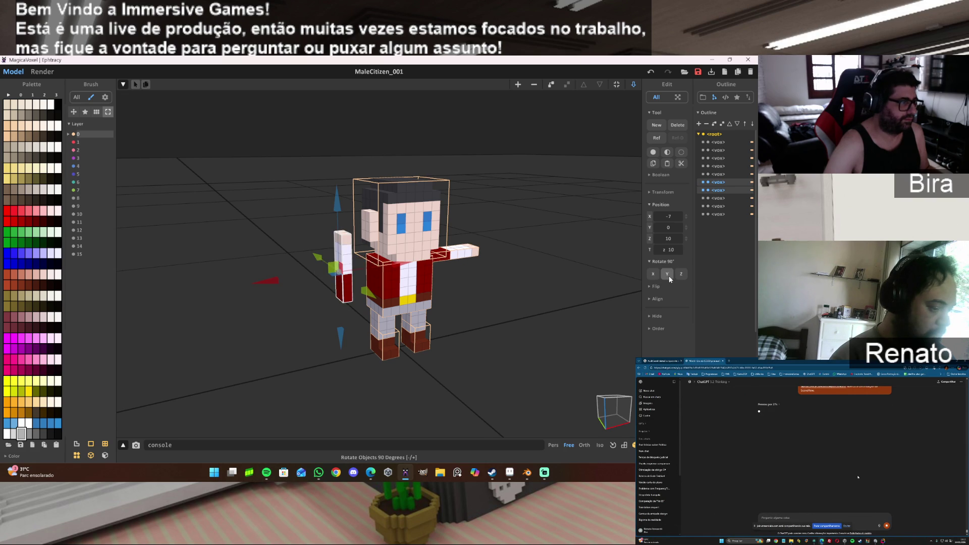
drag(339, 204, 339, 243)
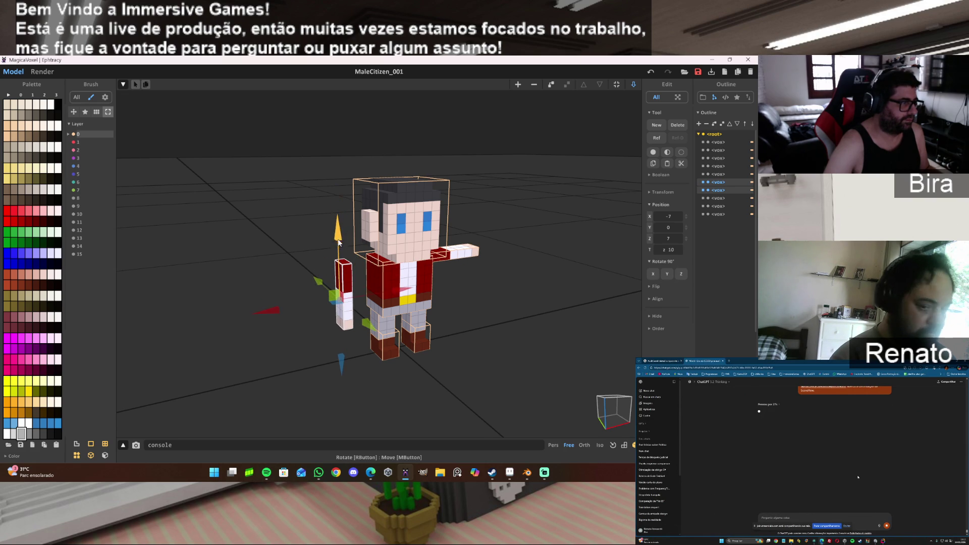
drag(398, 291, 422, 289)
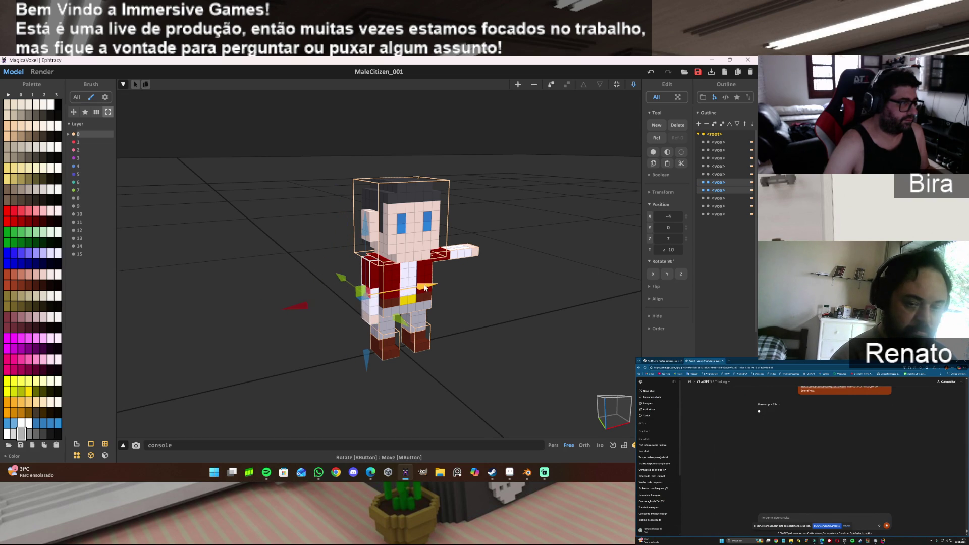
right_drag(545, 288, 517, 290)
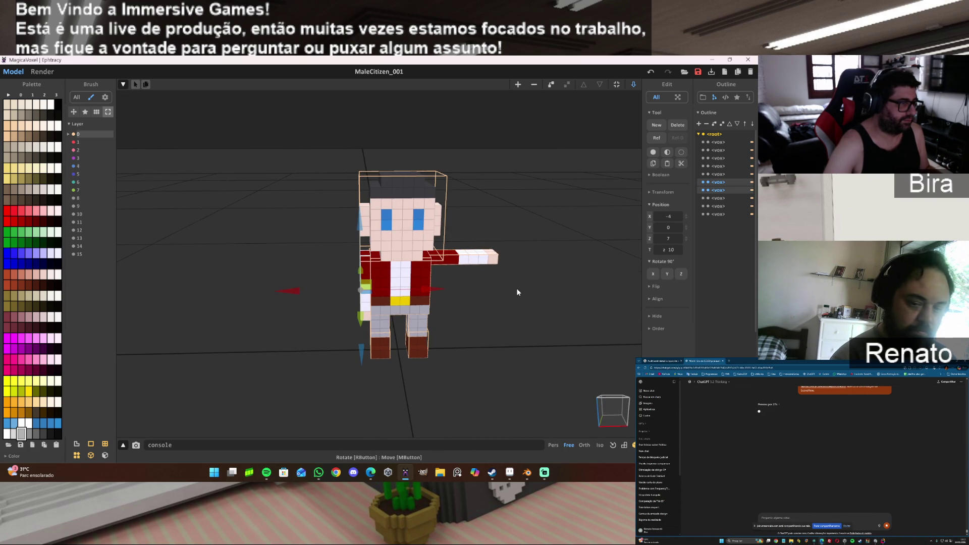
Step: Rotate the right arm to hang vertically beside the torso, fine-tuning its height by one voxel
click(458, 262)
shift+click(446, 255)
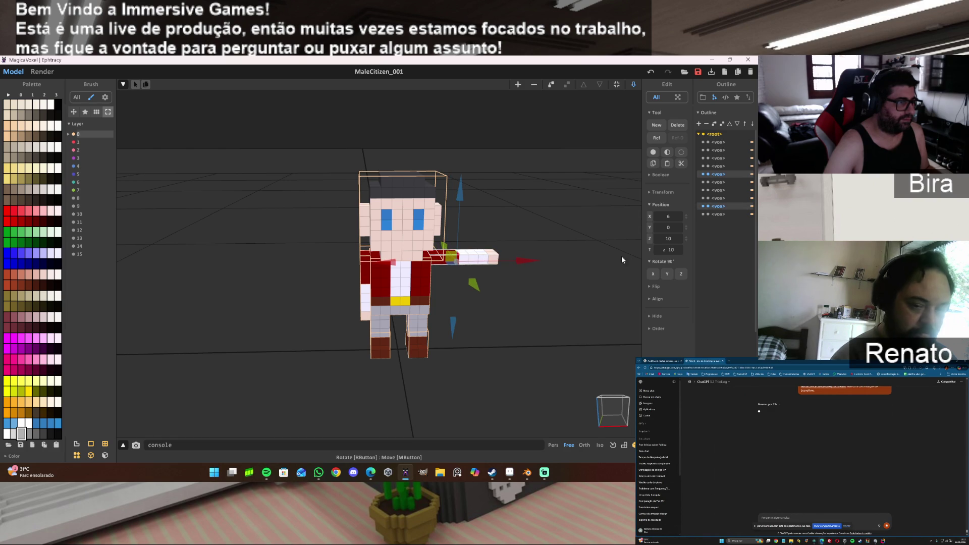
click(666, 275)
drag(461, 192, 459, 229)
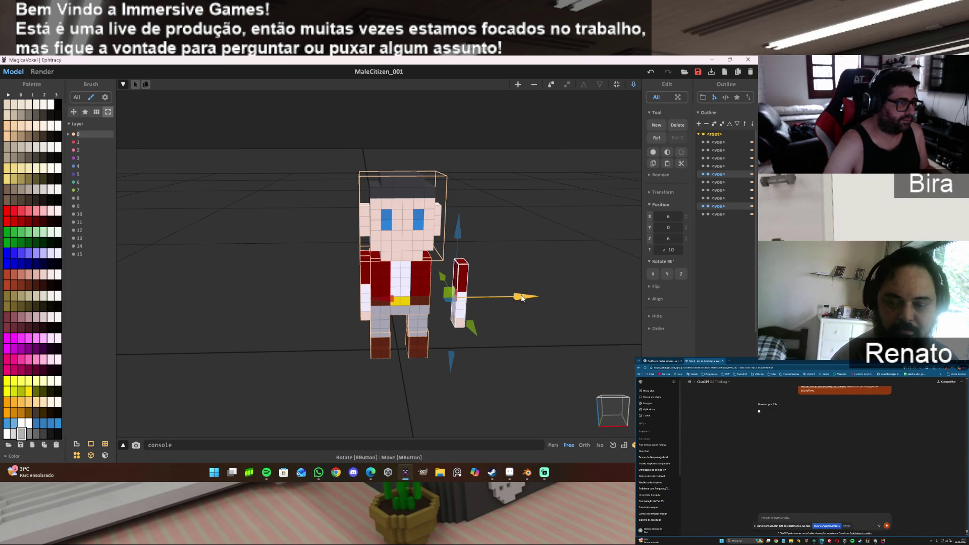
drag(522, 298, 493, 298)
drag(430, 229, 430, 221)
scroll(492, 259, up, 5)
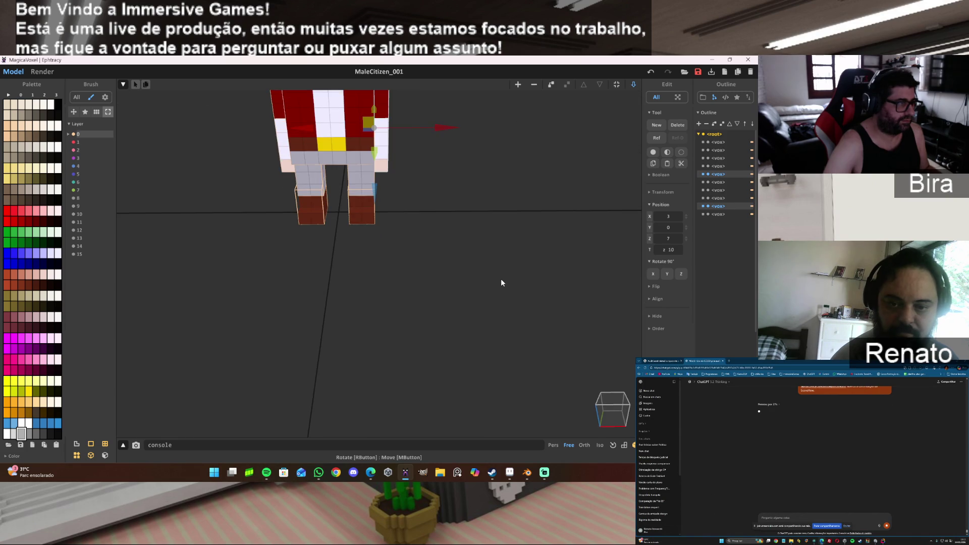
scroll(500, 275, down, 5)
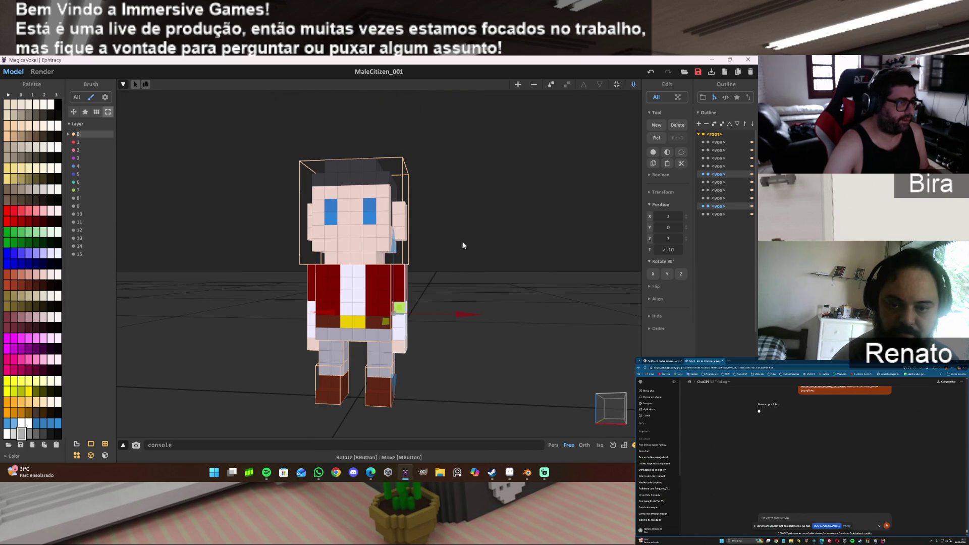
drag(394, 247, 393, 260)
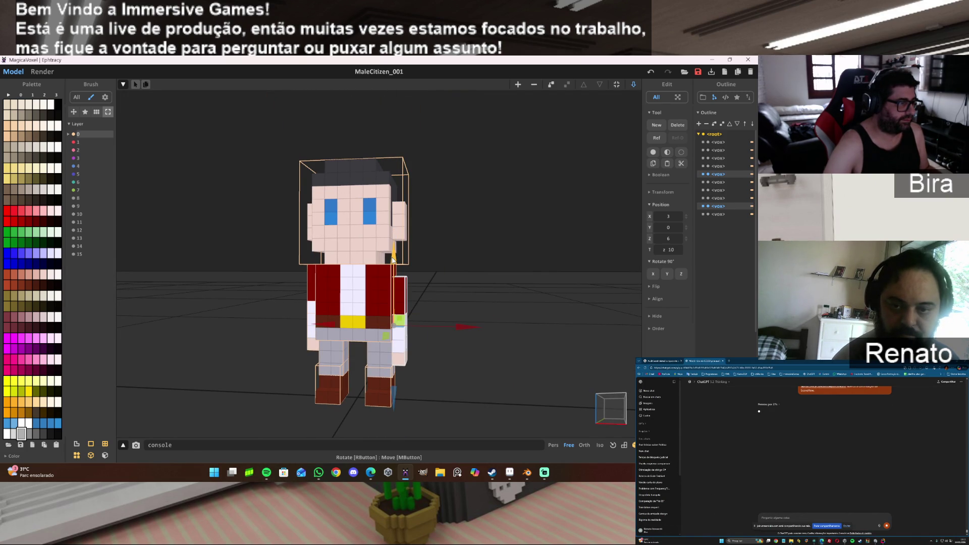
scroll(523, 281, up, 2)
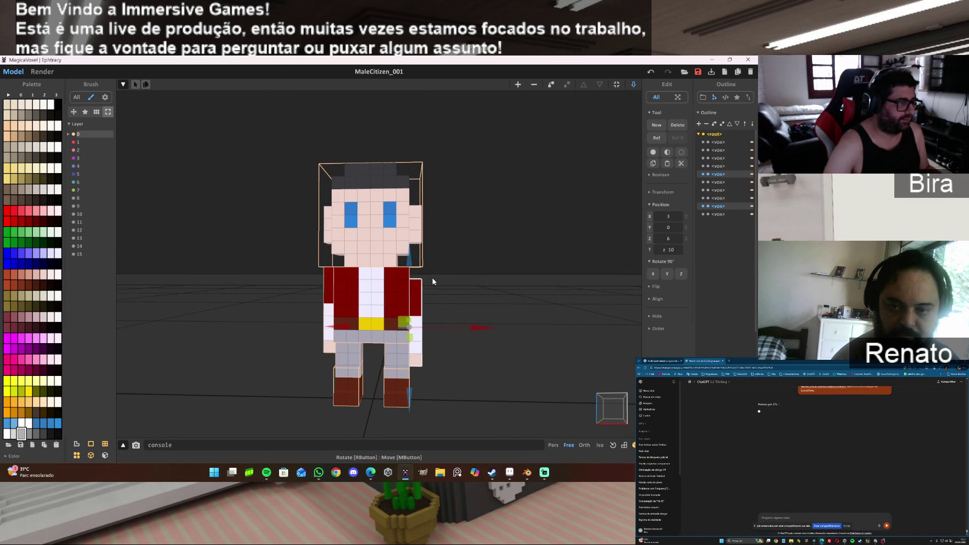
drag(410, 266, 410, 251)
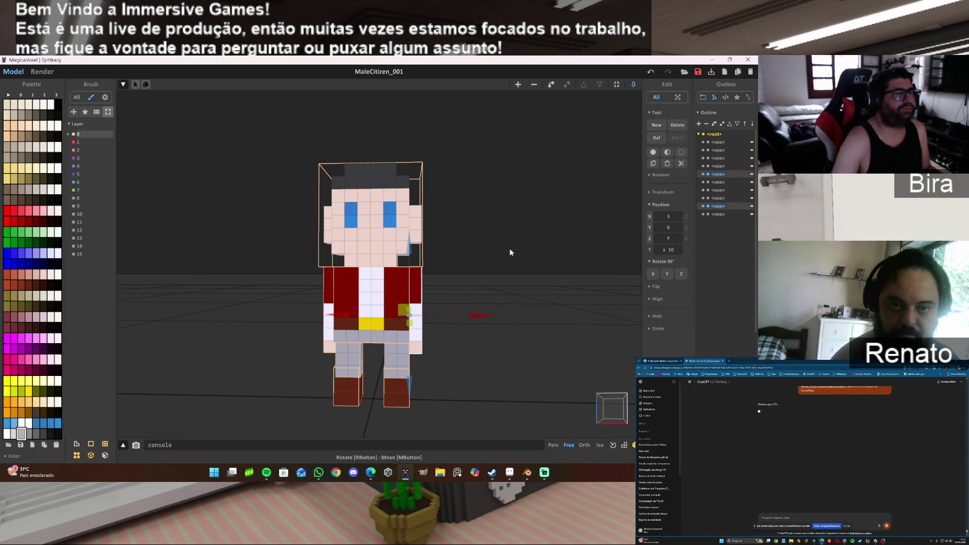
click(702, 97)
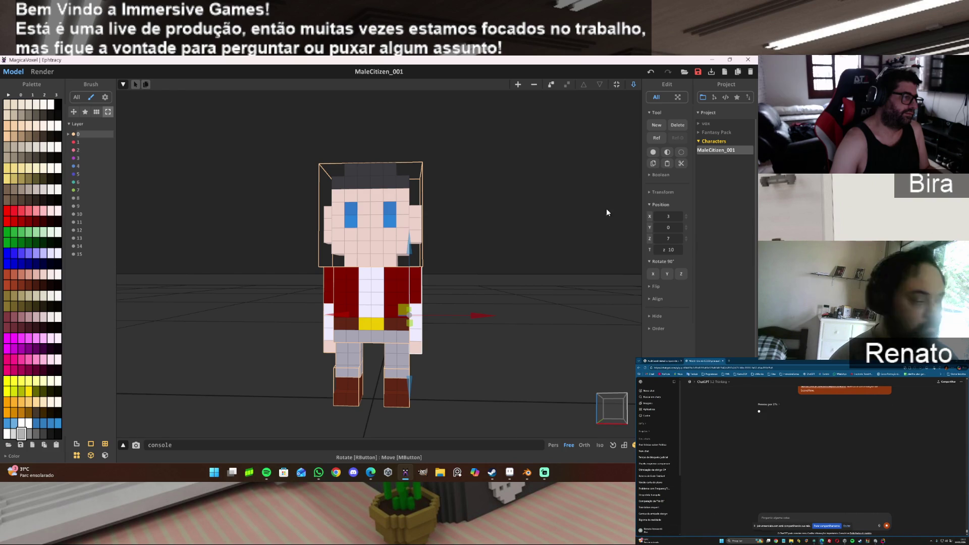
Step: Select the whole character and open the Fantasy_Assets scene from vox > Chars, answering the save prompt
click(566, 241)
scroll(505, 262, down, 3)
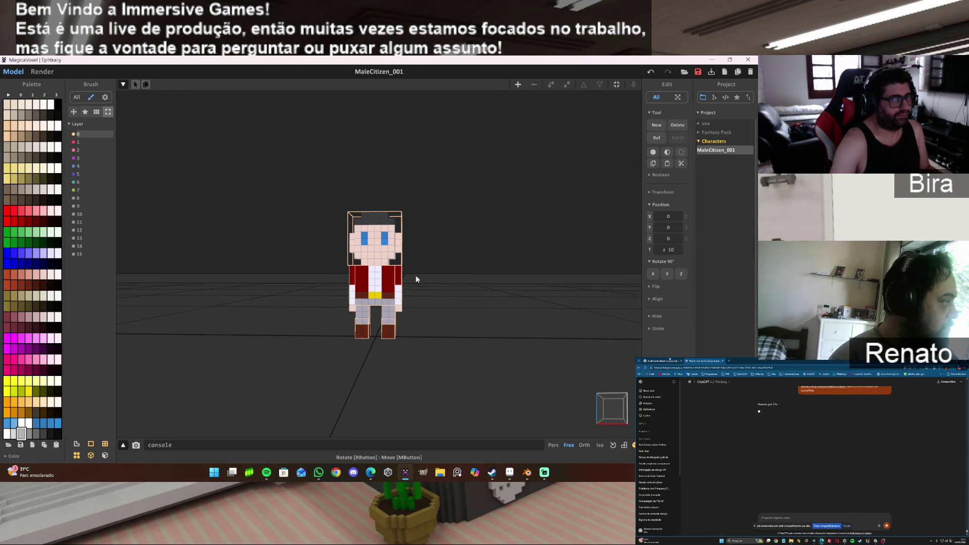
drag(309, 176, 447, 345)
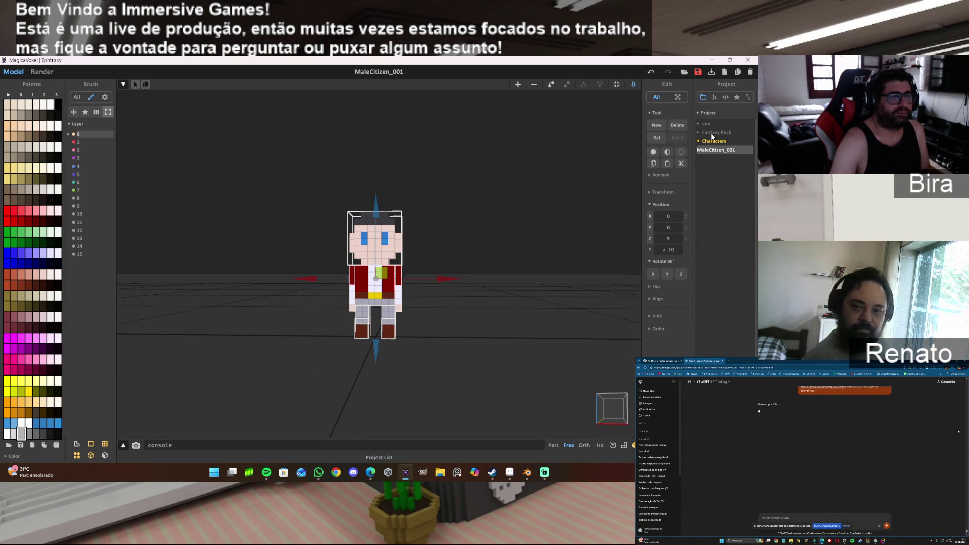
click(707, 125)
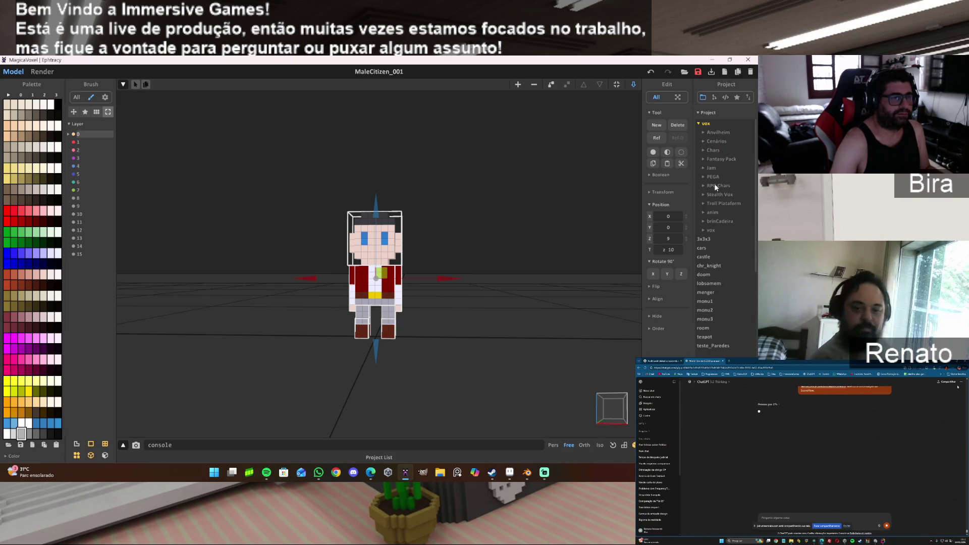
click(713, 150)
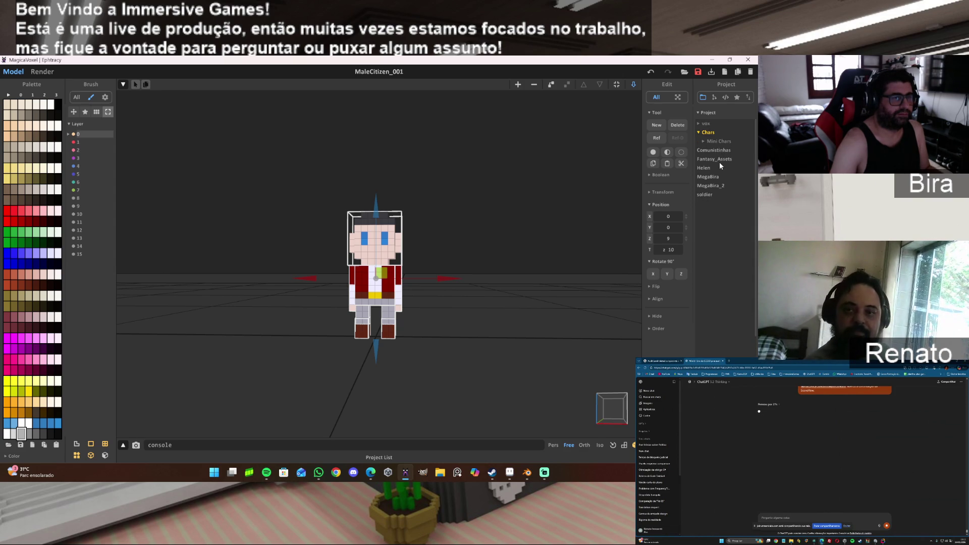
click(720, 162)
click(385, 289)
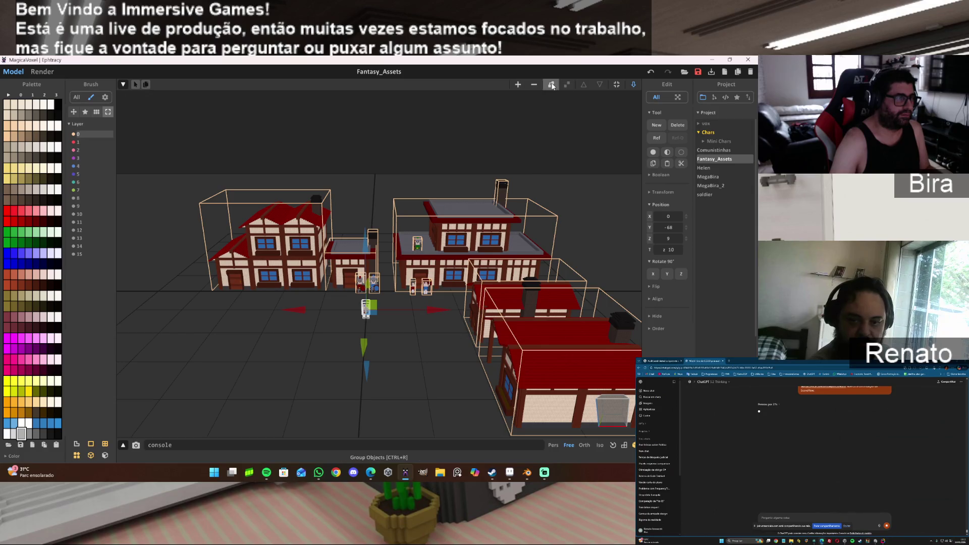
Step: Move the citizen figure beside a house wall at X 94, Y -94
scroll(393, 379, up, 5)
scroll(393, 380, up, 3)
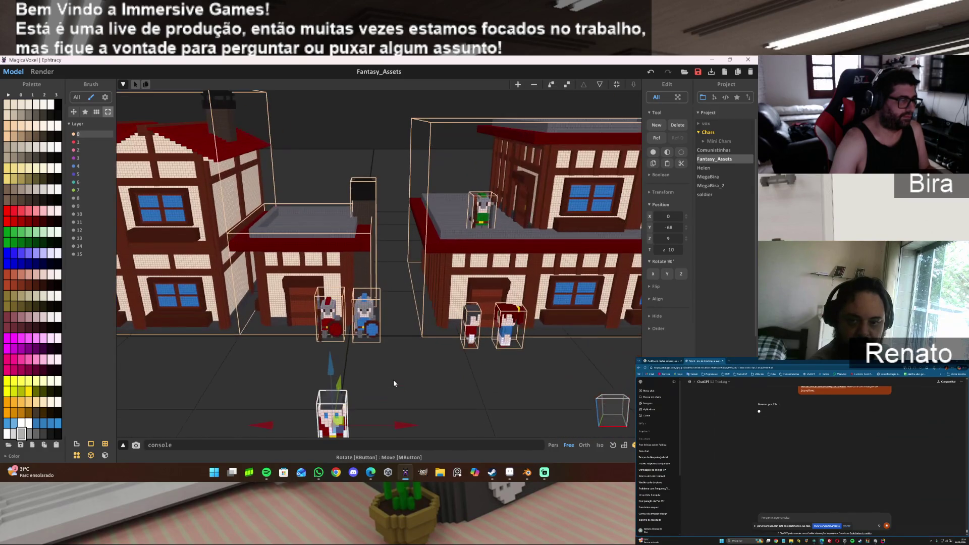
scroll(390, 398, up, 1)
drag(414, 397, 634, 397)
right_drag(634, 397, 480, 389)
scroll(407, 412, up, 5)
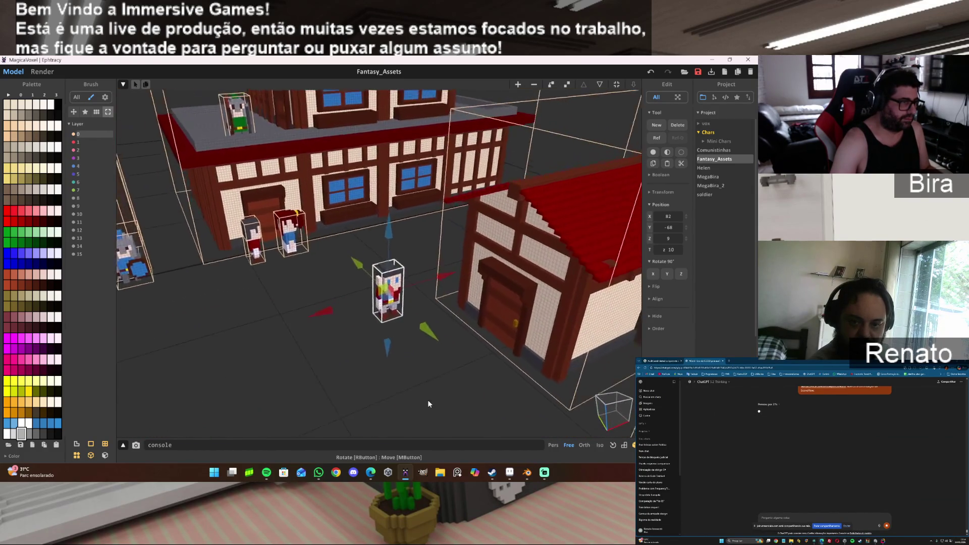
drag(431, 294, 610, 367)
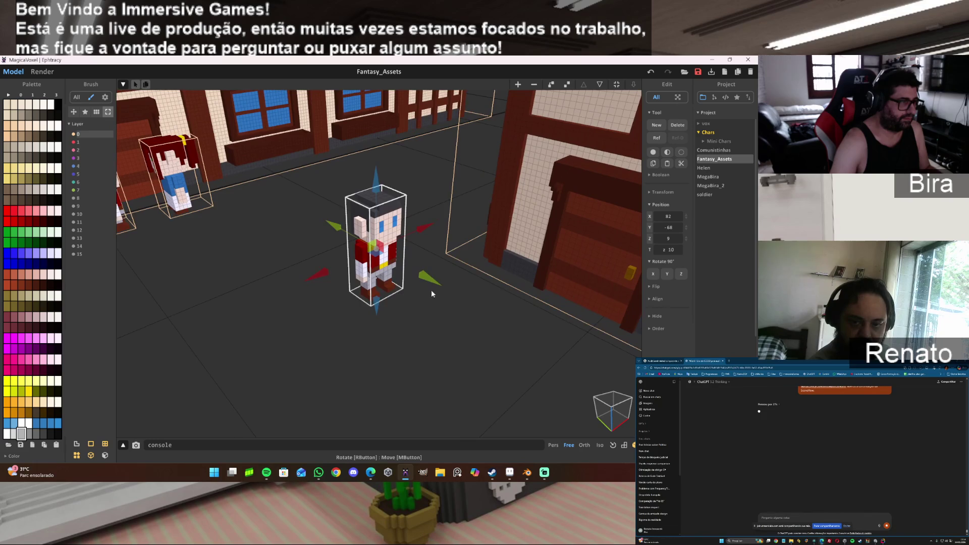
mouse_move(538, 300)
mouse_down()
mouse_move(608, 252)
mouse_move(584, 272)
mouse_up()
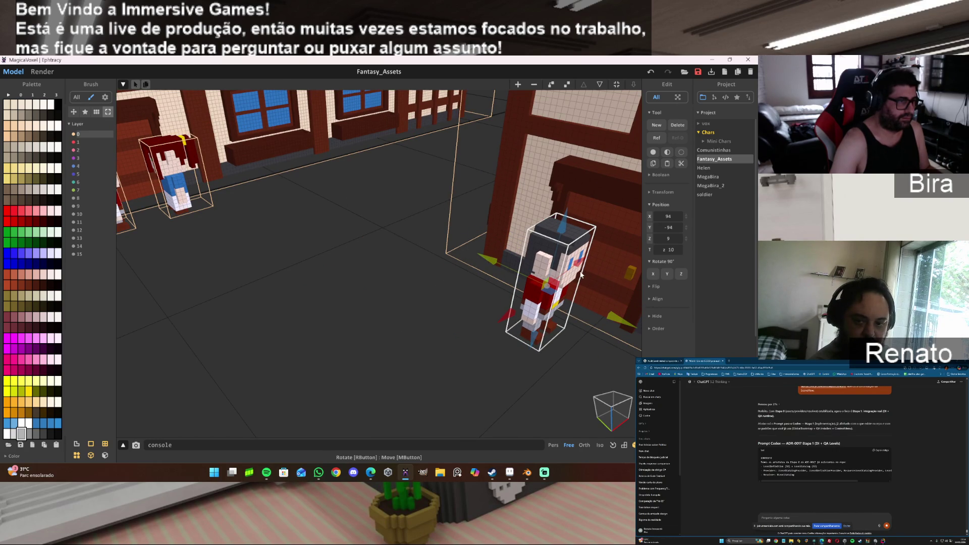
Step: Spin the character a full turn and nudge it voxel by voxel toward the house door
click(677, 273)
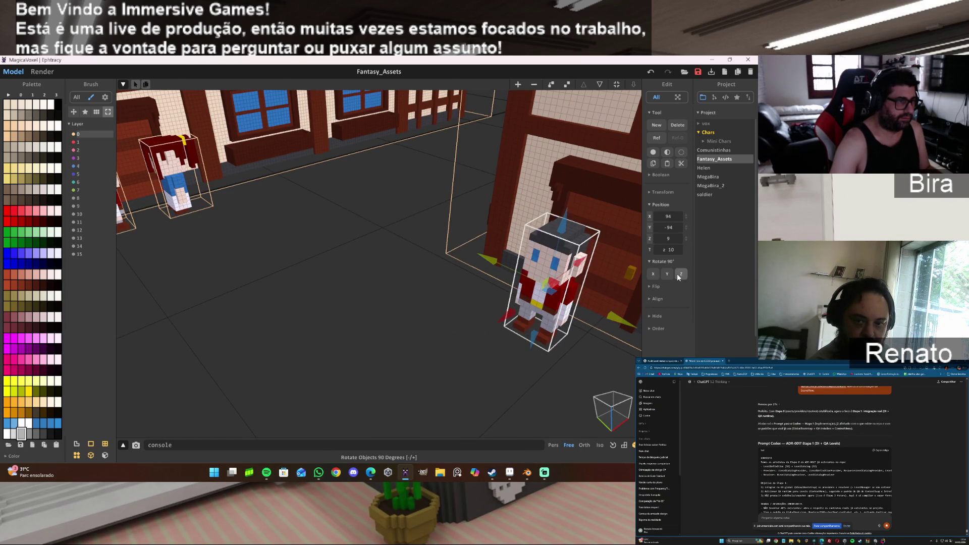
click(677, 274)
click(677, 274)
click(677, 274)
click(677, 274)
middle_drag(626, 383, 581, 324)
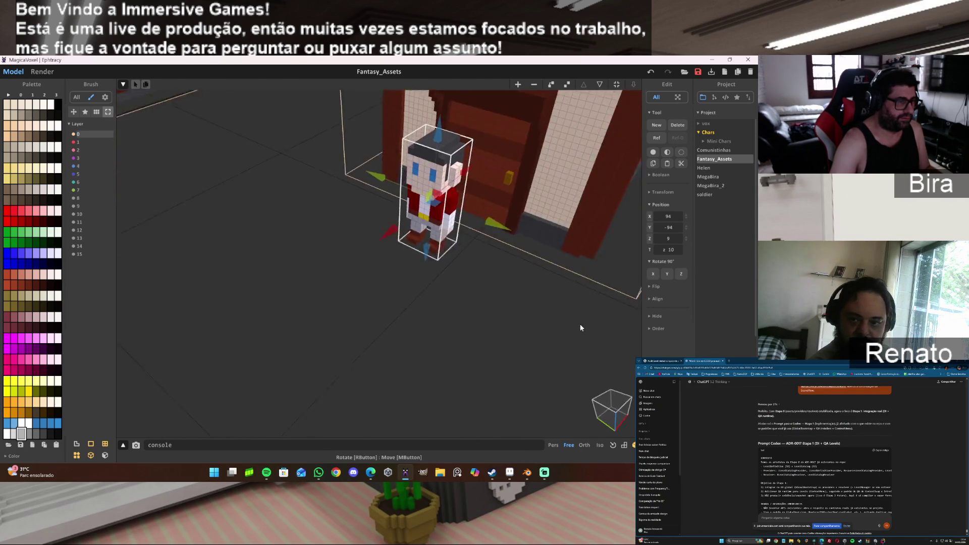
scroll(570, 318, up, 6)
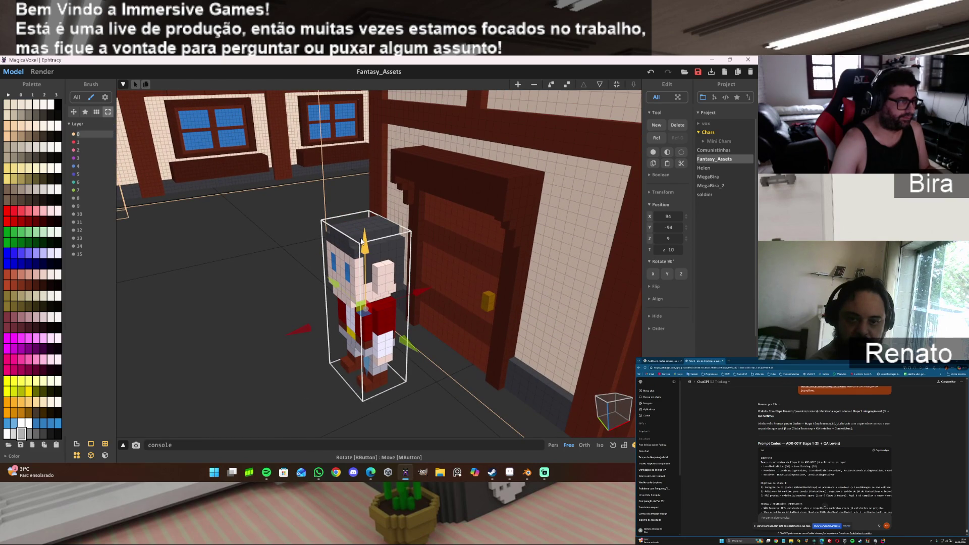
mouse_move(423, 292)
mouse_down()
mouse_move(510, 267)
mouse_move(443, 299)
mouse_move(459, 300)
mouse_up()
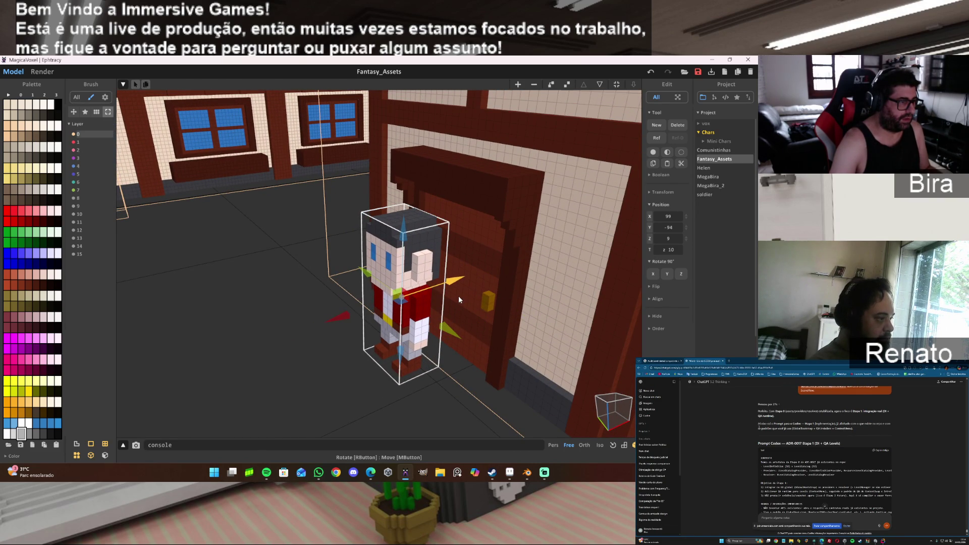
mouse_move(446, 298)
right_down()
mouse_move(402, 301)
mouse_move(459, 319)
right_up()
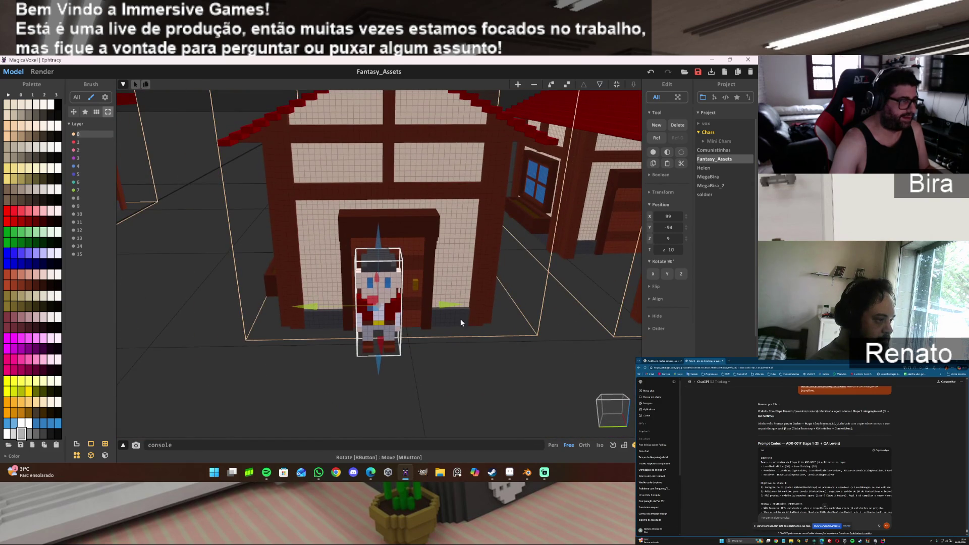
drag(458, 306, 463, 306)
mouse_move(464, 307)
right_down()
mouse_move(444, 362)
mouse_move(424, 374)
mouse_move(448, 337)
right_up()
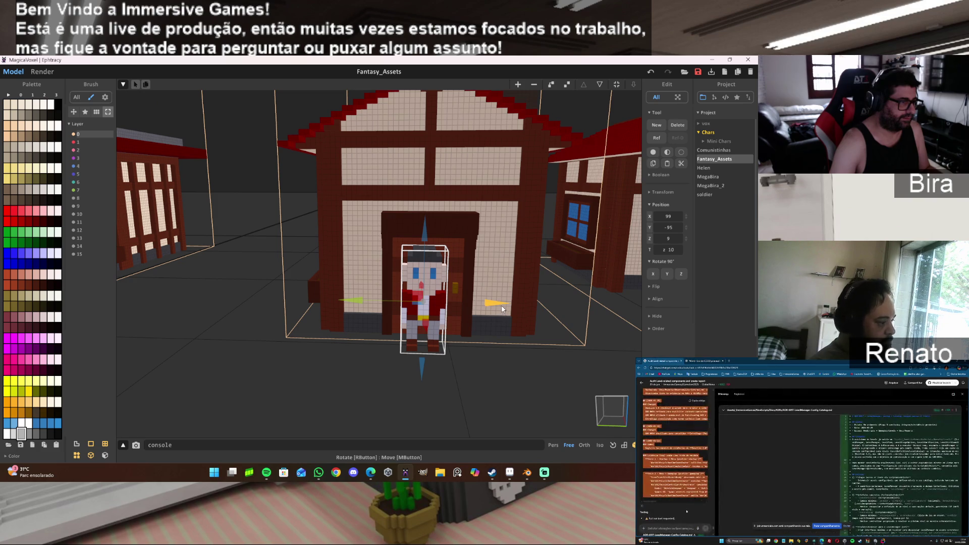
drag(500, 309, 503, 309)
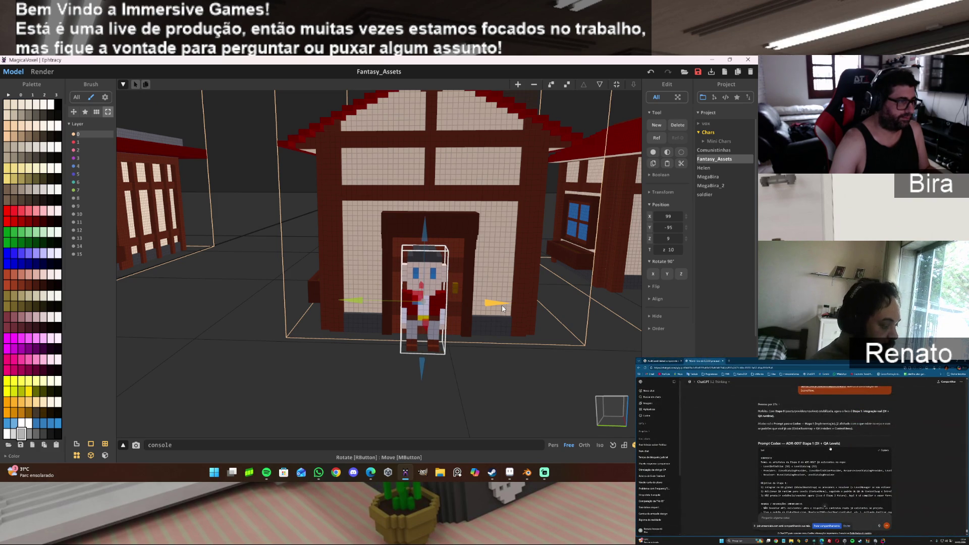
Step: Orbit and zoom around the house and knight figures to look down the street past the character
right_drag(502, 309, 294, 351)
scroll(283, 356, down, 5)
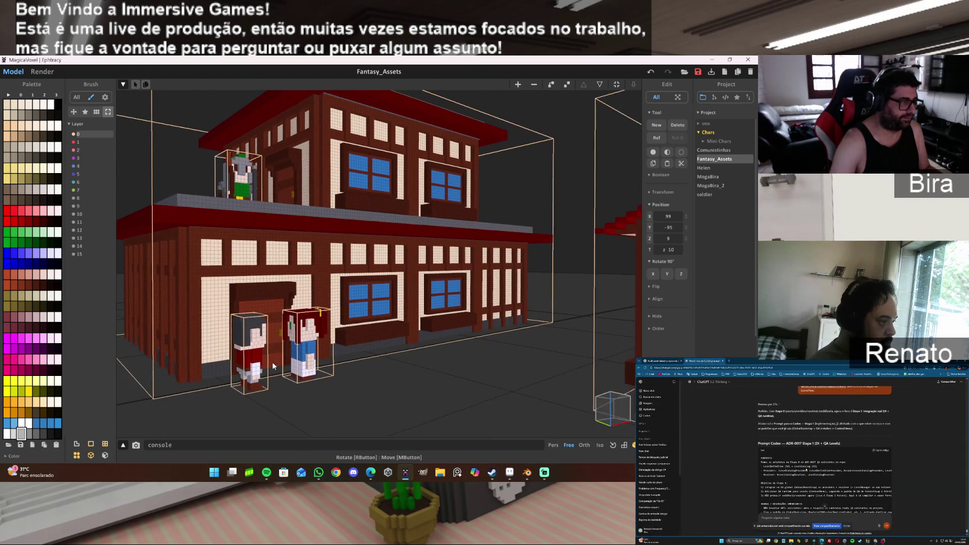
scroll(270, 364, up, 5)
mouse_move(271, 364)
right_down()
mouse_move(211, 364)
mouse_move(301, 374)
mouse_move(199, 379)
mouse_move(269, 330)
mouse_move(337, 348)
mouse_move(460, 341)
mouse_move(384, 363)
mouse_move(382, 340)
right_up()
scroll(212, 364, up, 5)
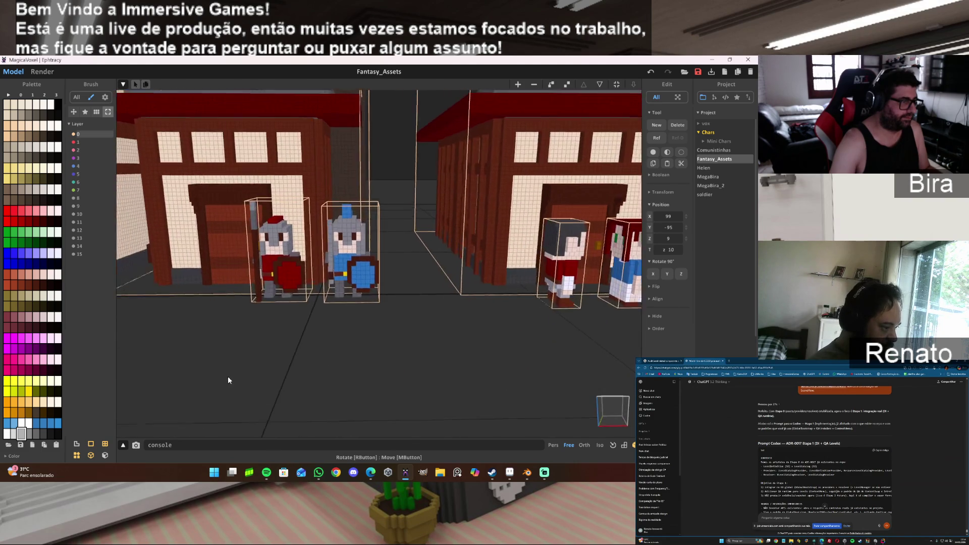
scroll(301, 379, up, 5)
scroll(301, 376, down, 3)
scroll(225, 378, up, 4)
scroll(199, 380, down, 2)
scroll(337, 349, up, 4)
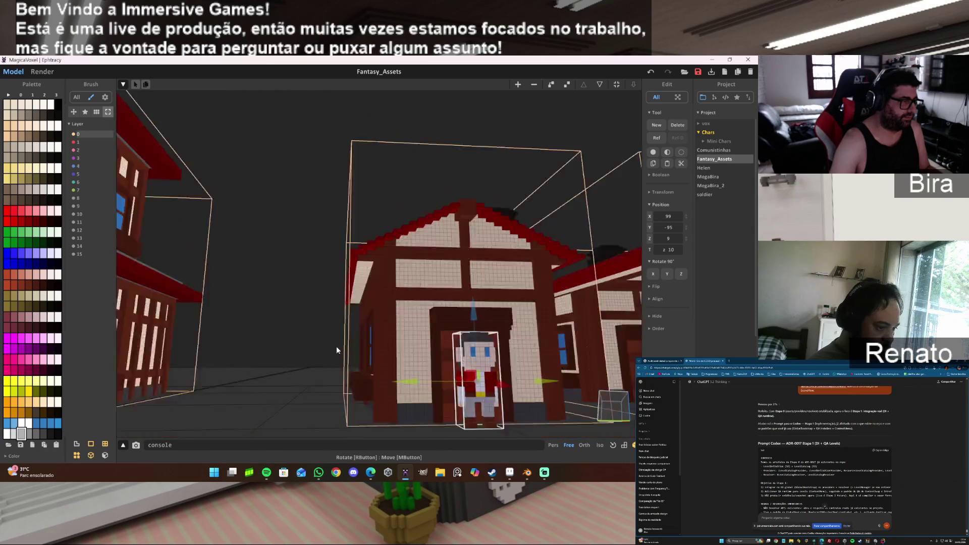
scroll(326, 380, up, 4)
mouse_move(326, 380)
right_down()
mouse_move(382, 370)
mouse_move(369, 371)
right_up()
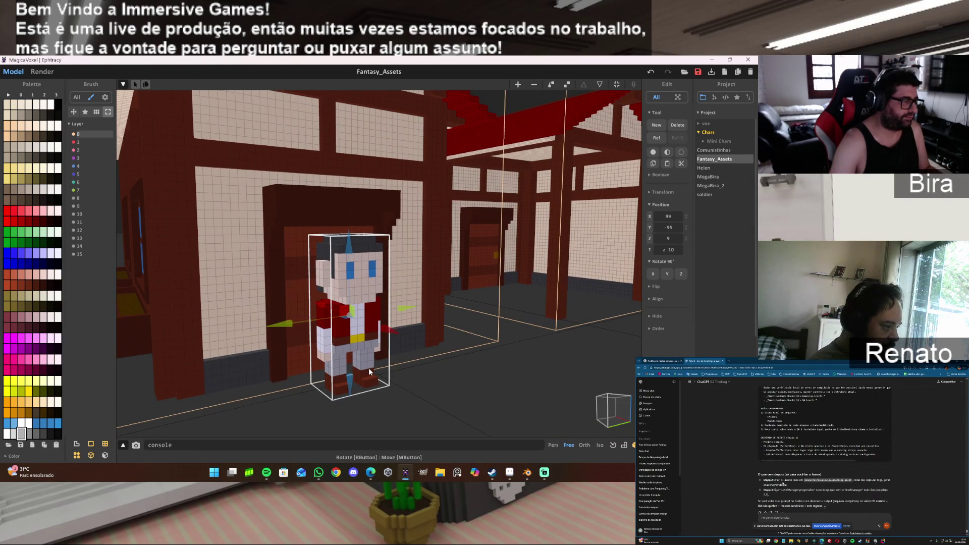
Step: Bring up MaleCitizen.aseprite in Aseprite and zoom toward the belt
mouse_move(526, 476)
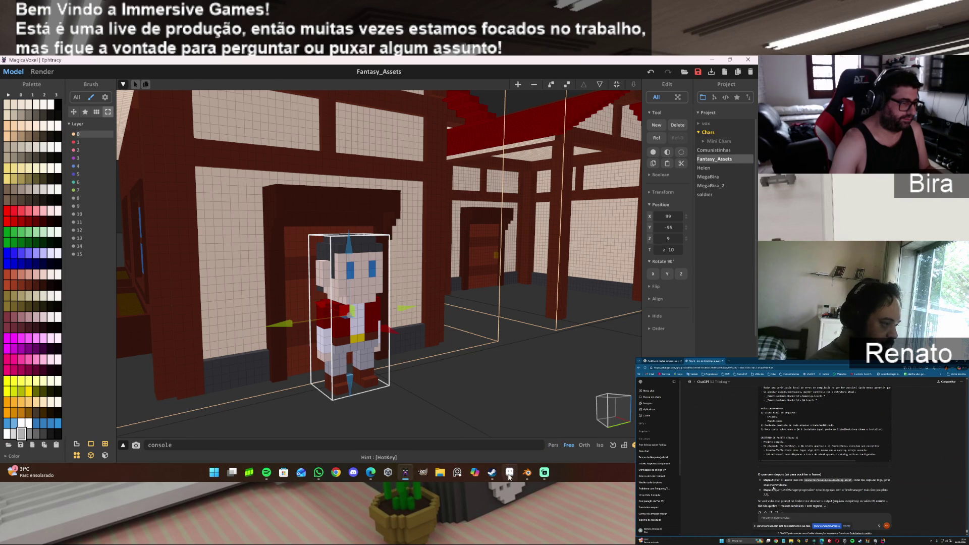
click(509, 474)
scroll(272, 308, up, 4)
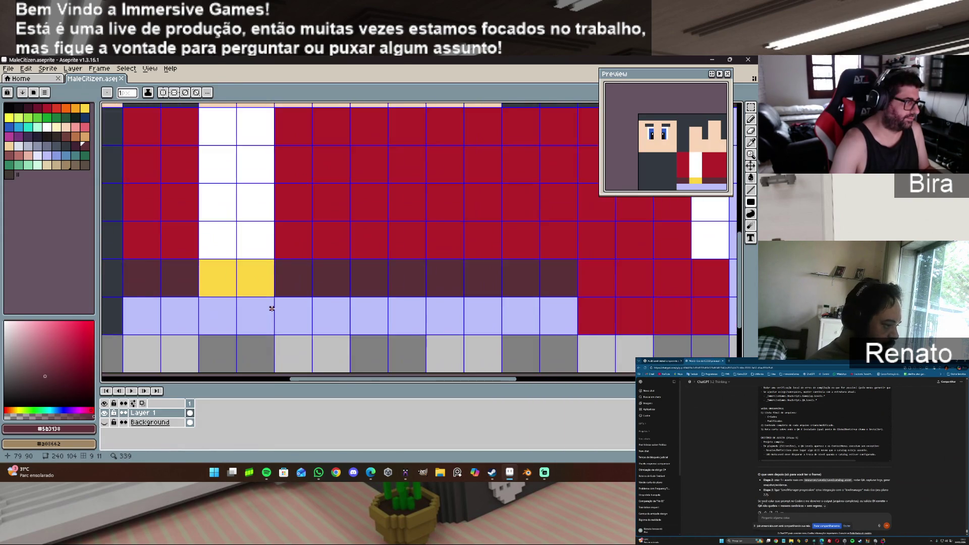
Step: Paint the buckle's interior maroon #5b3138, leaving a one-pixel yellow outline, then eyedrop the yellow
scroll(272, 308, up, 1)
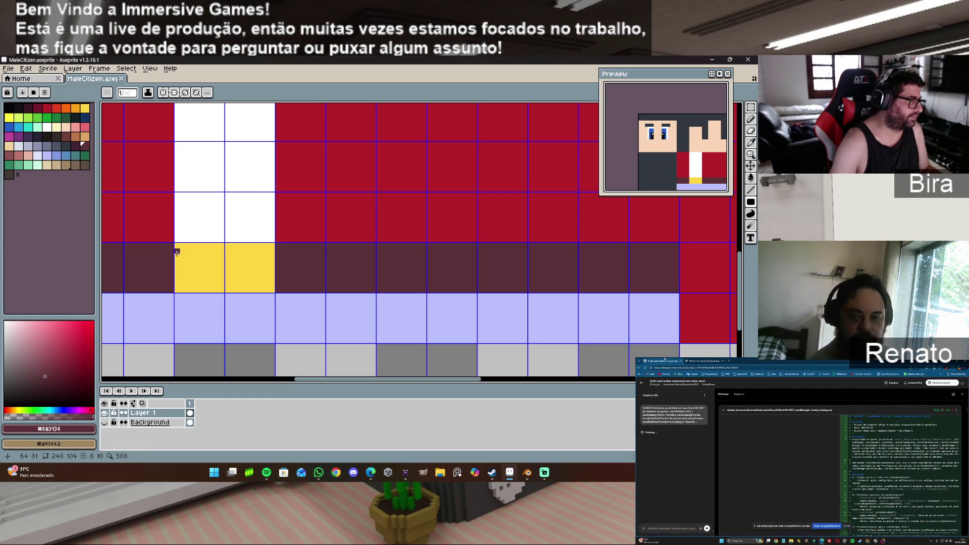
mouse_move(176, 258)
mouse_down()
mouse_move(177, 277)
mouse_move(257, 274)
mouse_up()
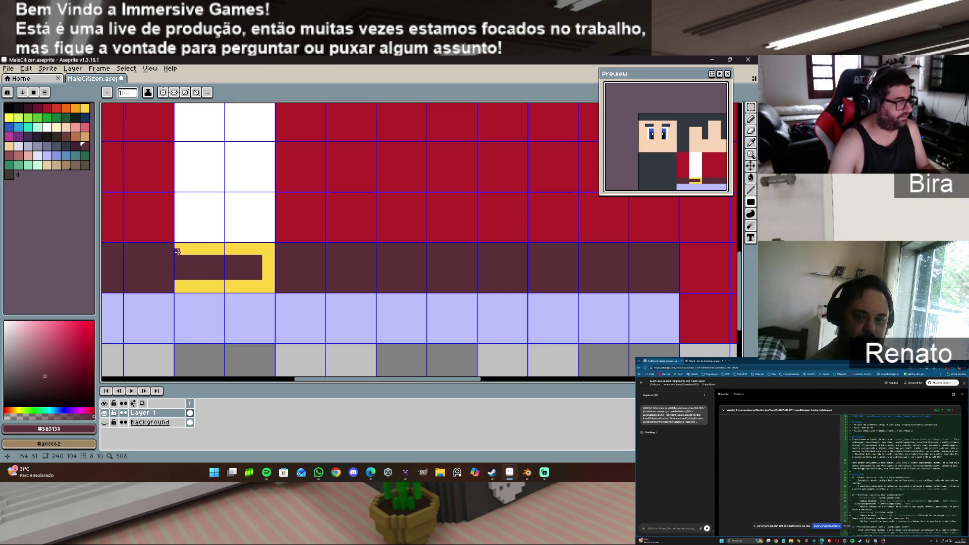
drag(177, 250, 258, 277)
drag(180, 281, 252, 282)
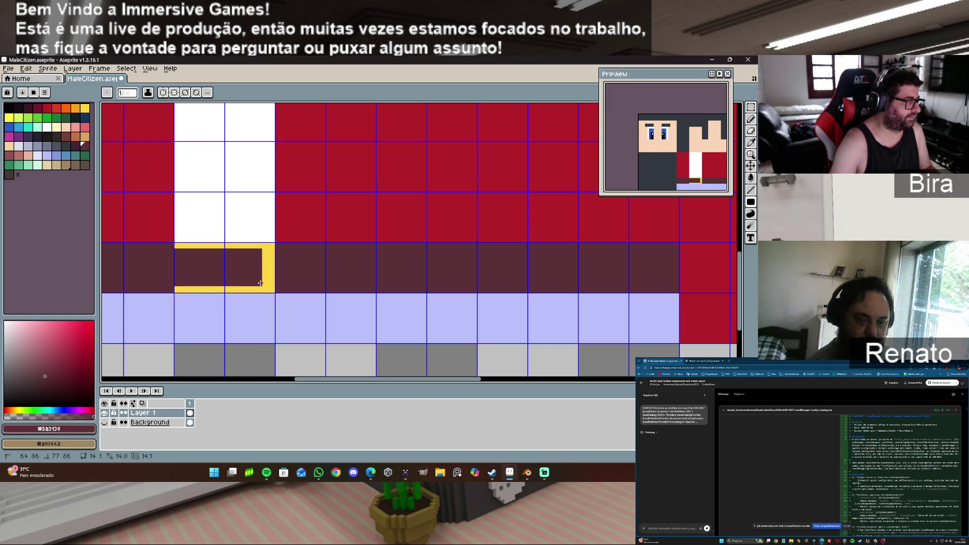
drag(265, 283, 267, 274)
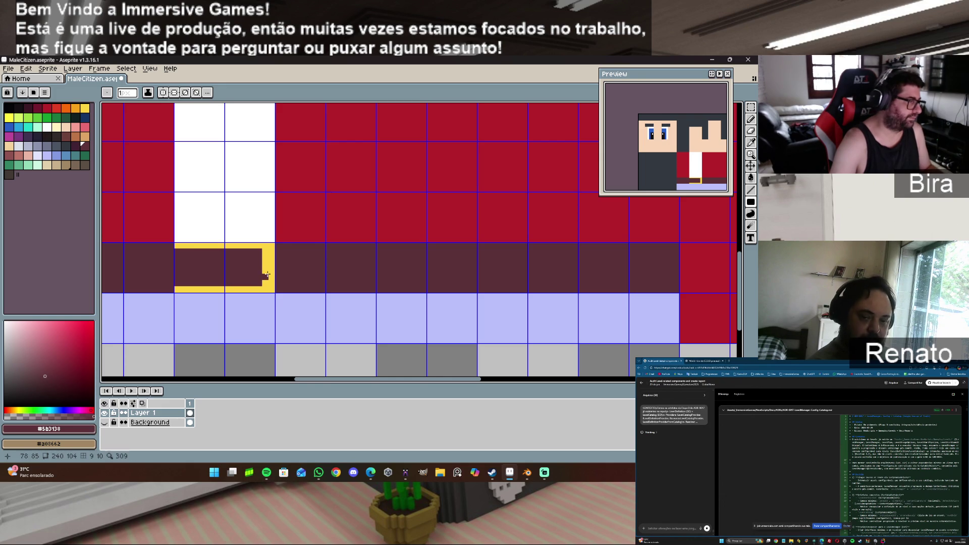
alt+click(268, 269)
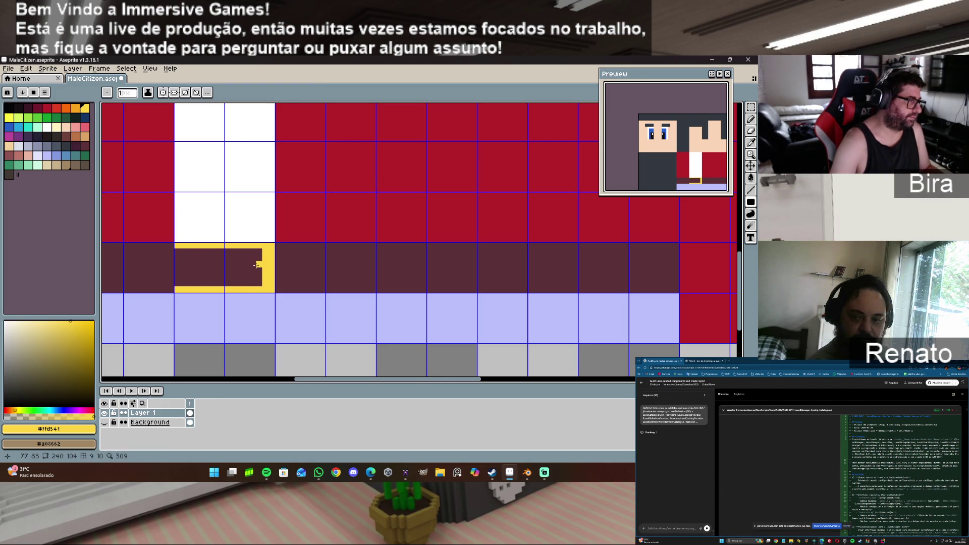
Step: Paint a yellow #ffd541 prong inside the buckle's right side plus a lower-left corner pixel
drag(256, 265, 254, 270)
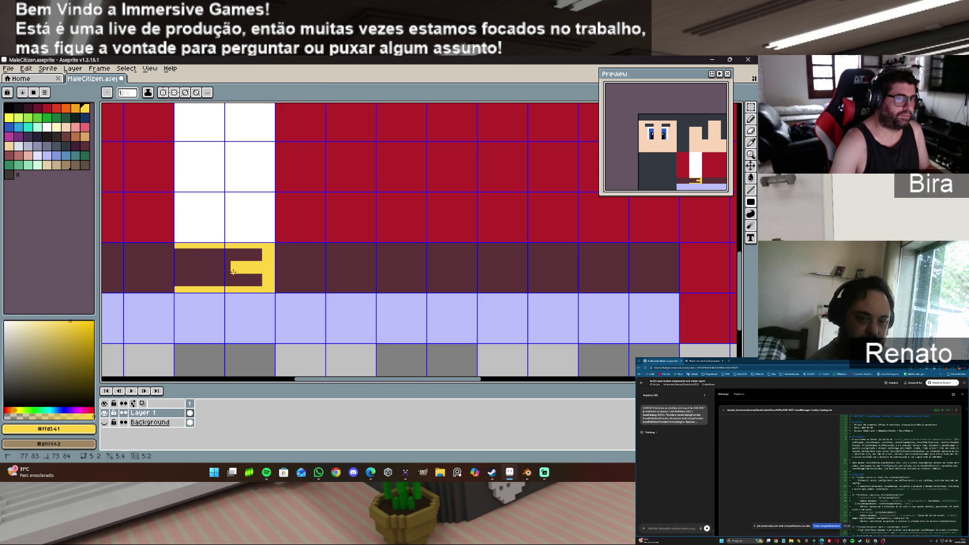
click(218, 280)
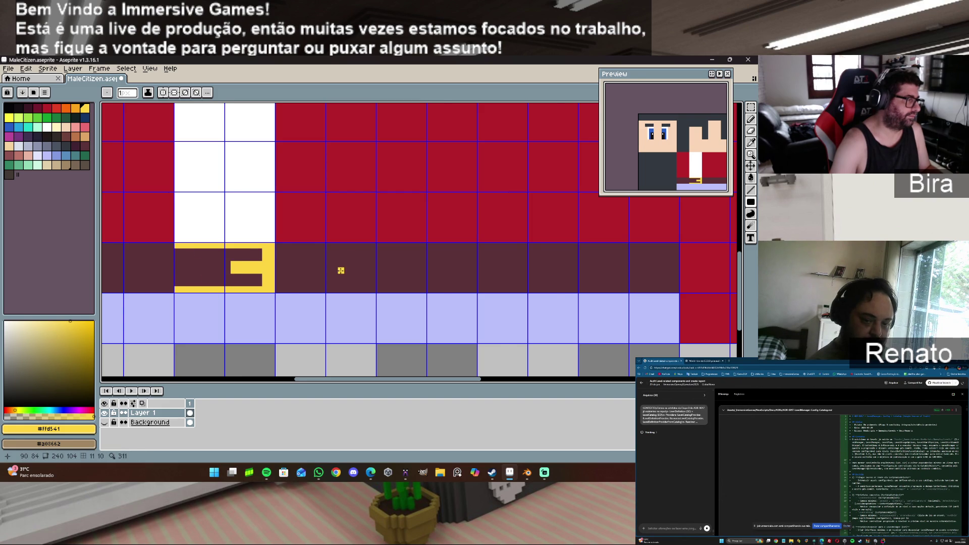
scroll(341, 271, down, 1)
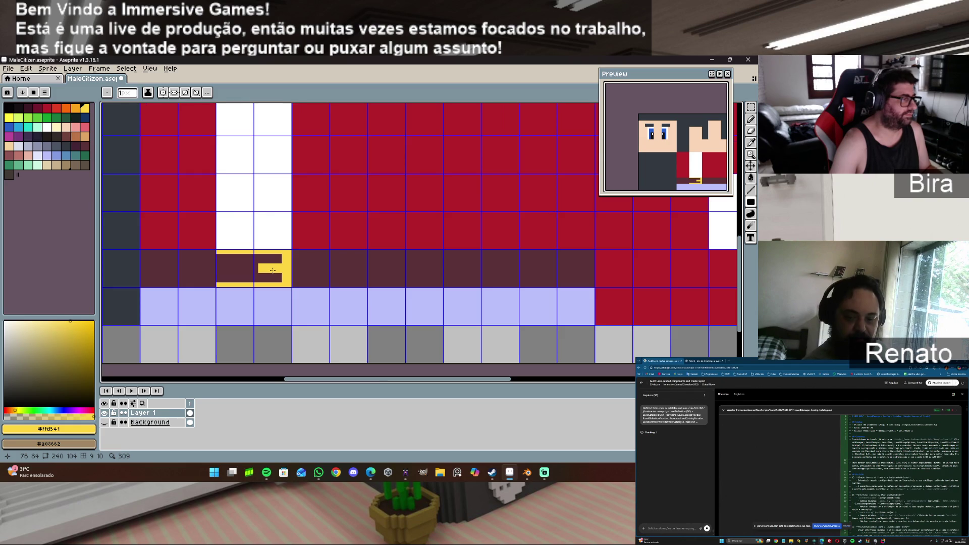
scroll(272, 270, up, 2)
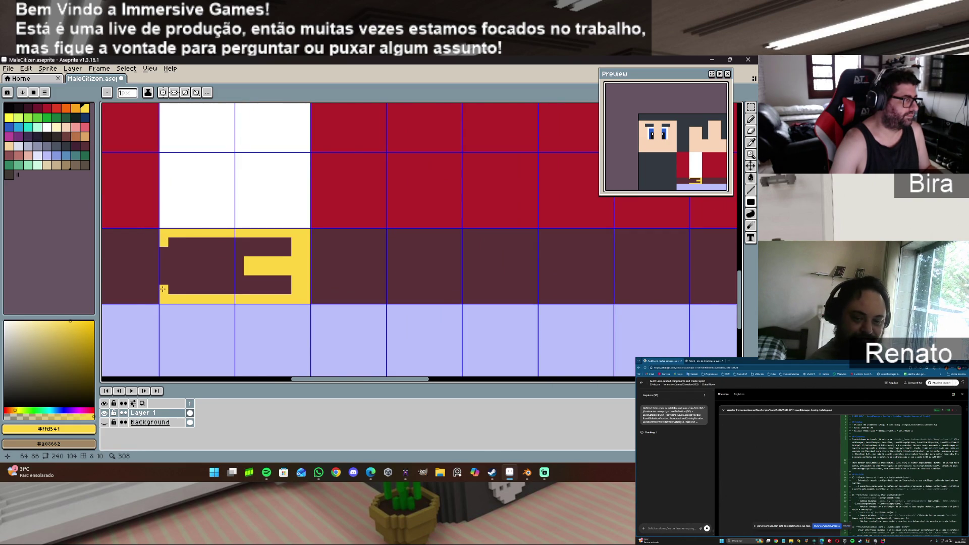
scroll(228, 271, down, 2)
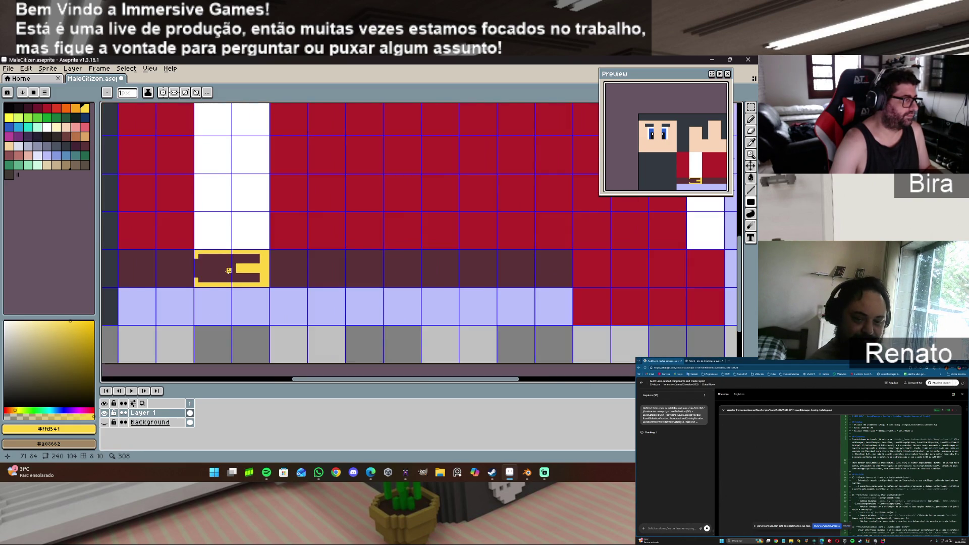
scroll(228, 271, up, 3)
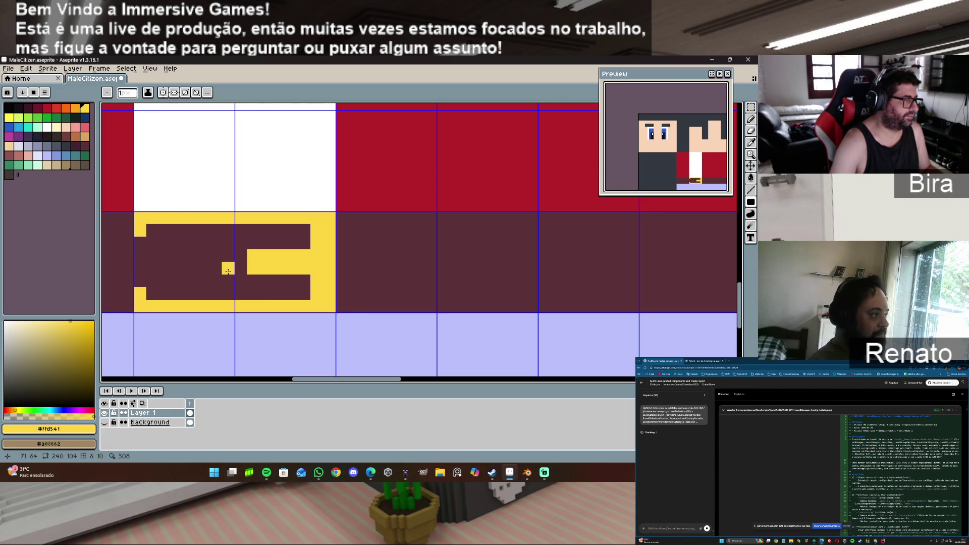
scroll(228, 271, down, 2)
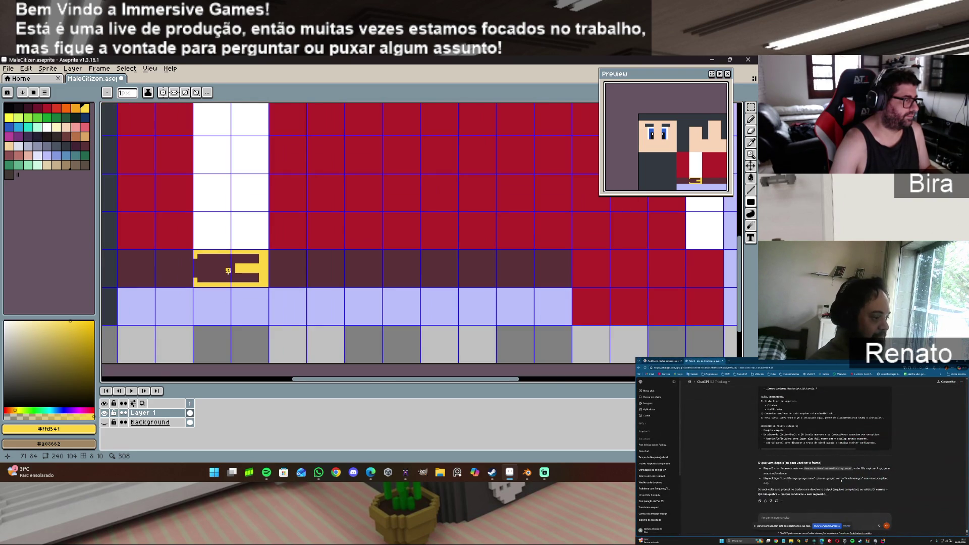
scroll(228, 271, down, 1)
scroll(229, 271, up, 2)
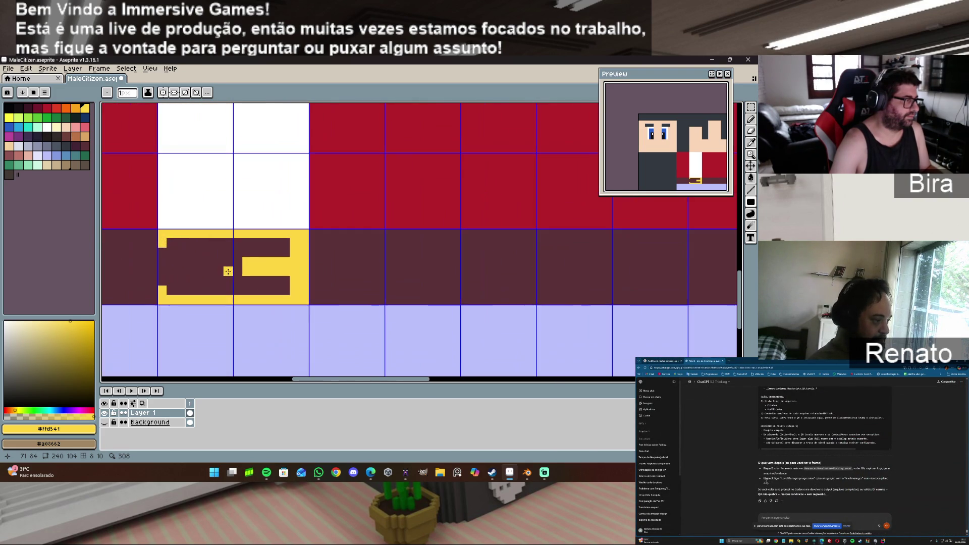
Step: Pick the belt maroon, then muted pink Idx-45 (#8e5252) for the stitching
alt+click(352, 271)
scroll(352, 270, down, 2)
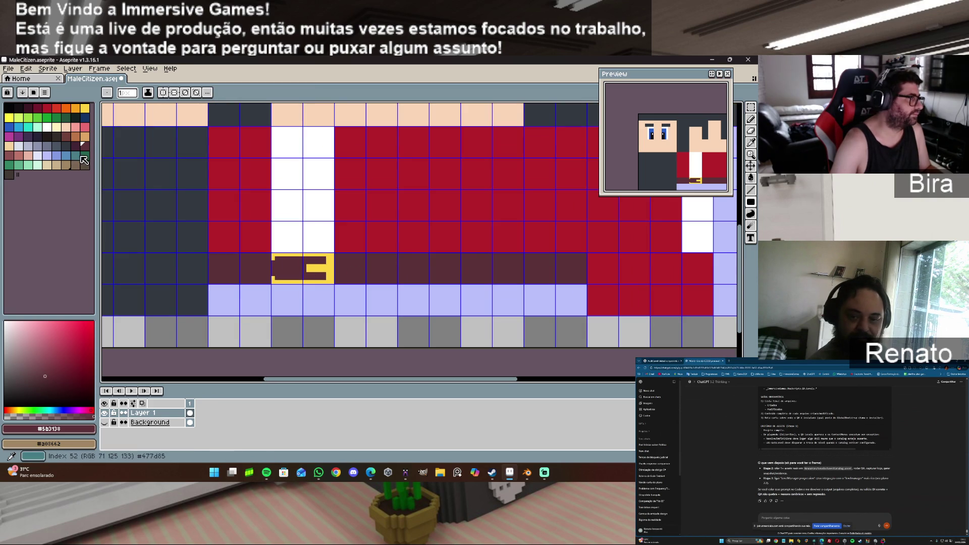
click(11, 158)
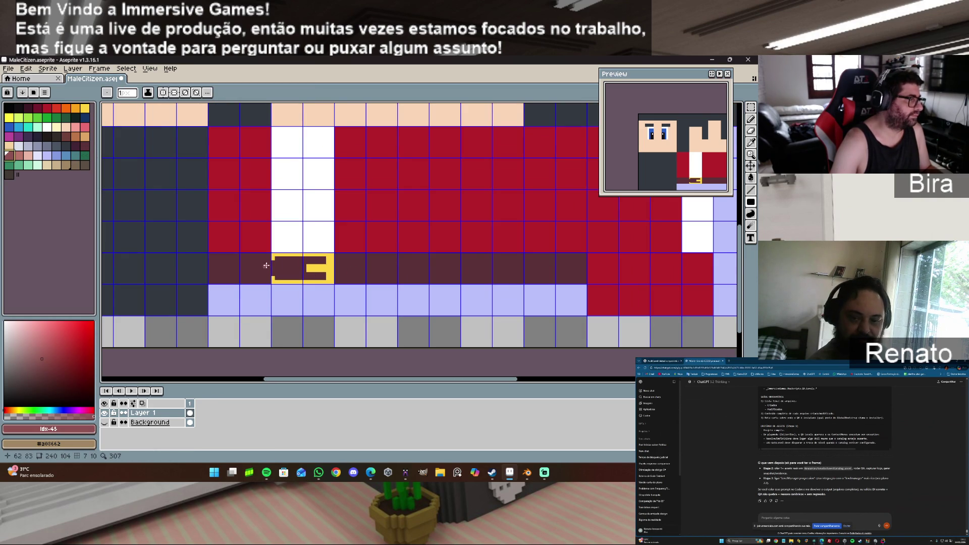
scroll(260, 269, up, 2)
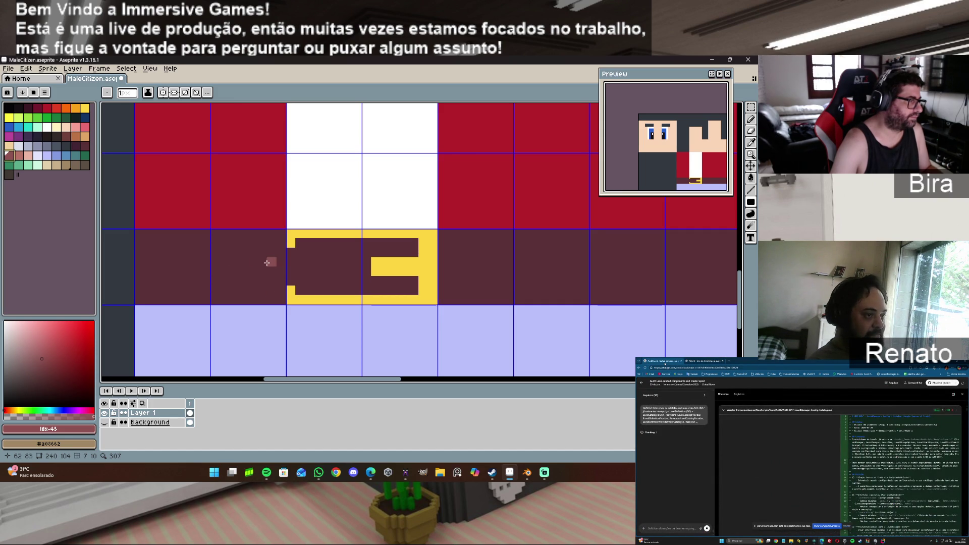
Step: Draw dashed pink stitches along the belt toward its left end, undoing one misplaced pixel
click(262, 265)
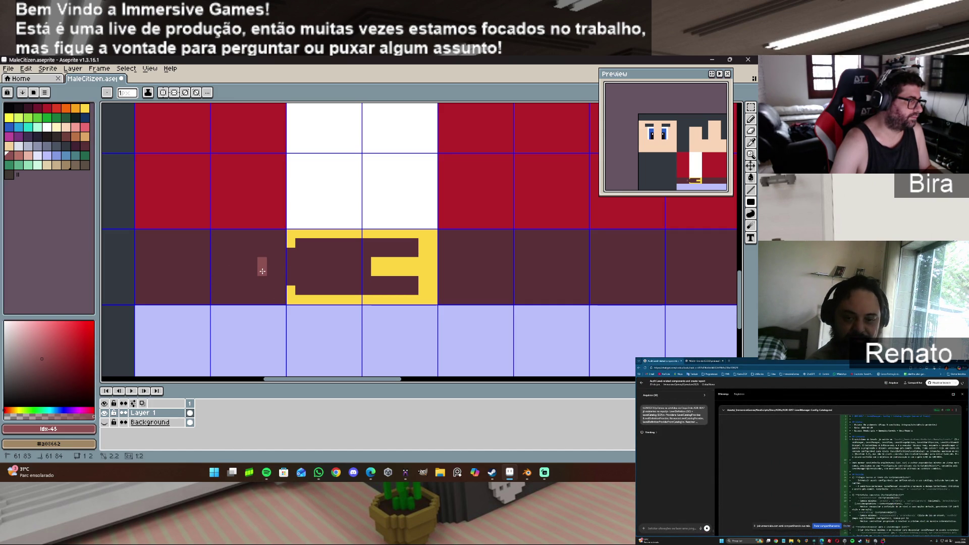
click(234, 263)
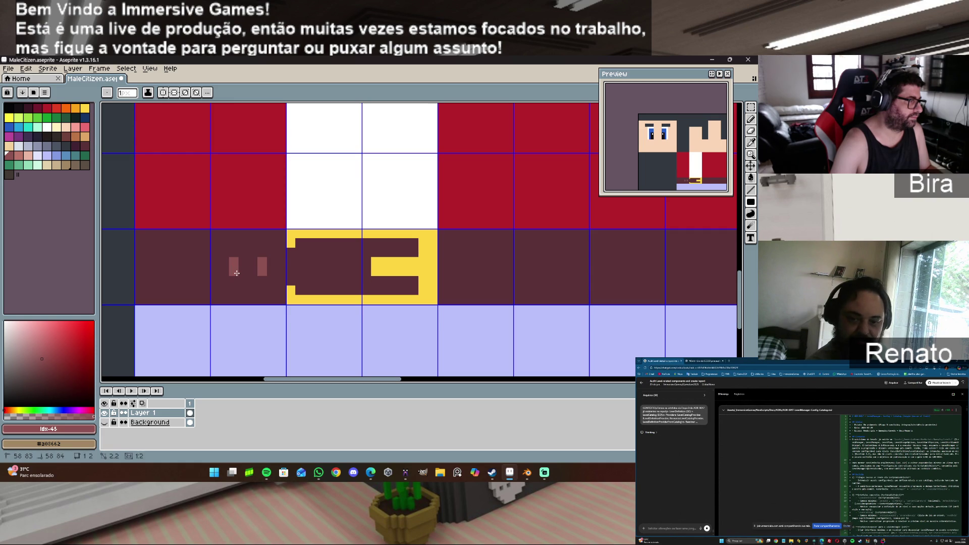
key(ctrl+z)
drag(244, 260, 244, 270)
click(222, 260)
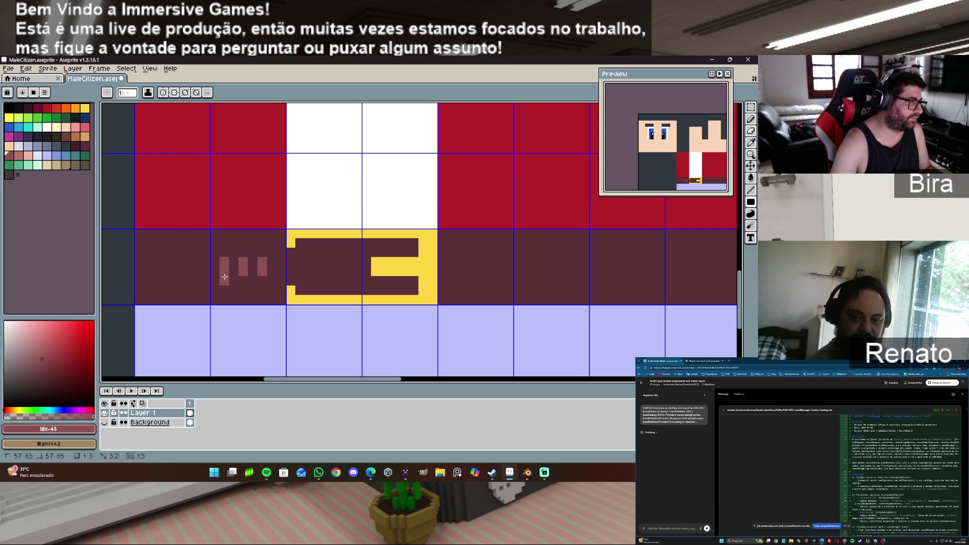
click(205, 270)
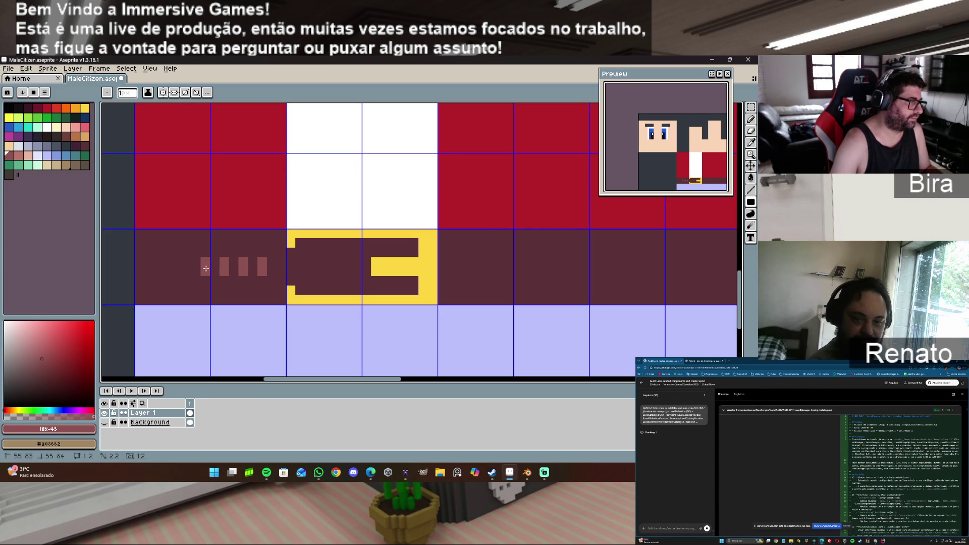
drag(186, 260, 186, 271)
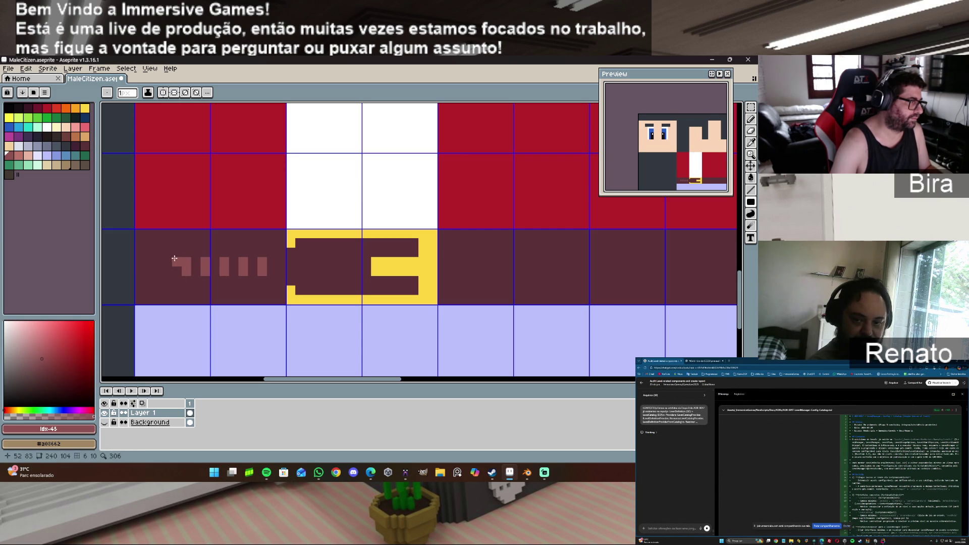
click(167, 271)
click(157, 261)
drag(146, 261, 146, 277)
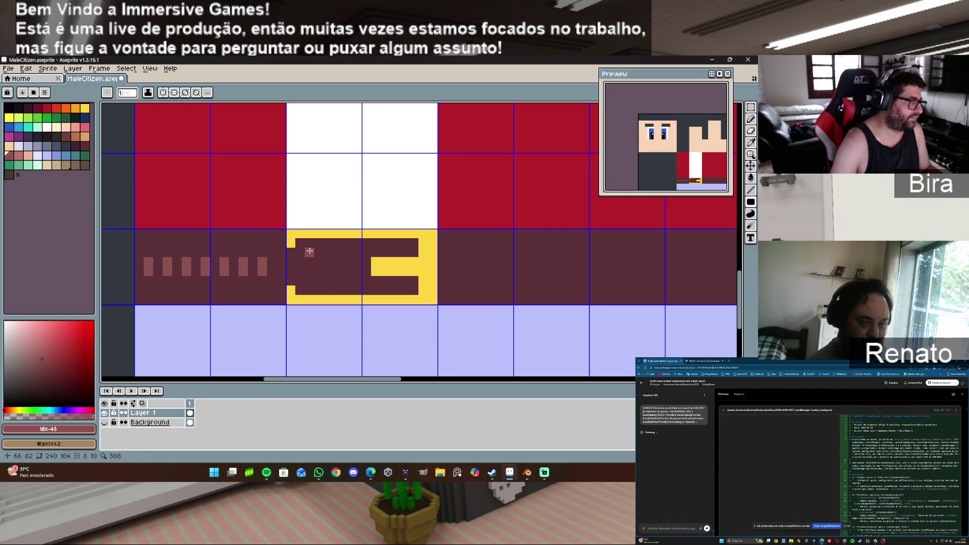
Step: Add pink stitches just left and right of the buckle and continue the dashes along the belt
scroll(310, 251, down, 1)
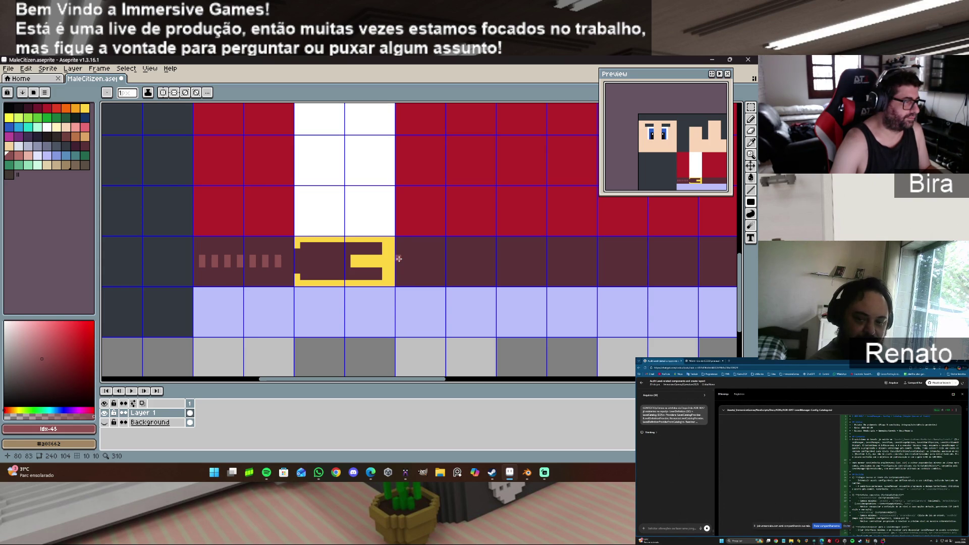
drag(402, 259, 402, 269)
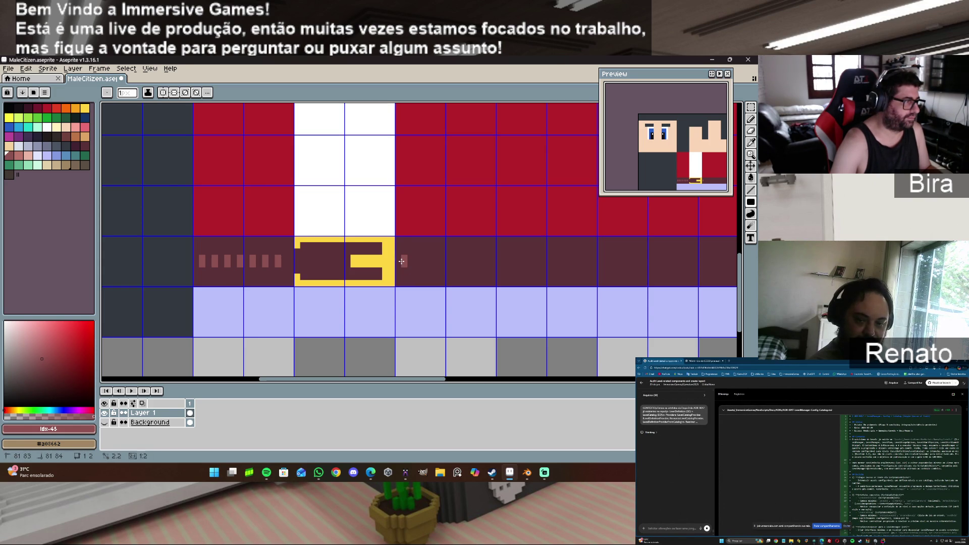
drag(289, 259, 289, 268)
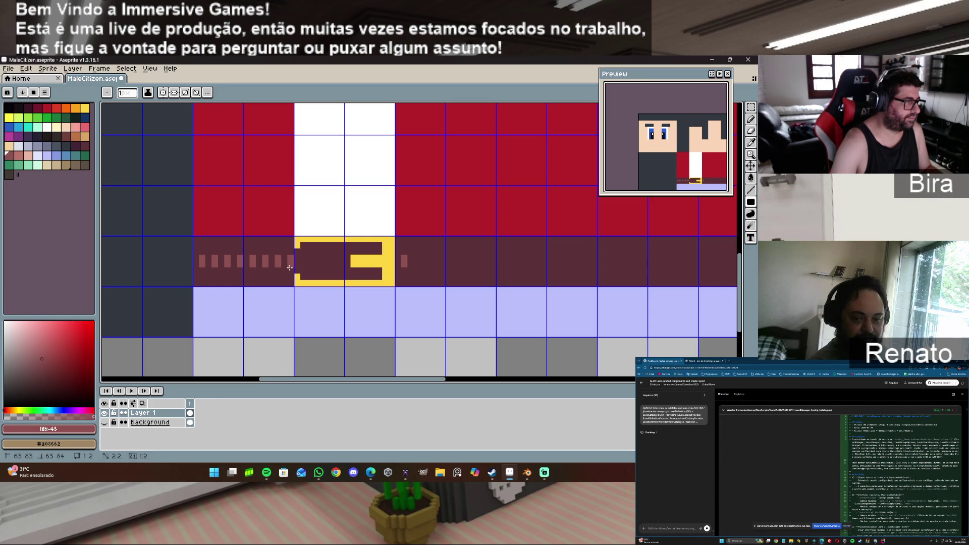
scroll(290, 266, up, 2)
mouse_move(302, 248)
mouse_down()
mouse_move(301, 263)
mouse_move(372, 259)
mouse_up()
click(351, 249)
click(373, 248)
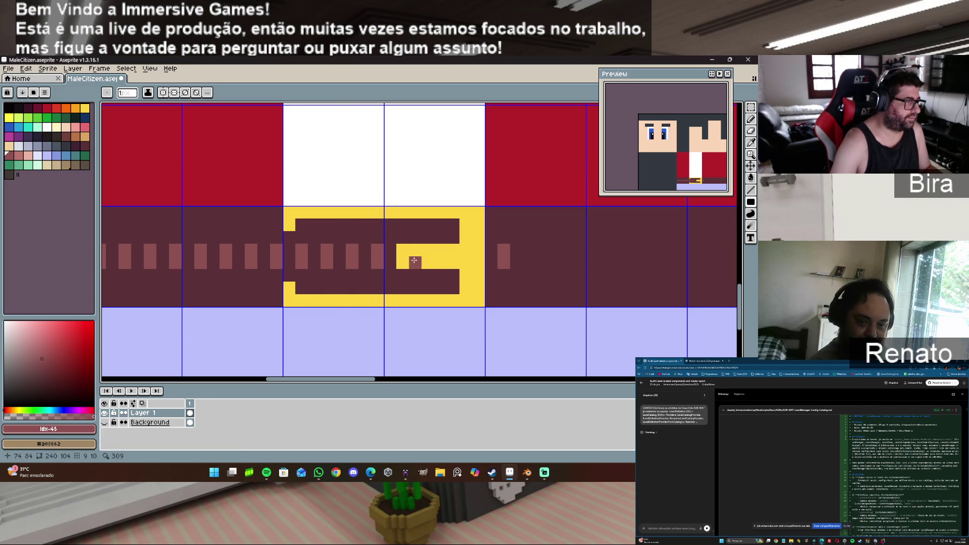
Step: Add another stitching dash, then pick the belt maroon and Shift-draw a straight line
scroll(537, 262, down, 1)
scroll(538, 263, down, 1)
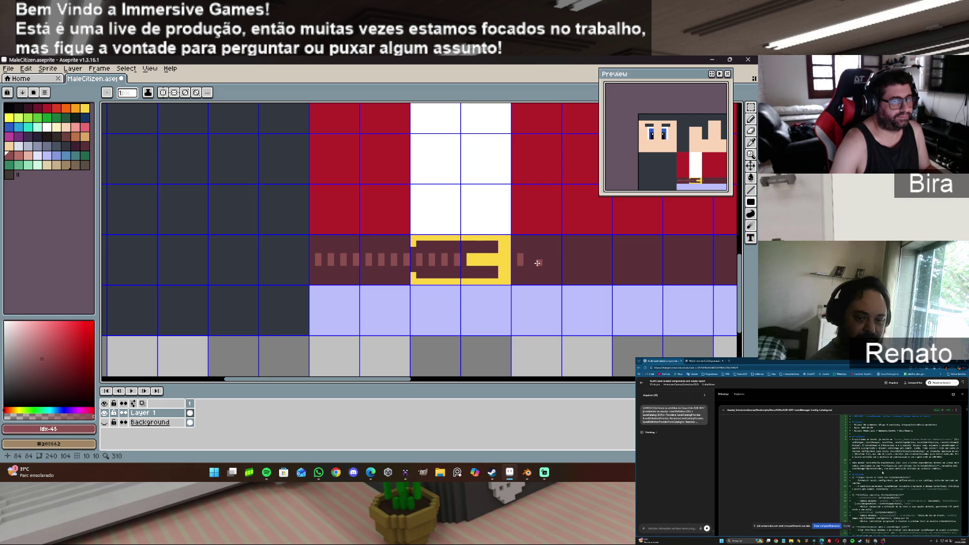
scroll(537, 263, down, 1)
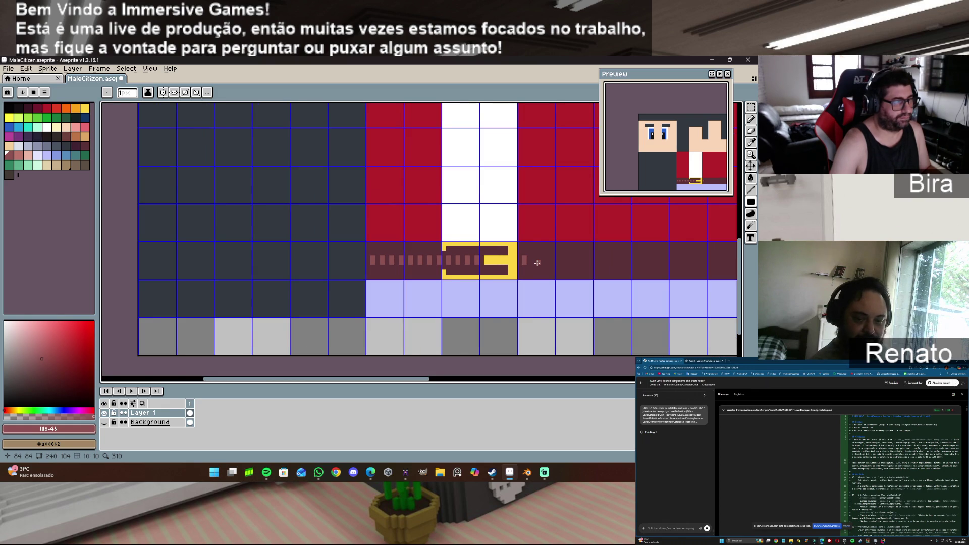
drag(533, 260, 532, 262)
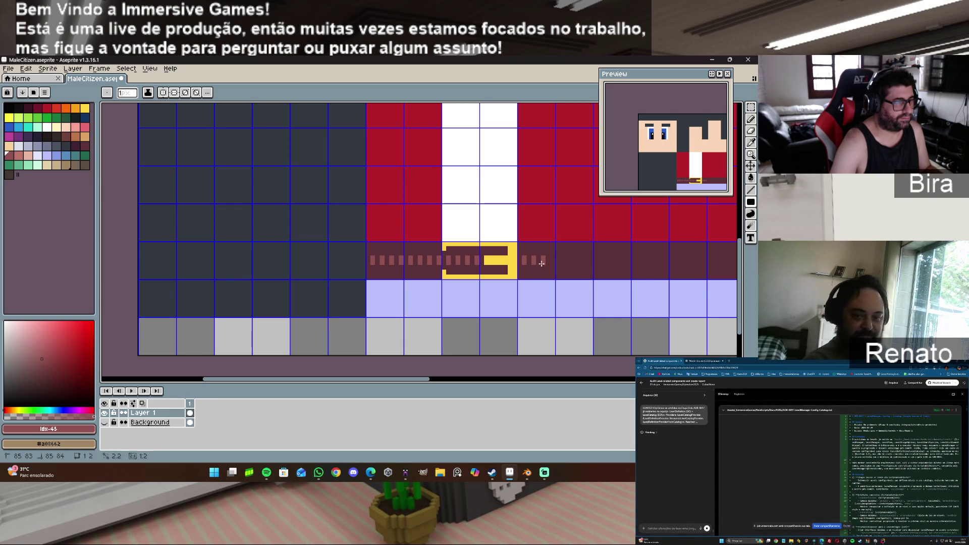
alt+click(382, 273)
key(shift)
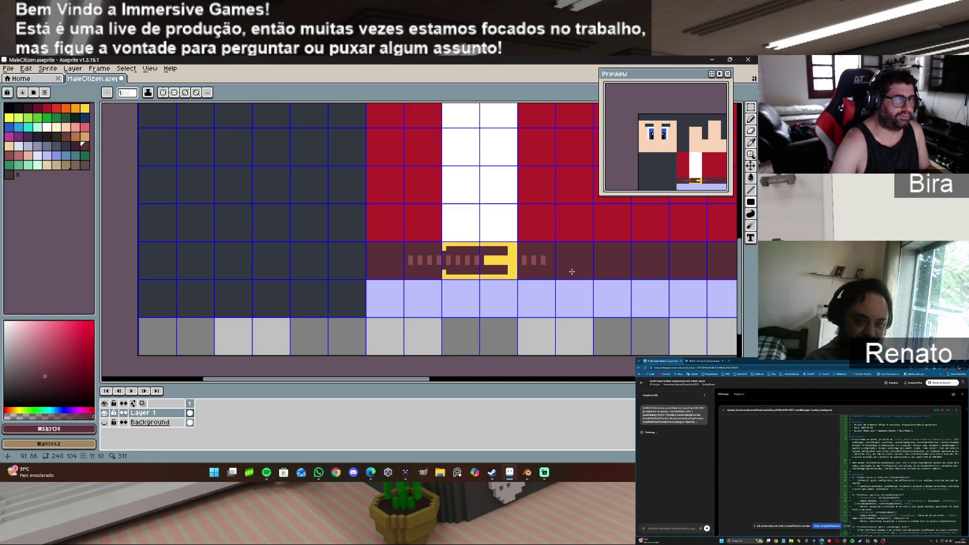
Step: Save the sprite, export it over MaleCitizen_Texture.png confirming overwrite and PNG warnings, and return to Blender
click(13, 71)
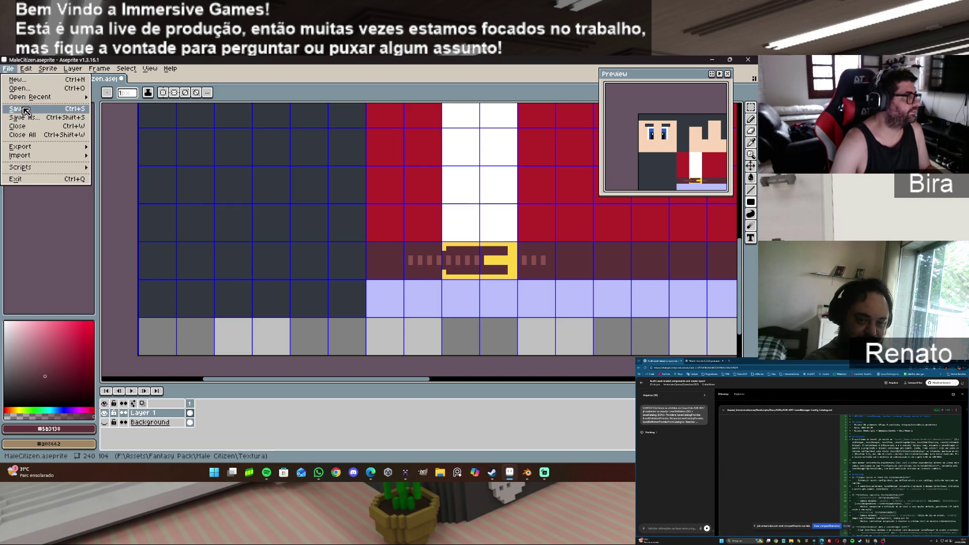
click(27, 111)
click(11, 70)
mouse_move(51, 149)
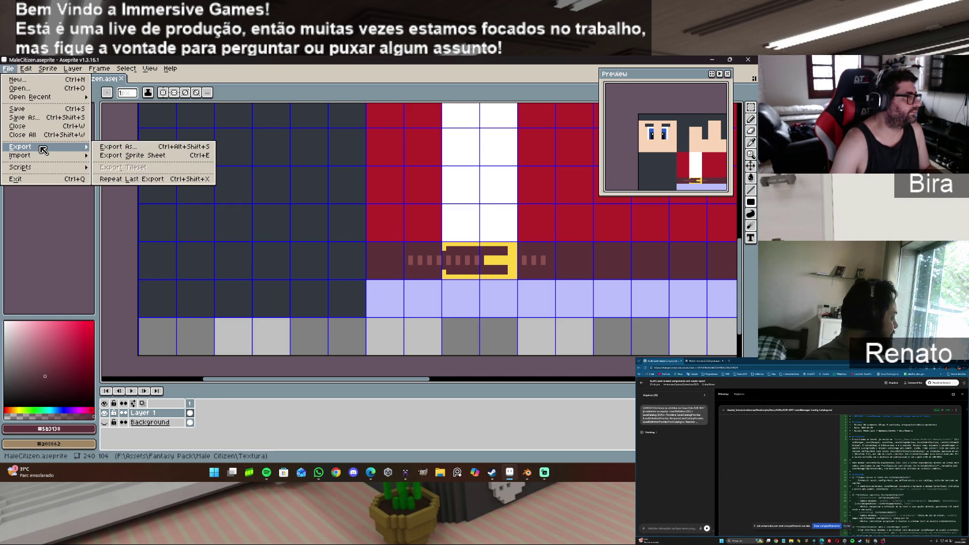
click(141, 151)
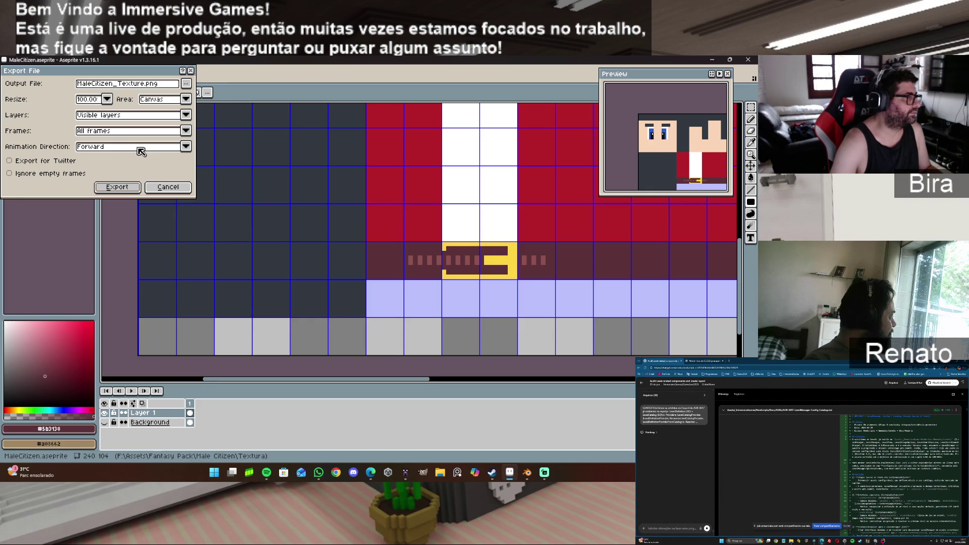
click(124, 192)
click(354, 286)
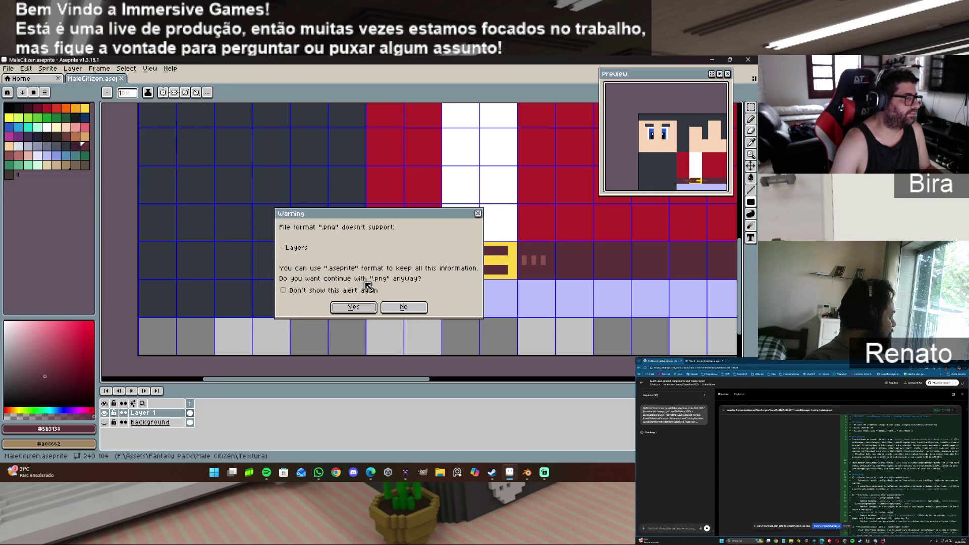
click(362, 307)
click(526, 474)
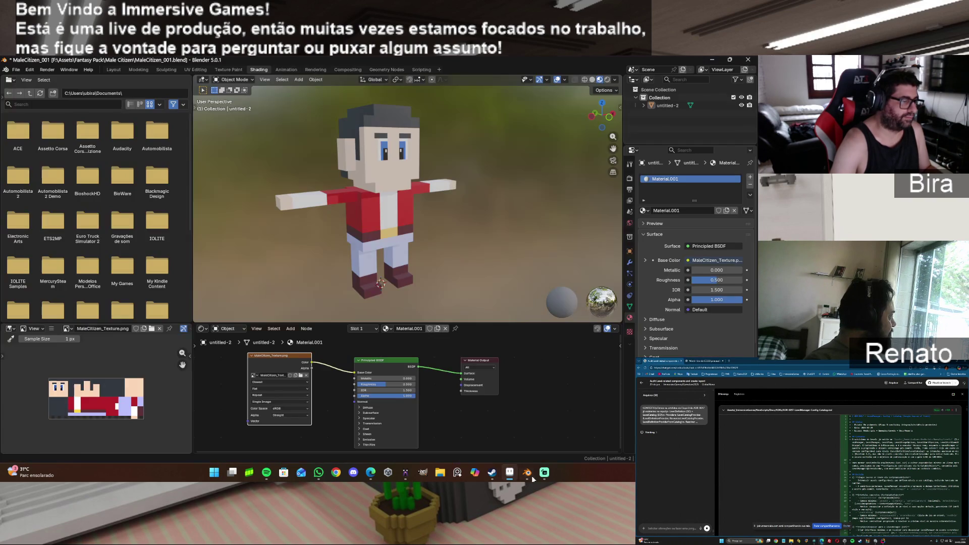
Step: Reload MaleCitizen_Texture.png from disk in the Image Editor to pick up the new buckle
click(51, 329)
mouse_move(101, 346)
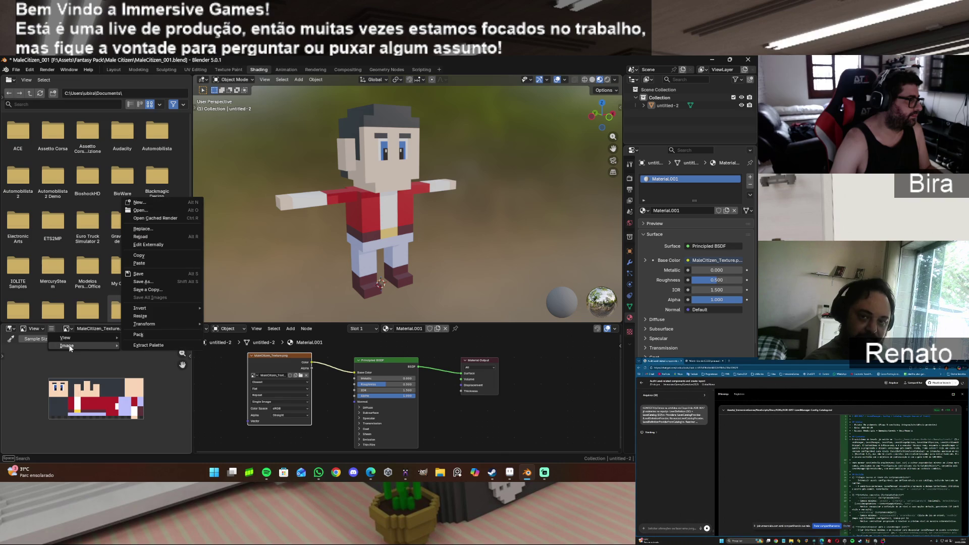
click(153, 237)
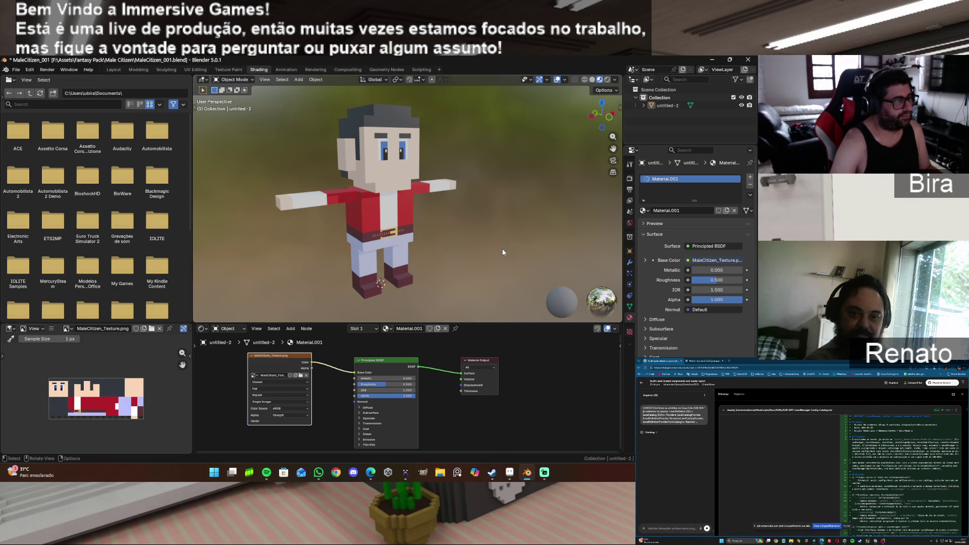
Step: Zoom in and orbit the viewport to inspect the yellow buckle and pink belt stitching
scroll(514, 248, up, 3)
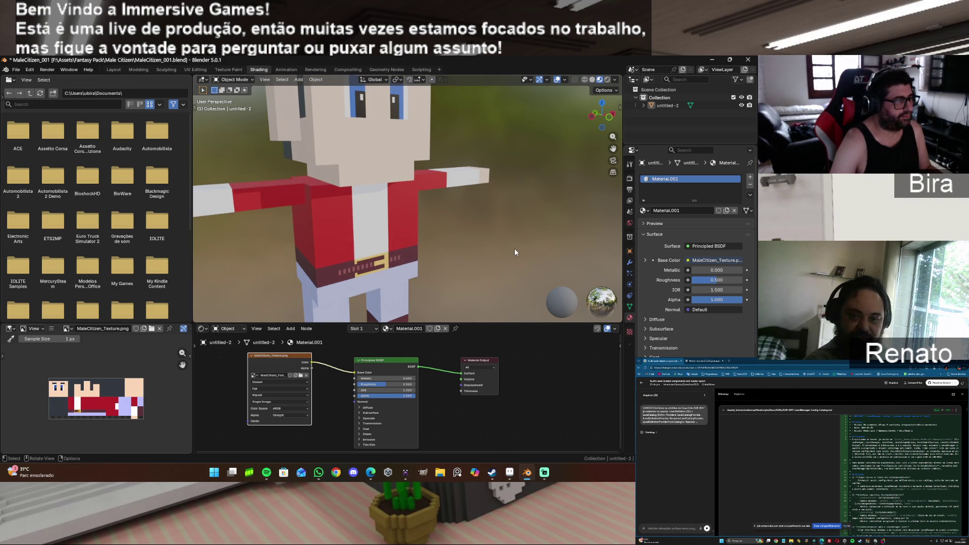
drag(600, 114, 570, 119)
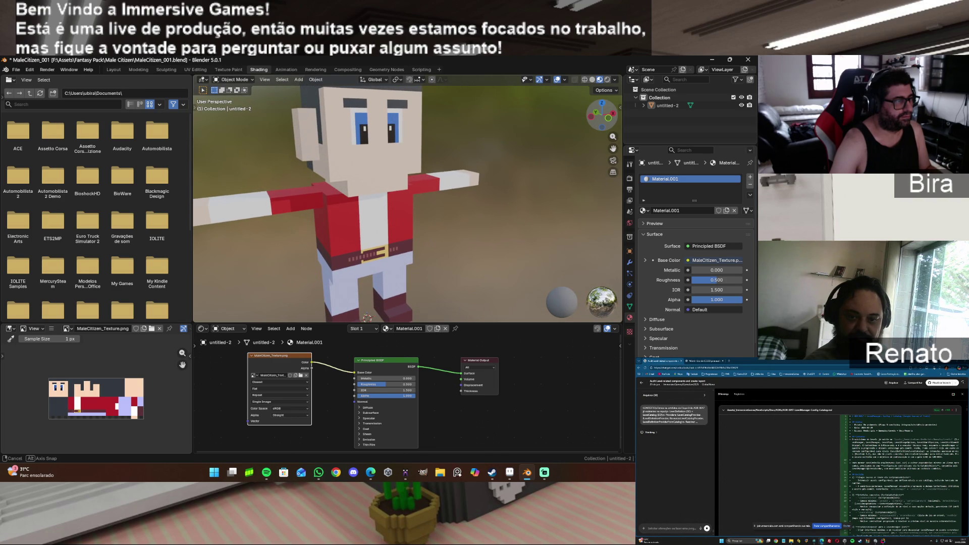
mouse_move(512, 474)
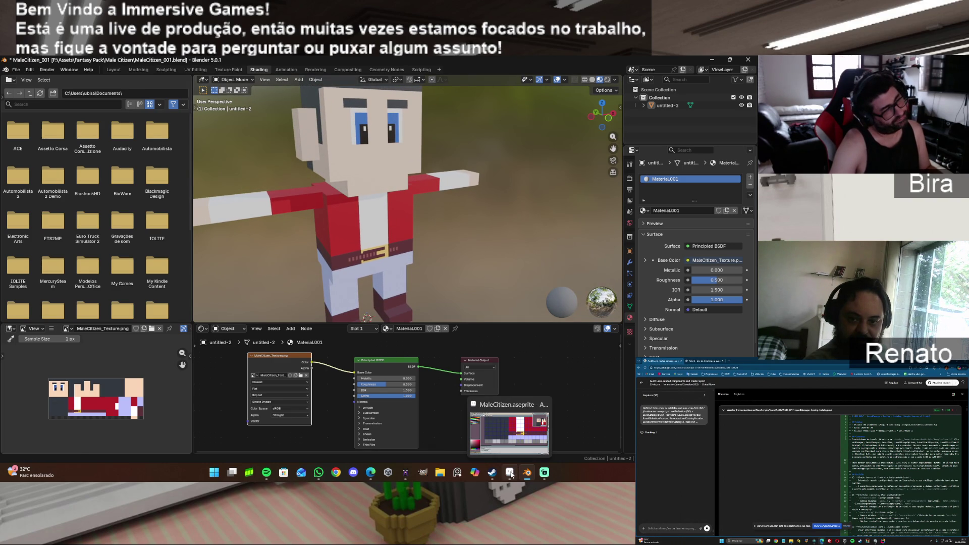
Step: In Aseprite, paint maroon over the pink stitching dashes outside the buckle
click(510, 473)
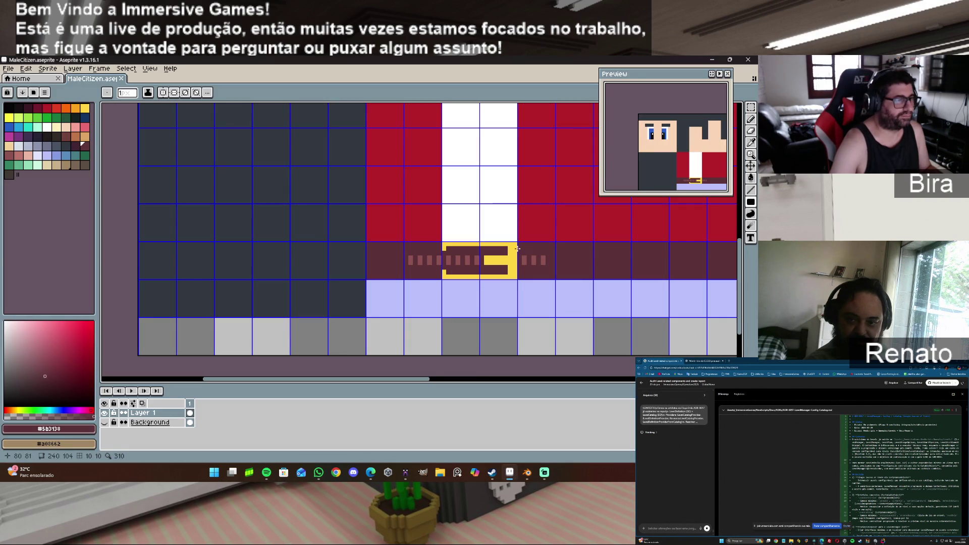
drag(515, 243, 516, 276)
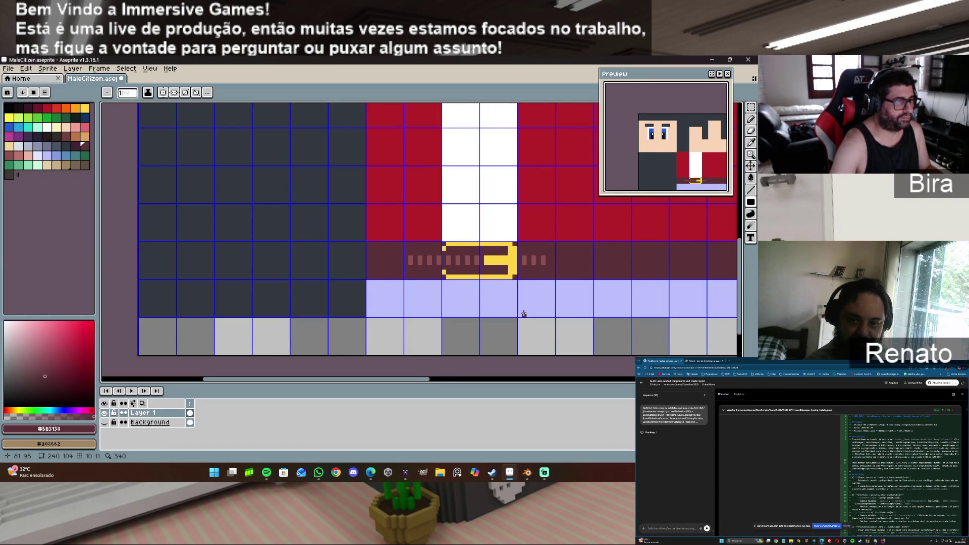
scroll(524, 315, up, 1)
scroll(524, 314, up, 1)
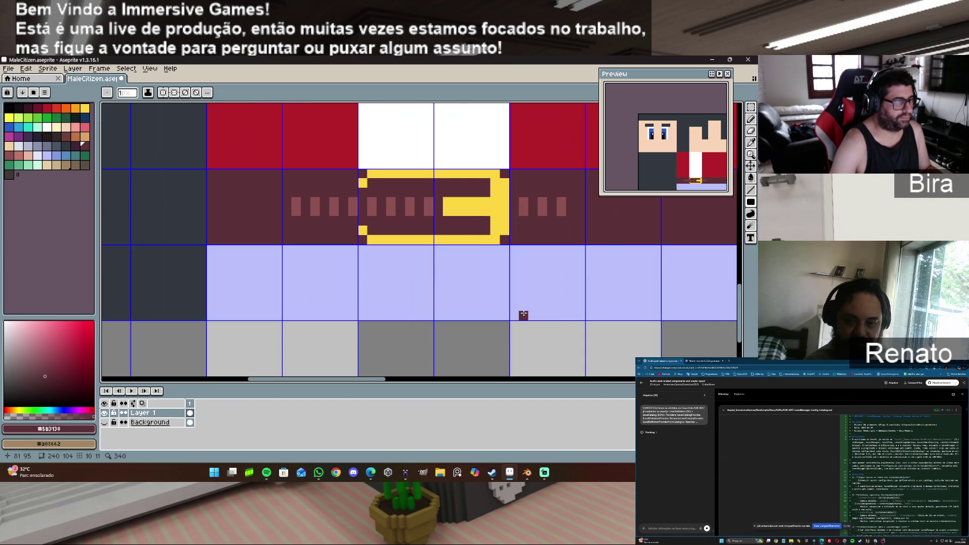
click(314, 209)
click(330, 204)
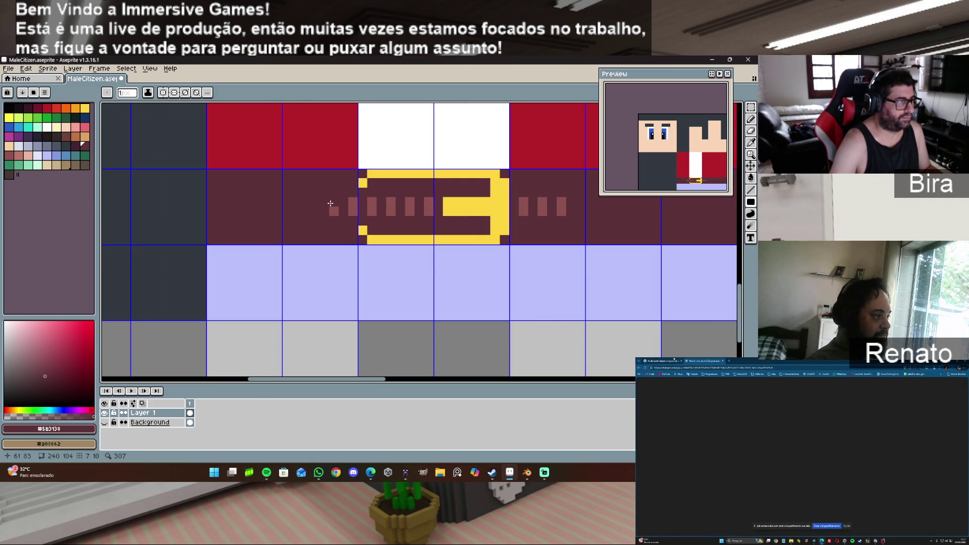
click(335, 205)
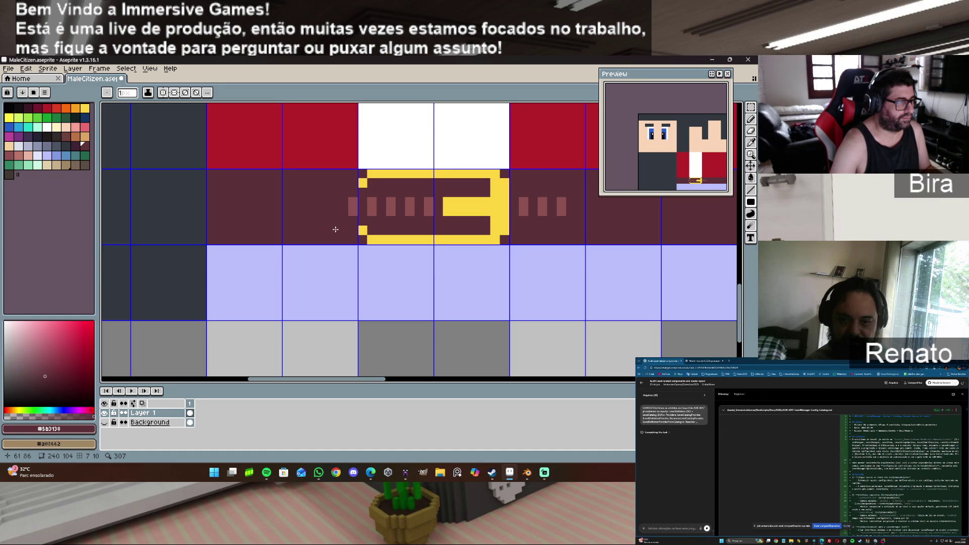
mouse_move(557, 204)
mouse_down()
mouse_move(557, 214)
mouse_move(544, 211)
mouse_move(562, 212)
mouse_up()
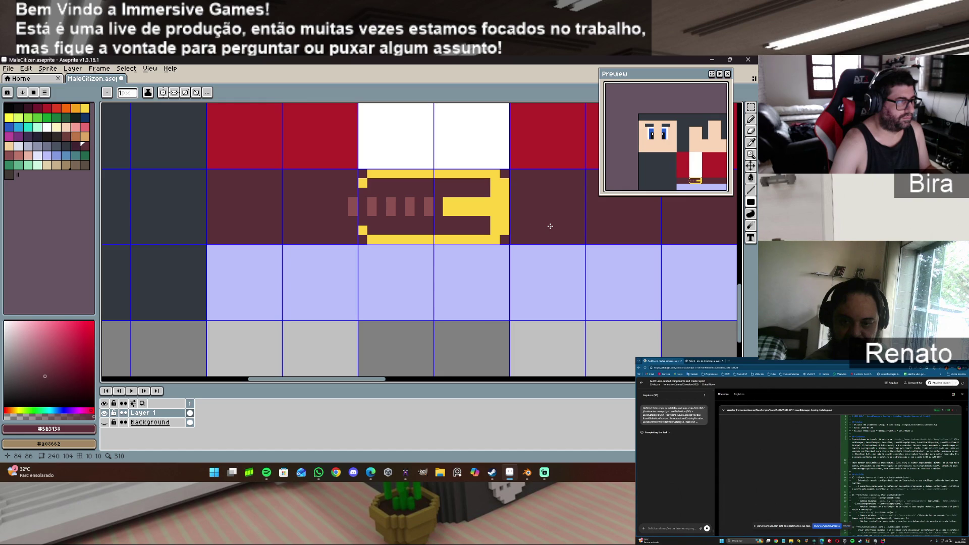
click(353, 208)
scroll(326, 221, down, 2)
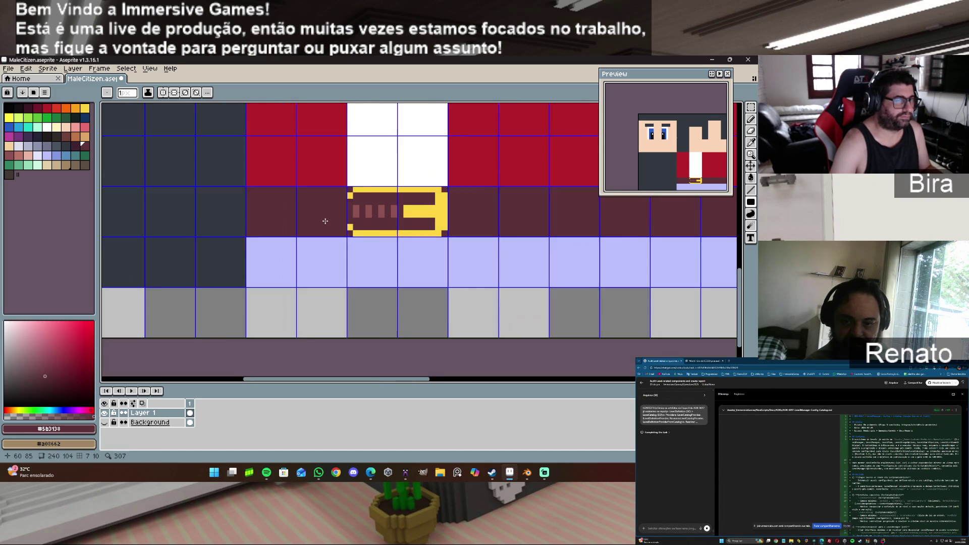
Step: Re-export the sprite as PNG over MaleCitizen_Texture.png, accepting the overwrite and no-layers warnings
click(9, 69)
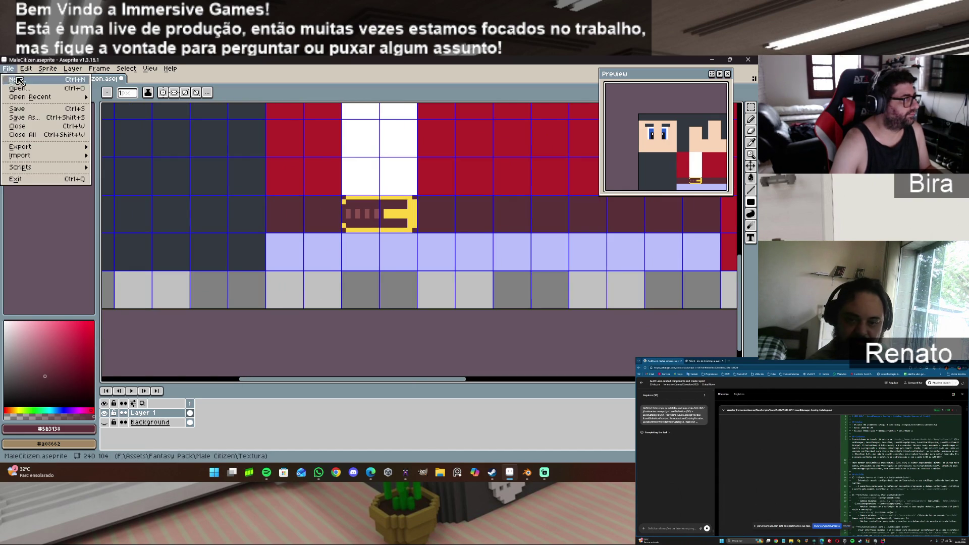
click(8, 68)
click(8, 69)
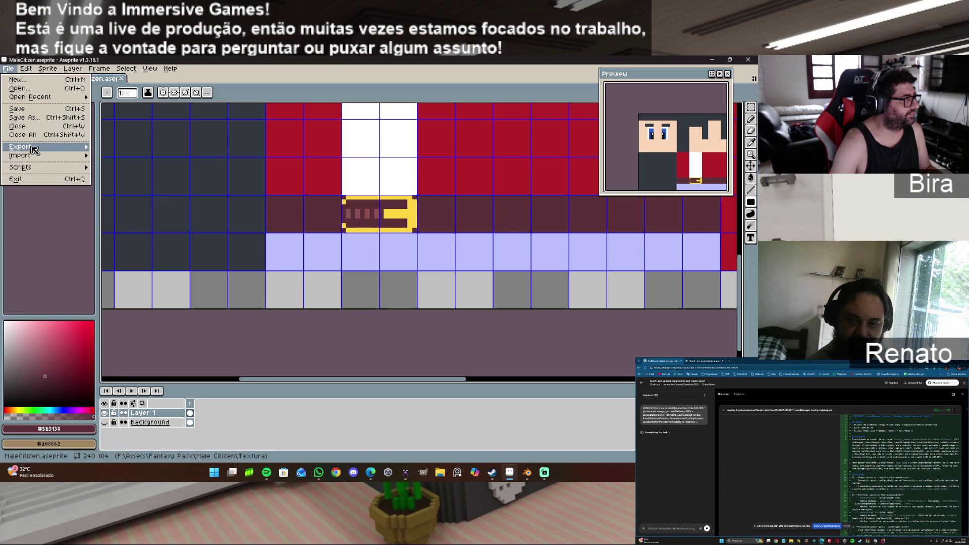
mouse_move(32, 147)
click(158, 148)
click(119, 187)
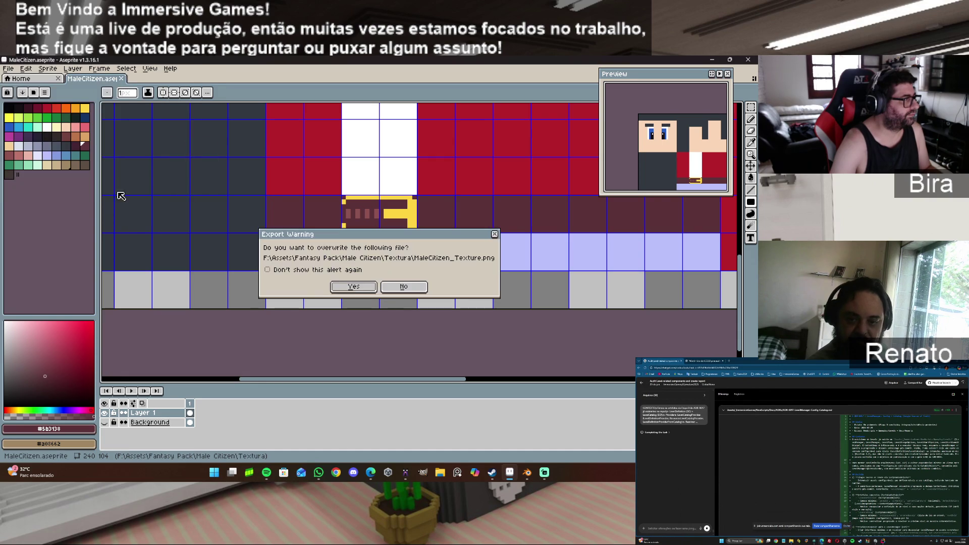
click(348, 289)
click(356, 308)
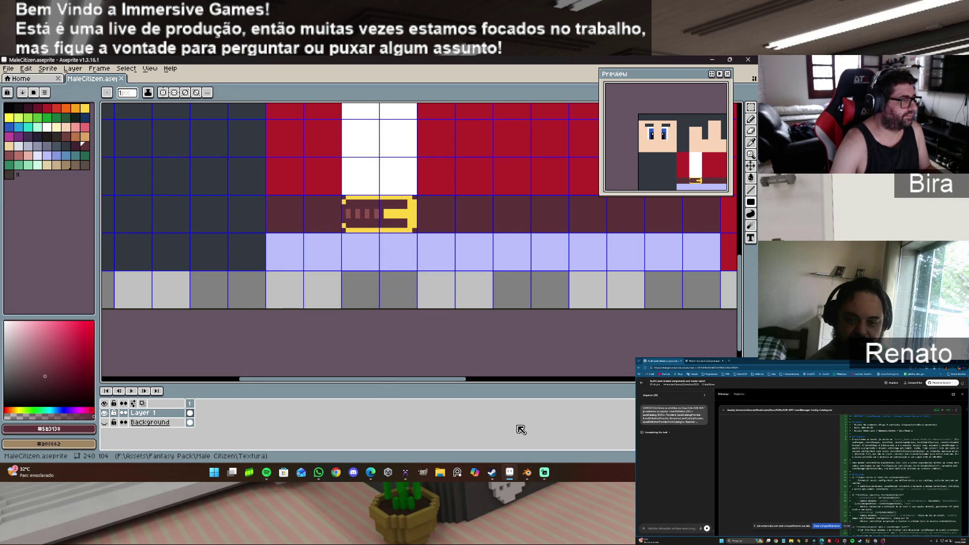
click(528, 473)
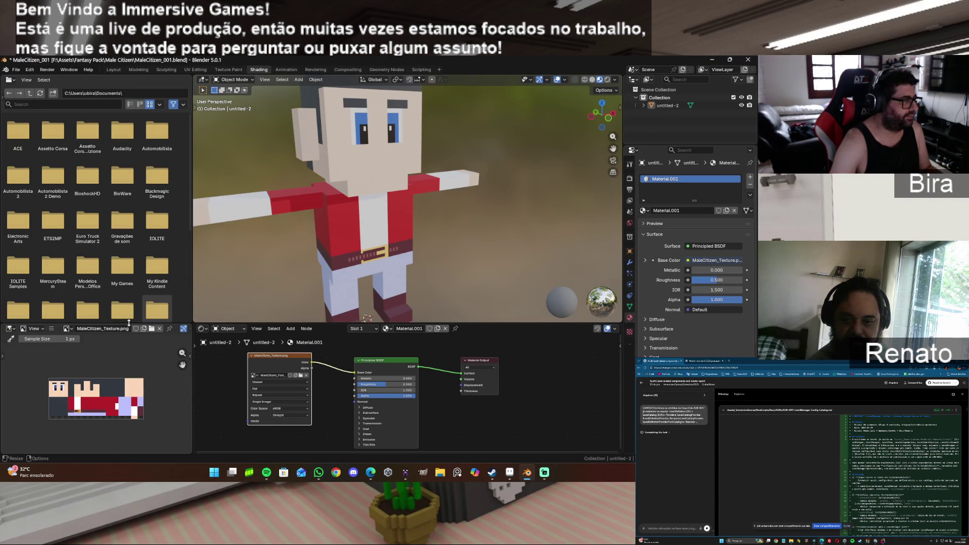
Step: Reload MaleCitizen_Texture.png so the belt shows plain maroon around the yellow buckle
click(66, 330)
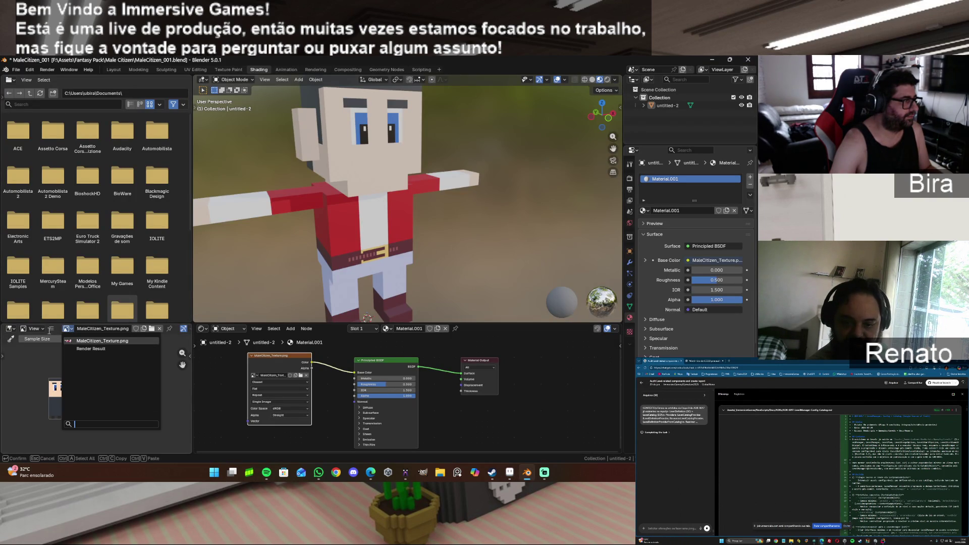
click(52, 329)
mouse_move(71, 357)
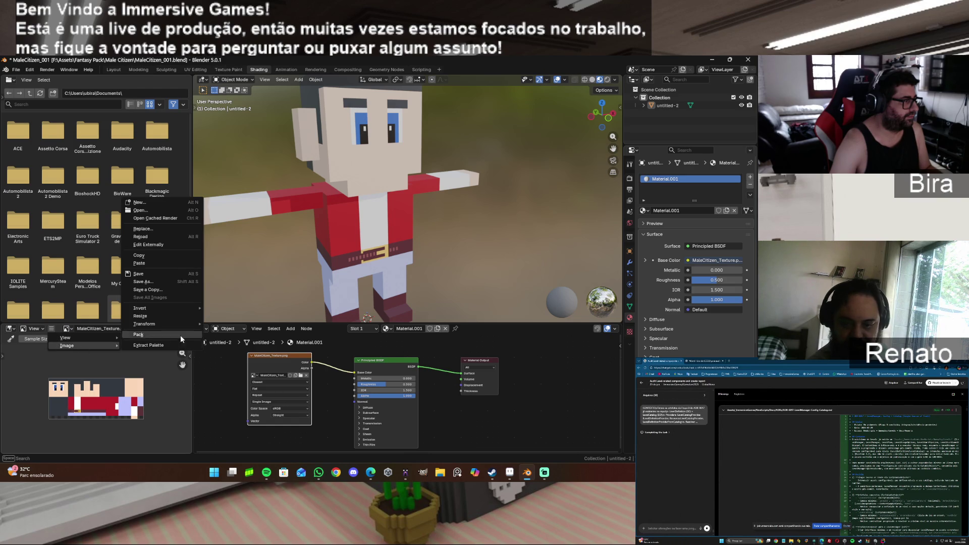
click(152, 239)
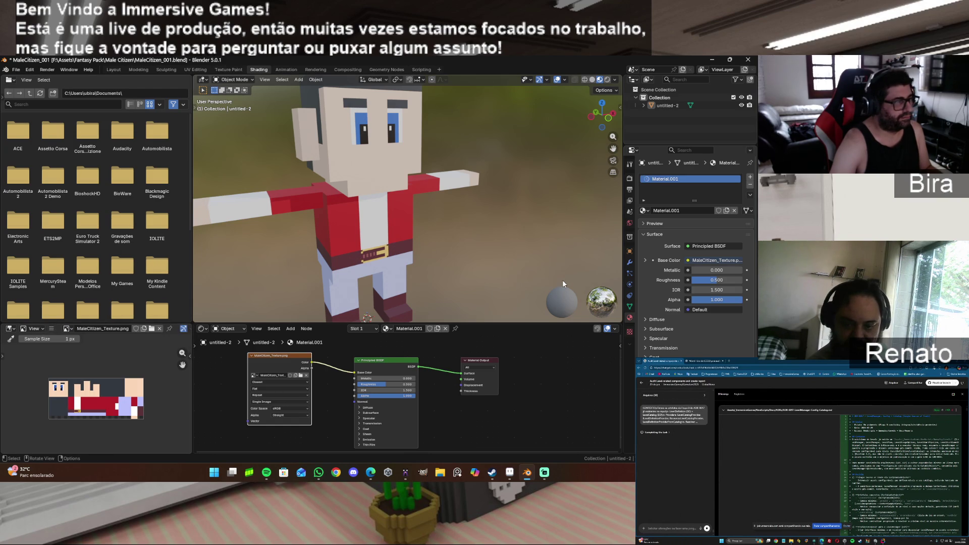
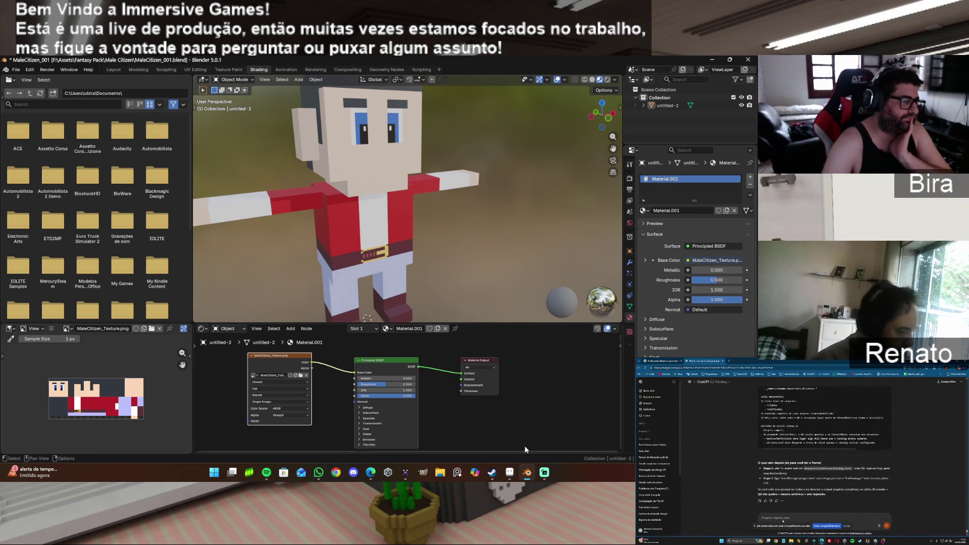
Step: Pick red on the MaleCitizen texture and undo a stray red line beside the belt
click(512, 473)
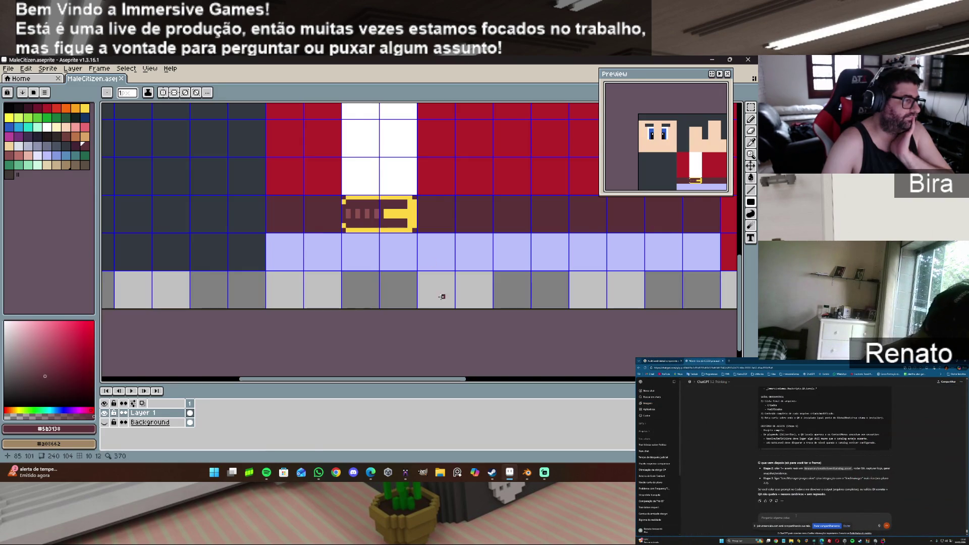
alt+click(325, 177)
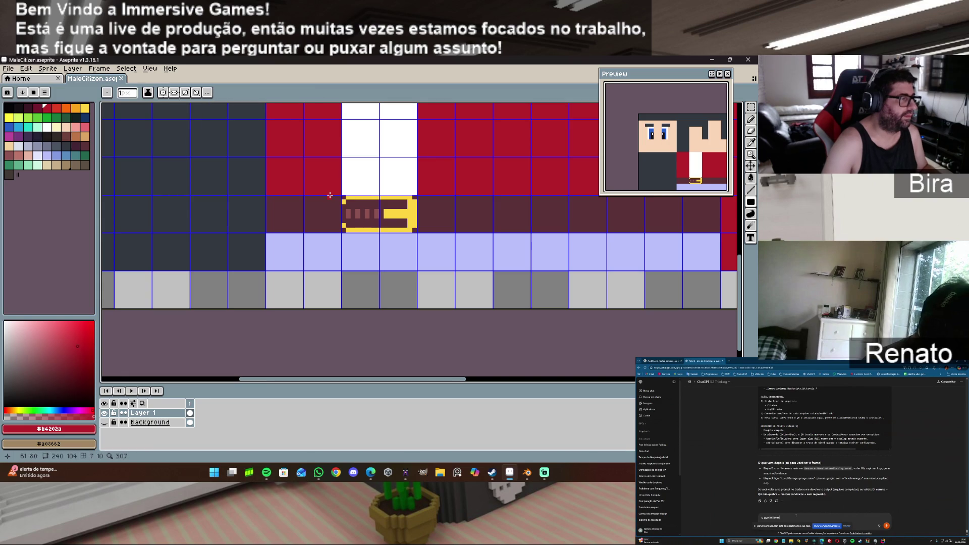
drag(337, 196, 340, 214)
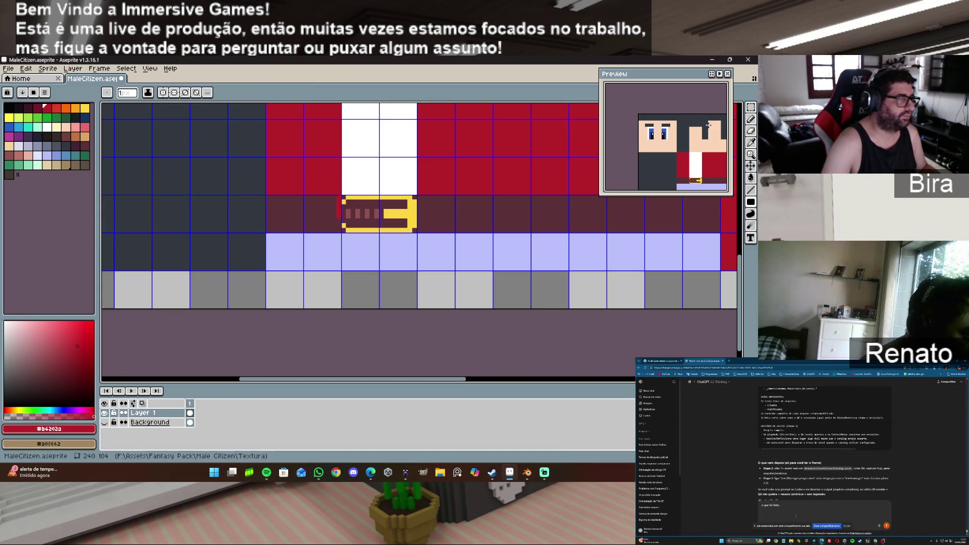
key(b)
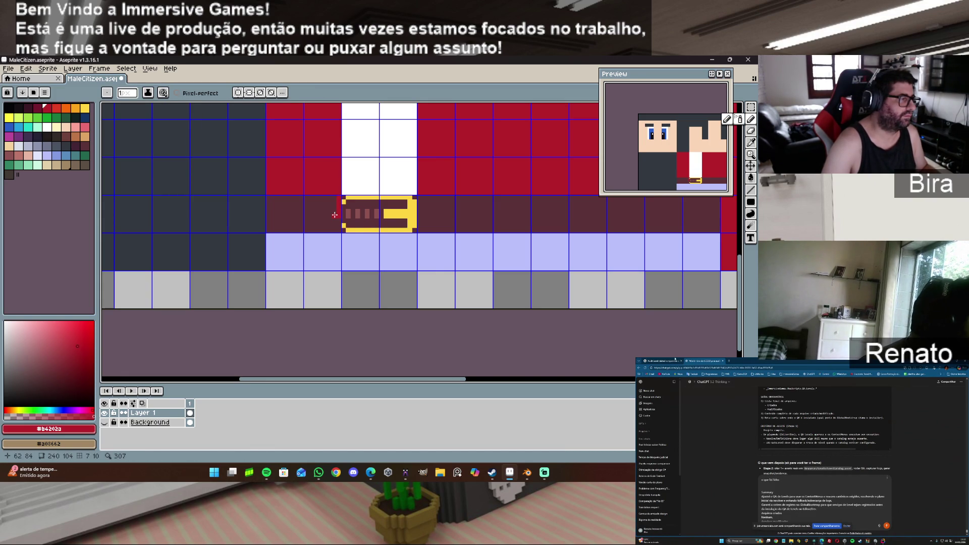
key(ctrl+z)
key(v)
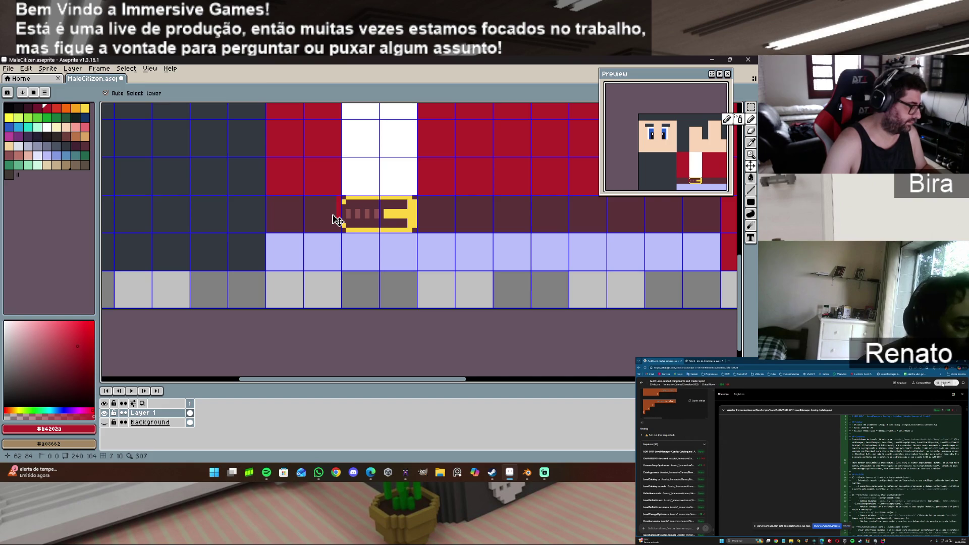
key(b)
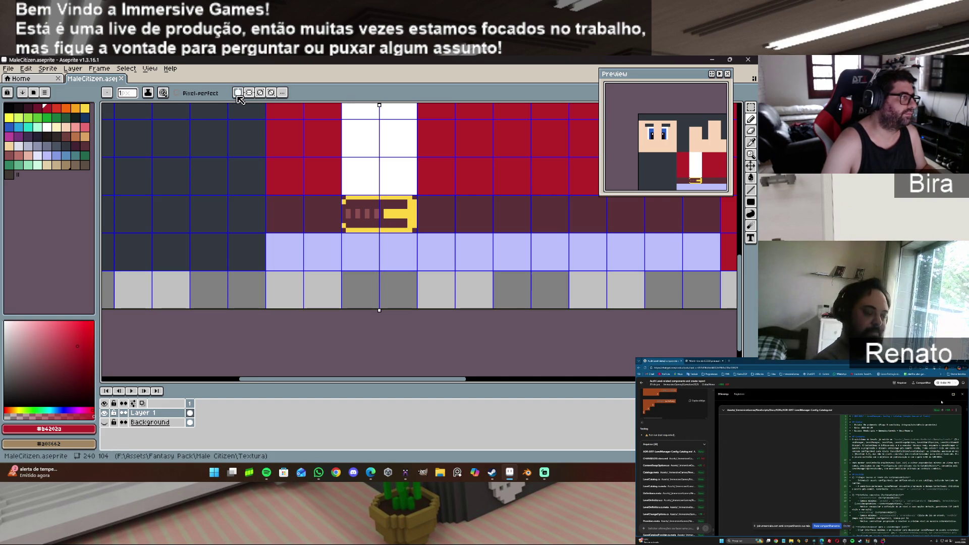
Step: Draw mirrored red diagonal strokes sloping from the chest toward both sides of the buckle
drag(339, 198, 339, 214)
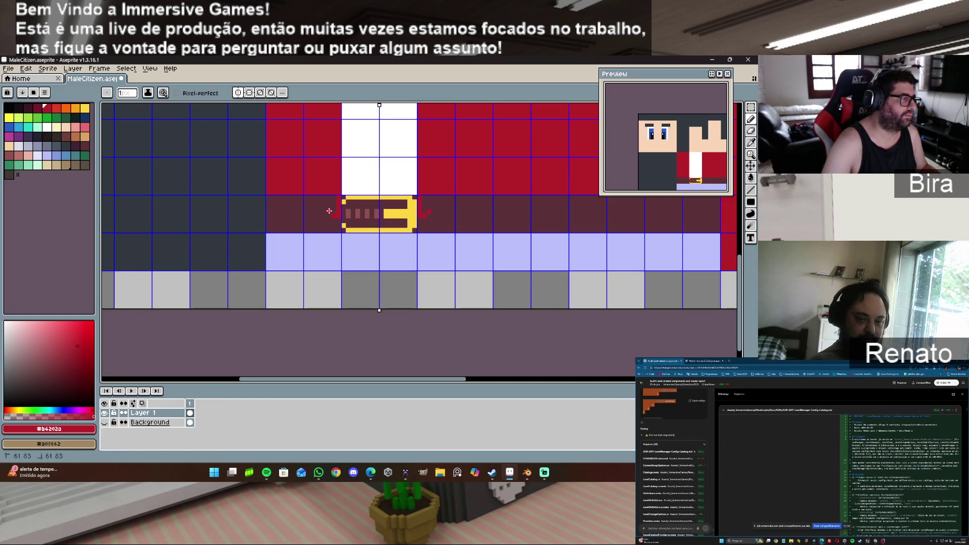
drag(310, 201, 321, 210)
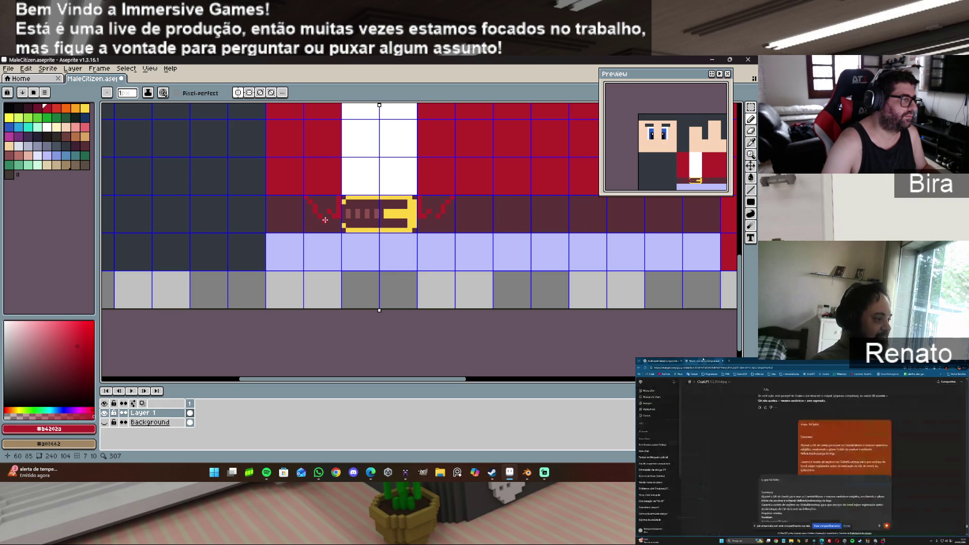
drag(329, 220, 337, 220)
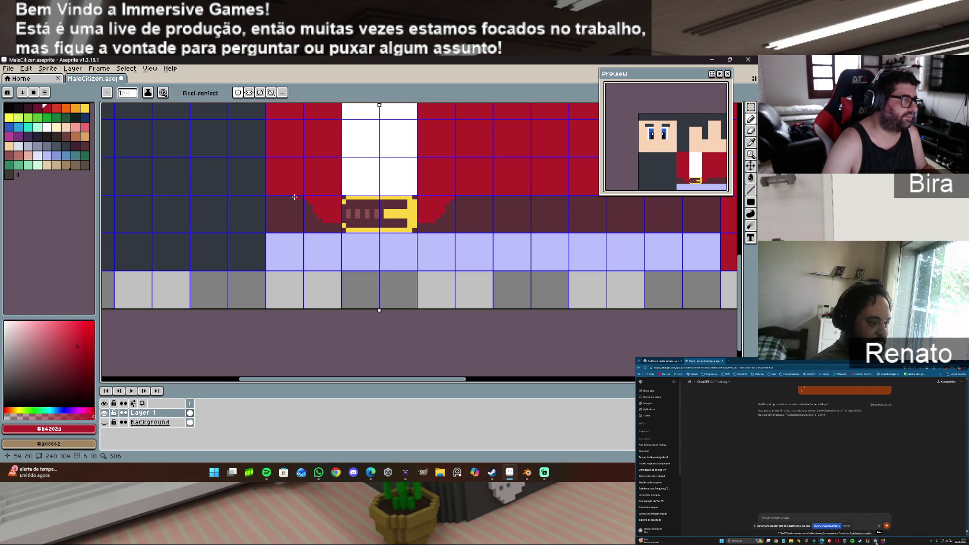
drag(292, 197, 299, 207)
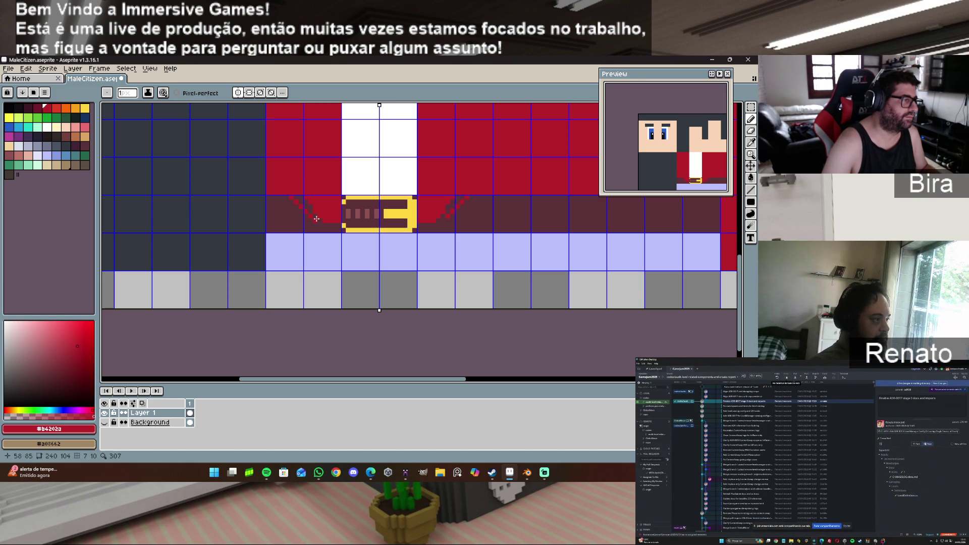
click(317, 215)
drag(308, 204, 299, 196)
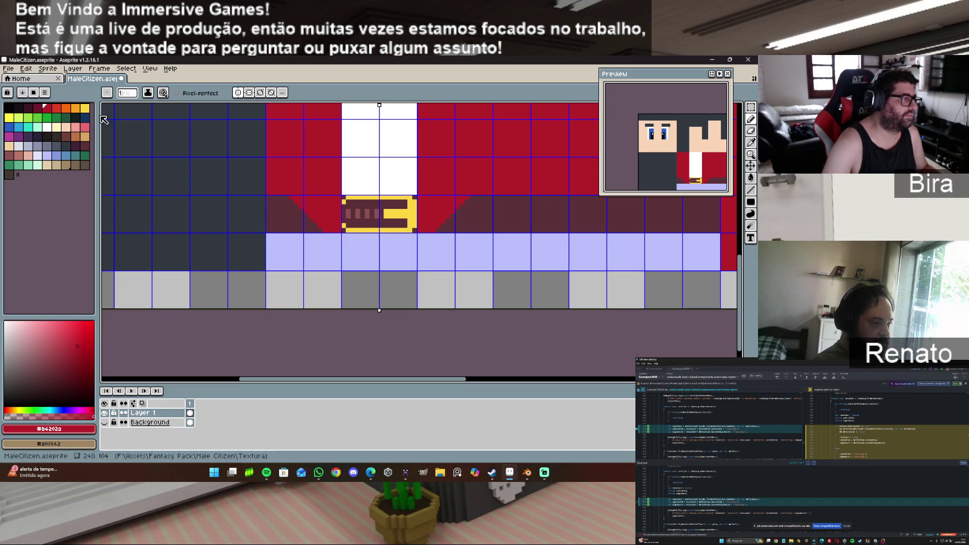
click(9, 68)
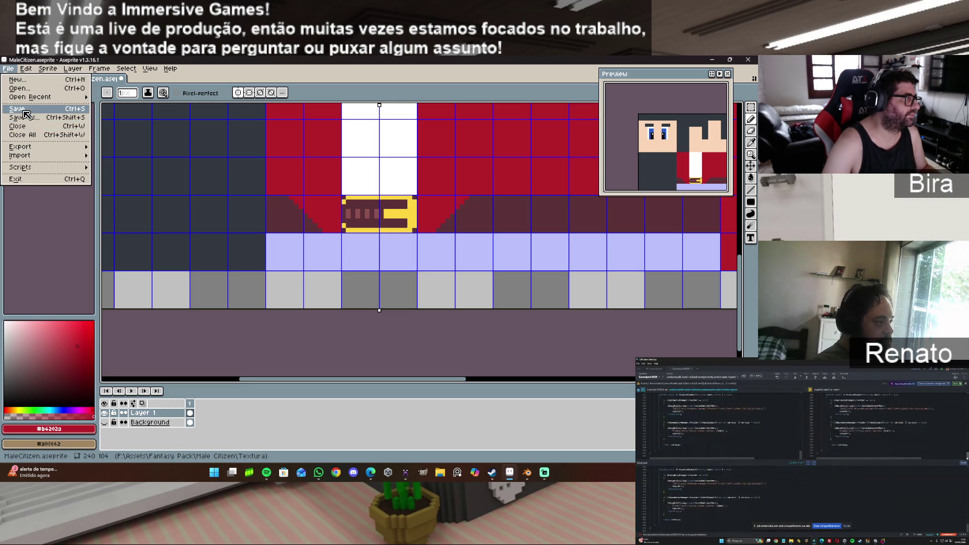
Step: Save the sprite, overwrite MaleCitizen_Texture.png as a flattened PNG, and return to Blender
click(24, 112)
click(9, 68)
mouse_move(30, 147)
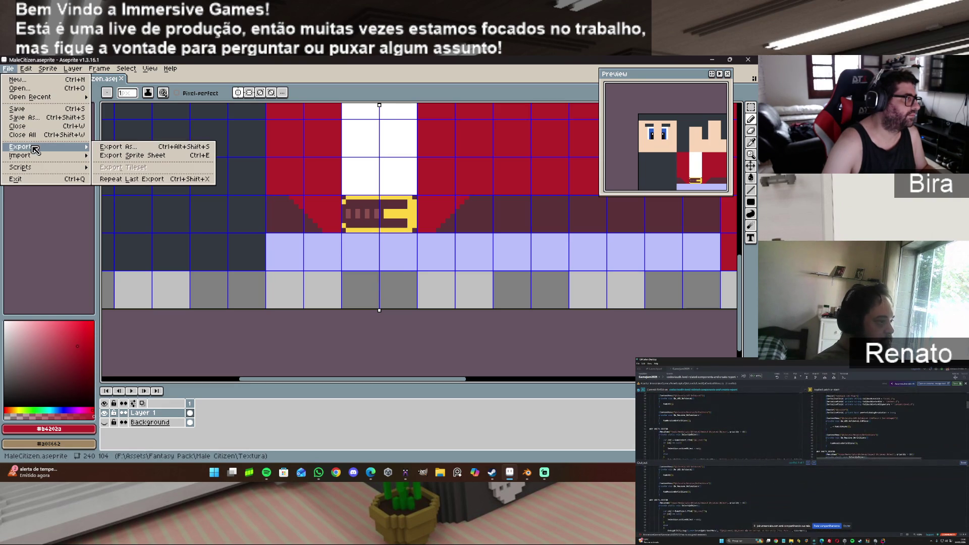
click(136, 147)
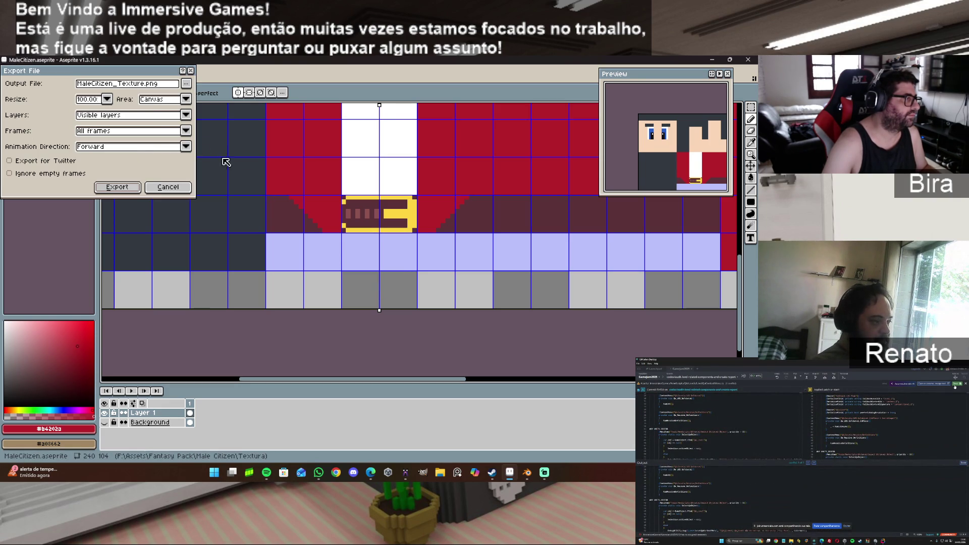
click(121, 188)
click(359, 287)
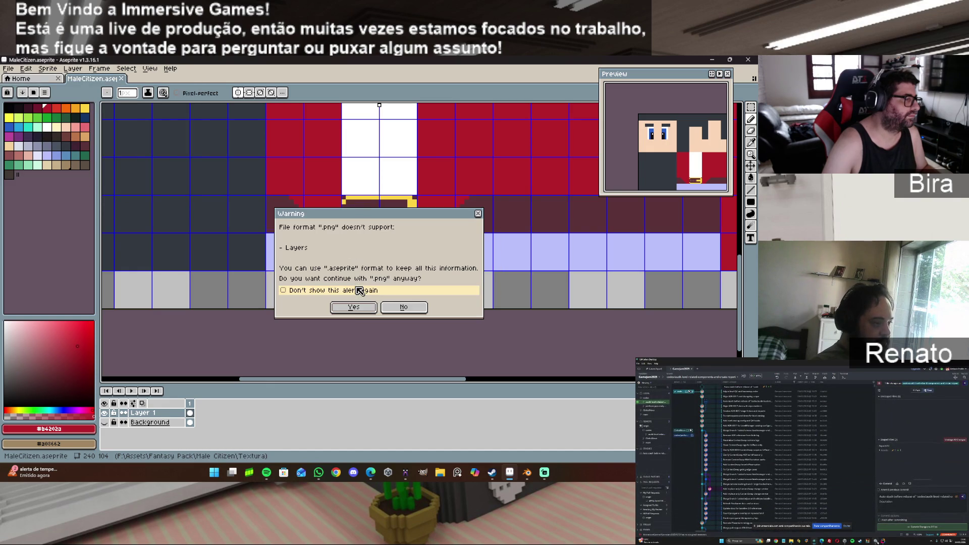
click(353, 308)
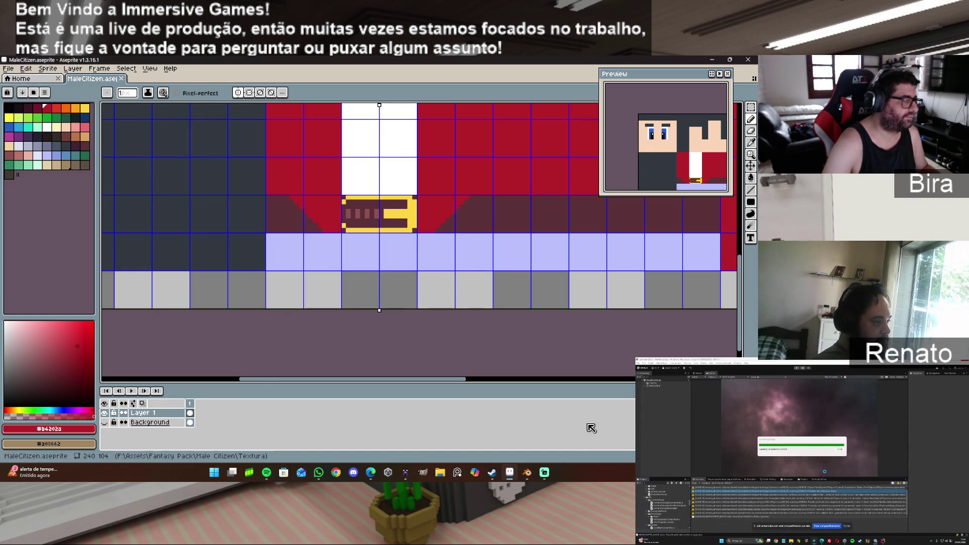
click(527, 475)
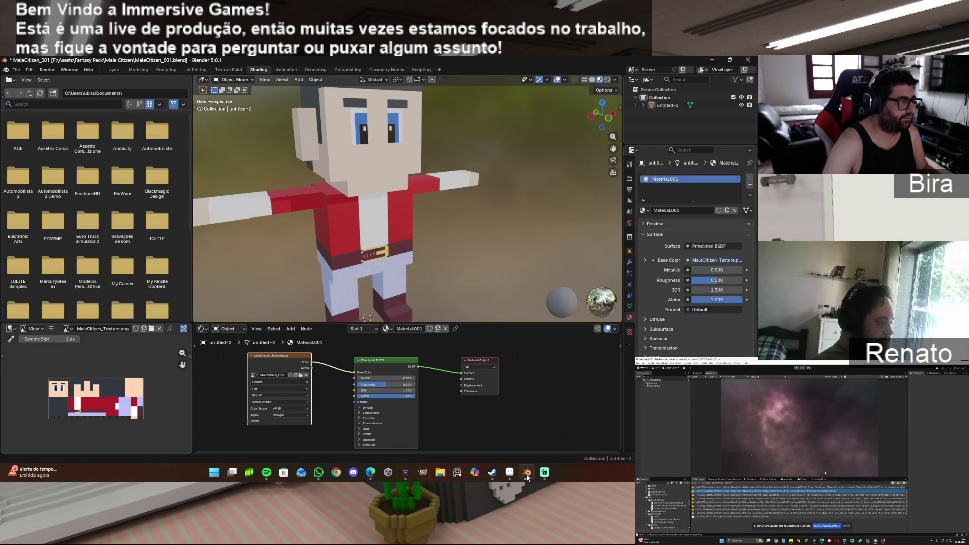
Step: Reload the texture image in Blender's Image Editor, then go back to Aseprite
click(51, 328)
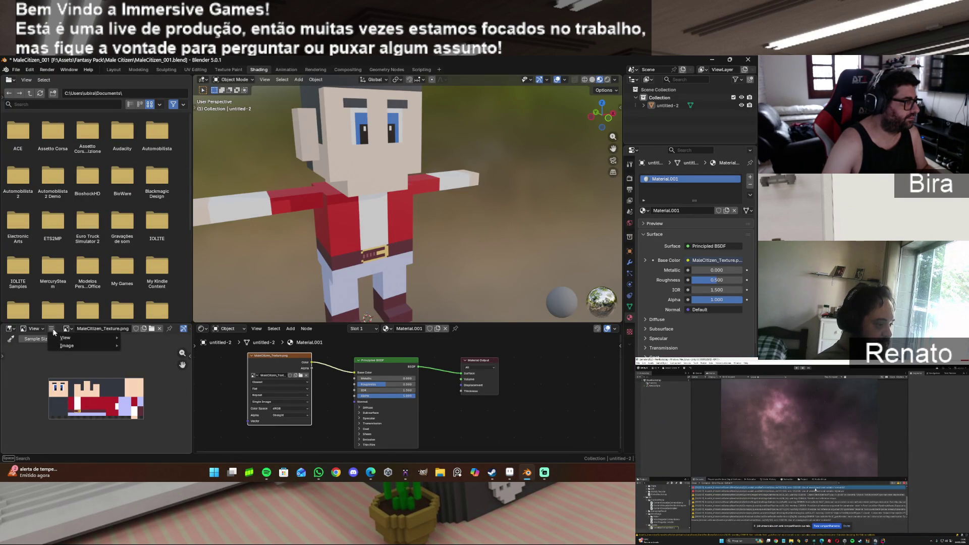
mouse_move(86, 345)
click(165, 234)
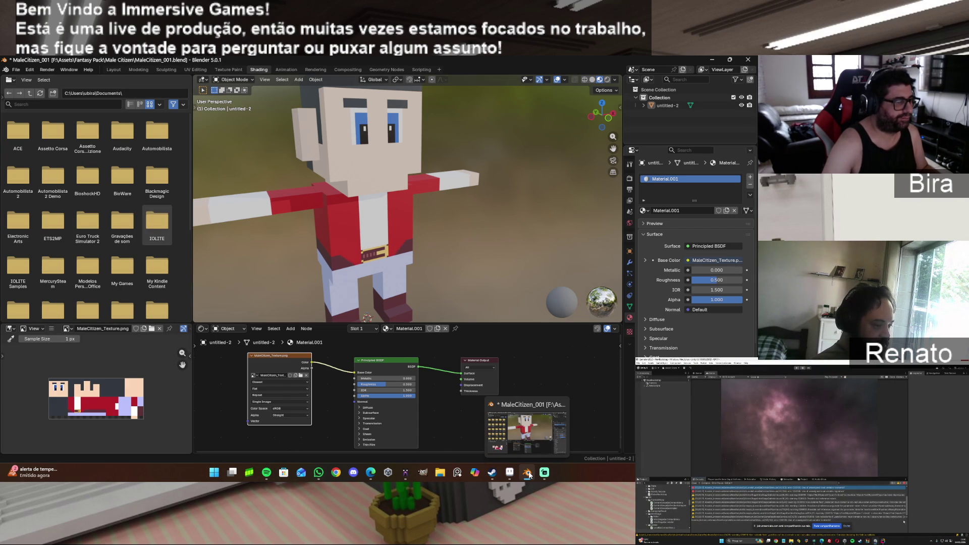
click(510, 472)
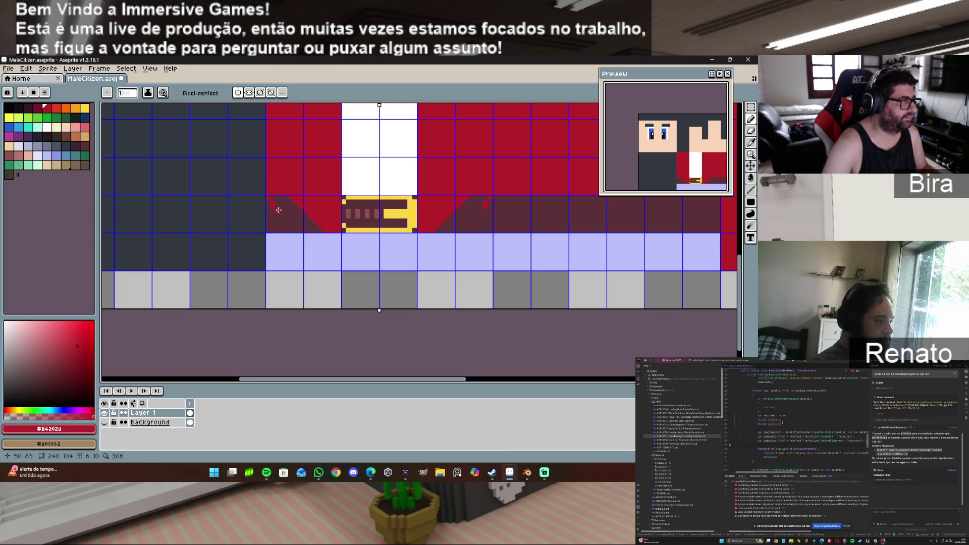
Step: Paint stepped red pixels down both mirrored diagonals past the belt into the trouser row
drag(281, 217, 288, 220)
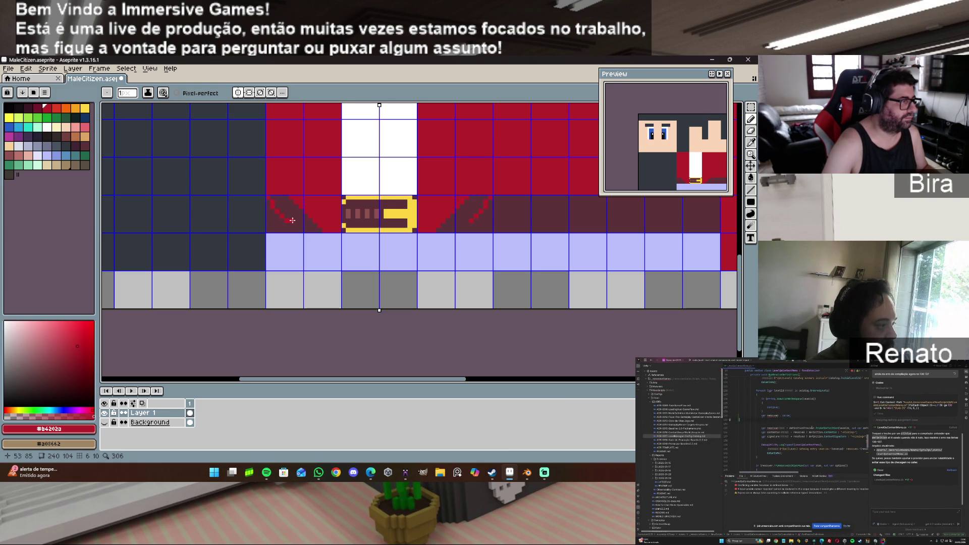
drag(297, 225, 303, 228)
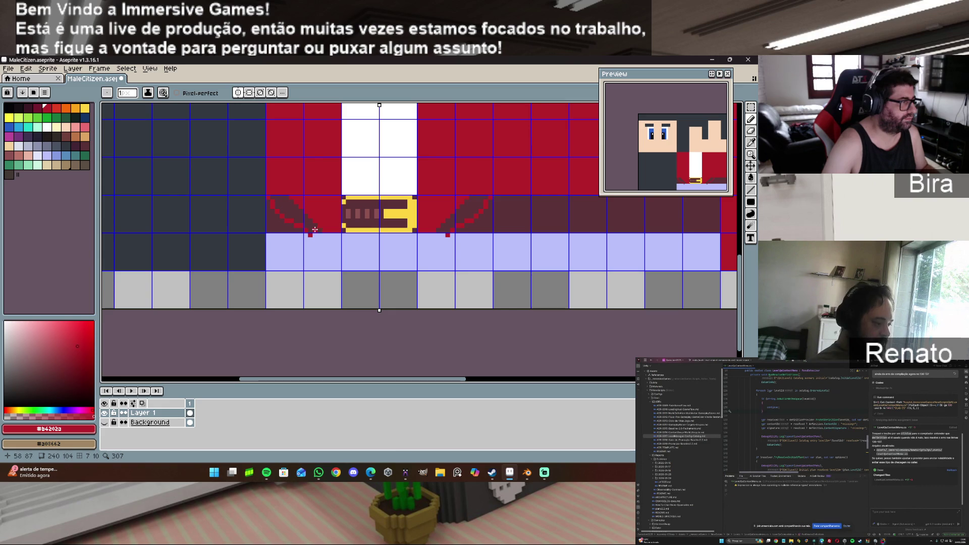
key(ctrl+z)
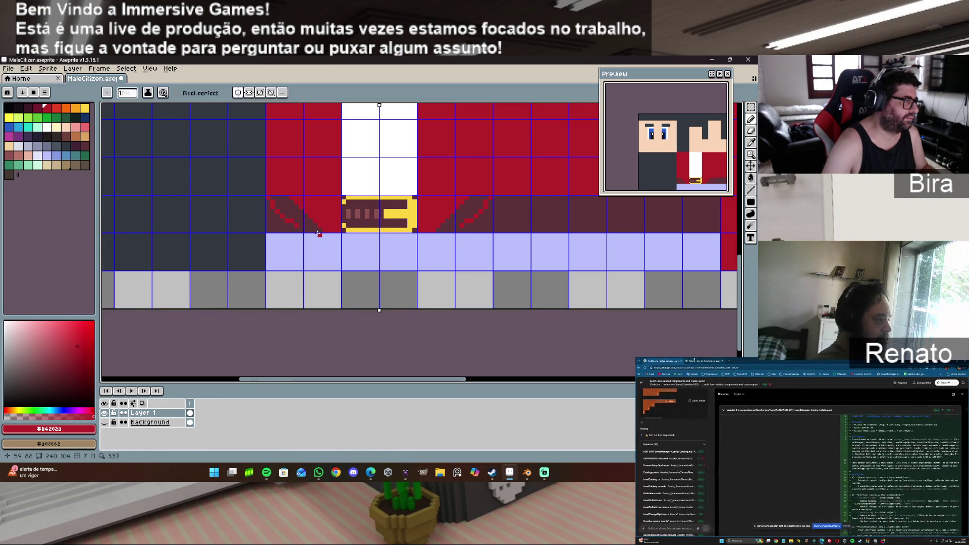
drag(302, 230, 321, 251)
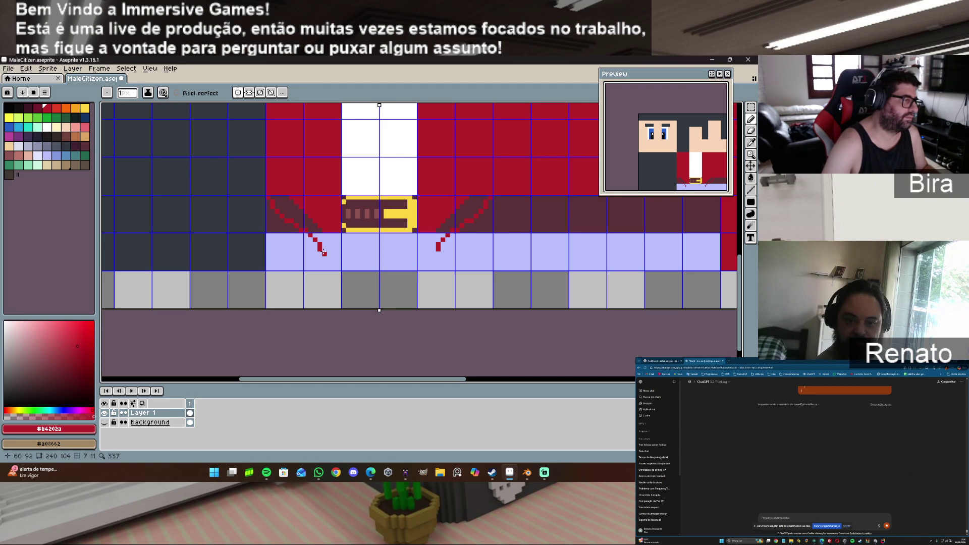
click(325, 253)
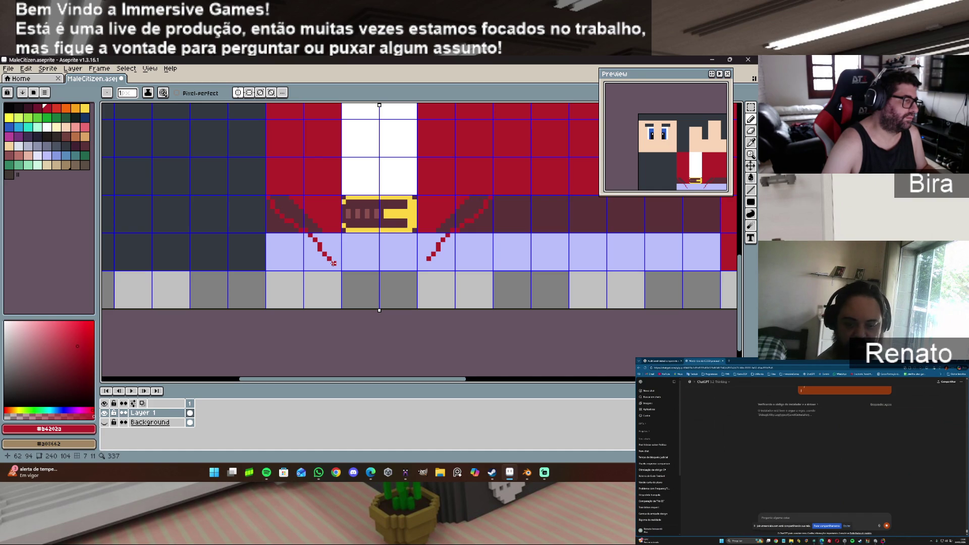
click(339, 267)
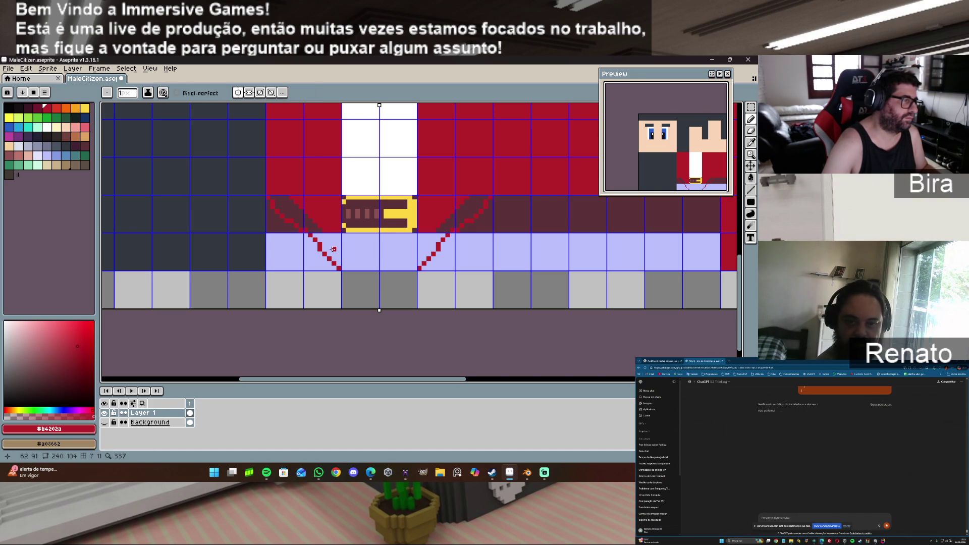
shift+click(338, 244)
mouse_move(327, 232)
mouse_down()
mouse_move(337, 256)
mouse_move(319, 238)
mouse_move(329, 255)
mouse_up()
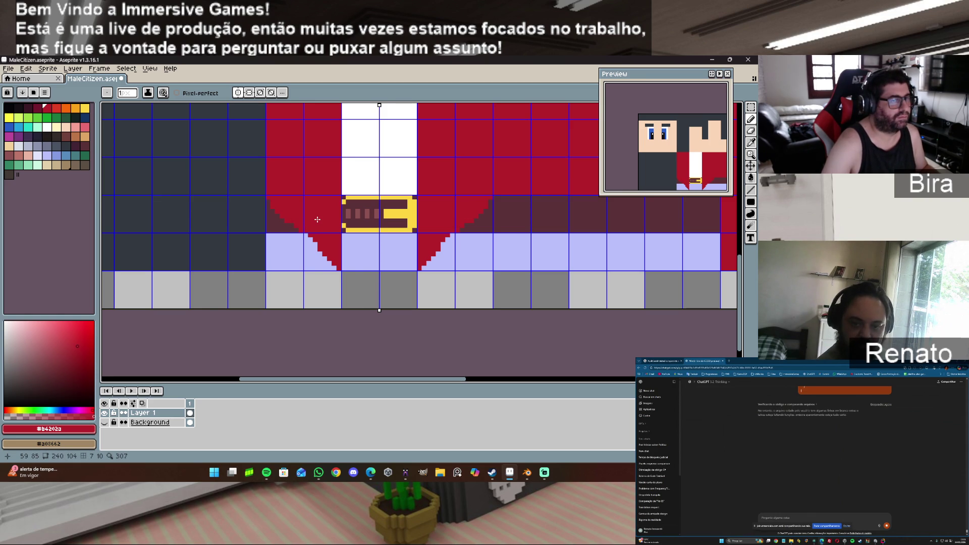
click(296, 237)
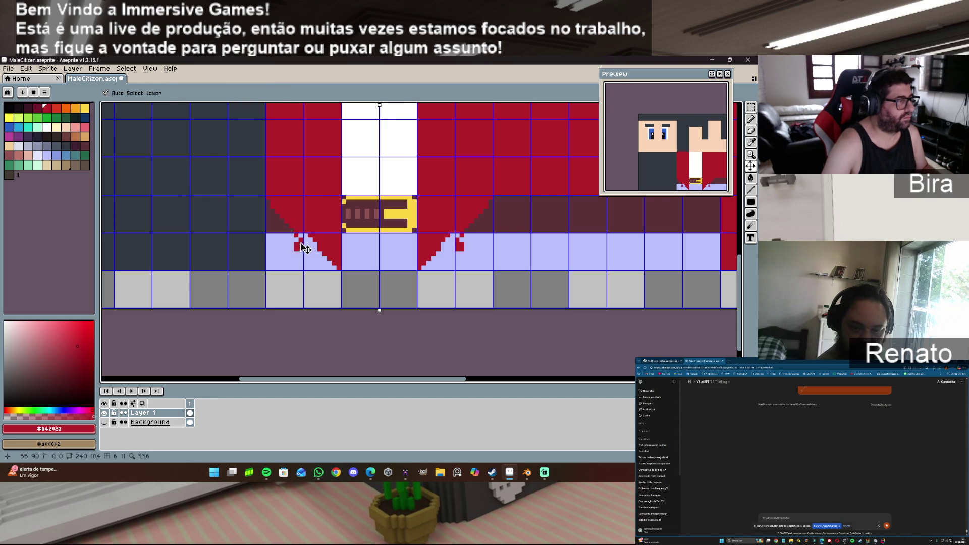
Step: Add a red diagonal below the belt and paint lavender back over the excess red
mouse_move(299, 239)
mouse_down()
mouse_move(318, 265)
mouse_move(301, 236)
mouse_move(315, 251)
mouse_up()
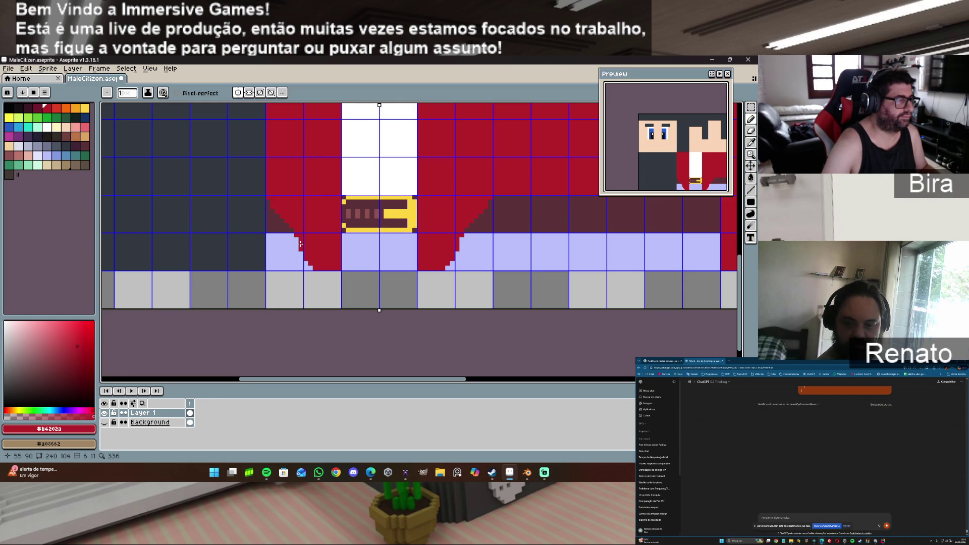
key(i)
click(286, 249)
key(b)
mouse_move(292, 235)
mouse_down()
mouse_move(327, 235)
mouse_move(338, 257)
mouse_move(321, 267)
mouse_move(301, 240)
mouse_move(330, 240)
mouse_move(335, 261)
mouse_move(325, 241)
mouse_move(303, 247)
mouse_move(319, 256)
mouse_move(336, 234)
mouse_move(336, 200)
mouse_move(330, 207)
mouse_up()
Step: Sample dark maroon #5b3138 and darken the lavender strips beside the belt
key(alt)
alt+click(283, 217)
click(306, 197)
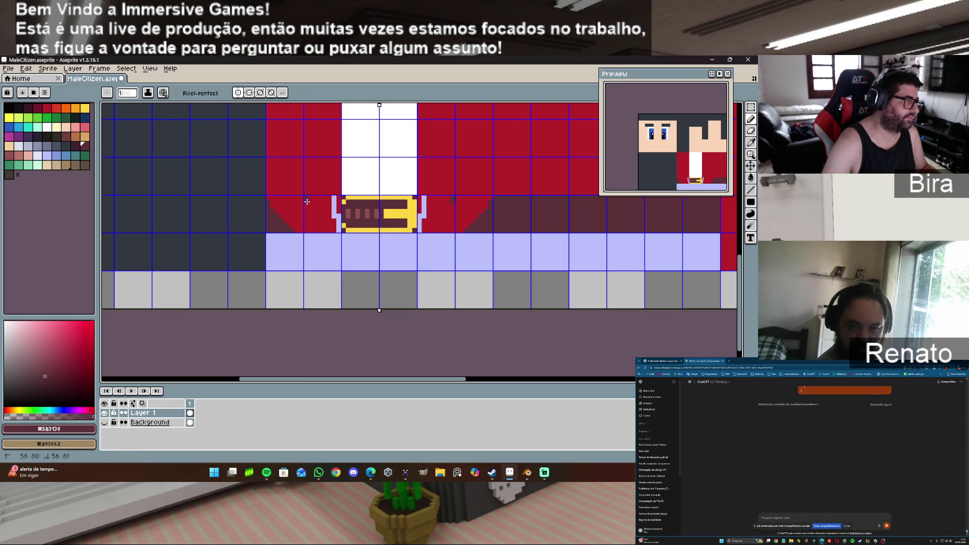
drag(337, 231, 337, 204)
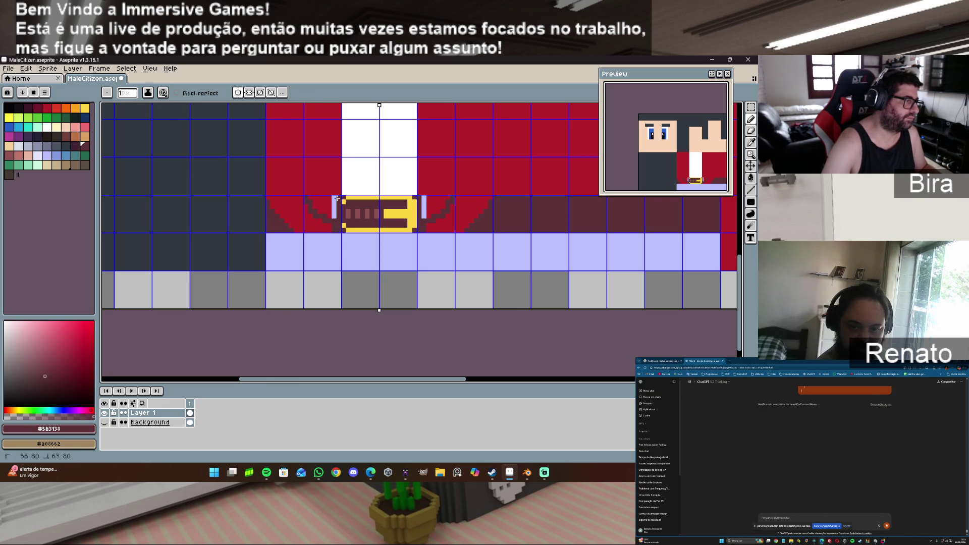
Step: Fill the belt row dark on both sides with a filled rectangle and view it in Blender
click(751, 202)
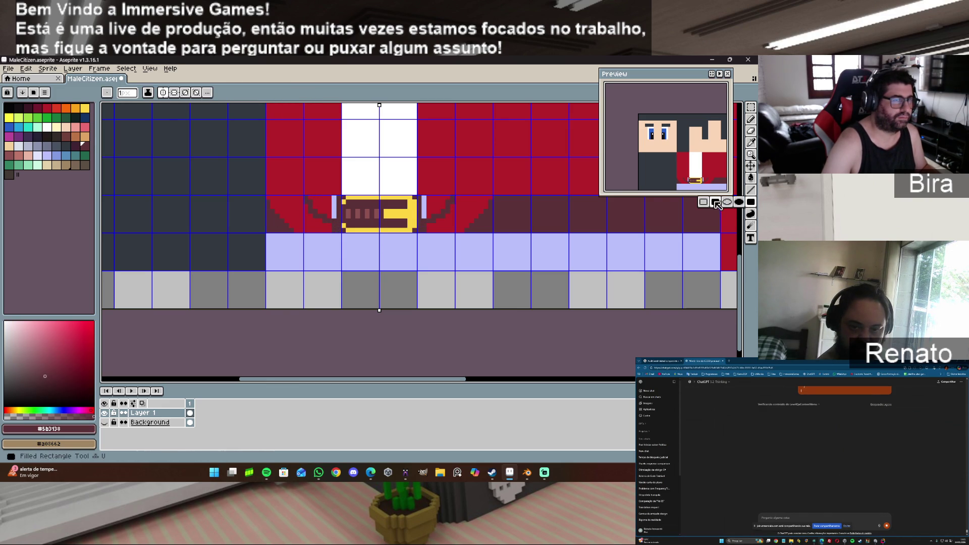
click(717, 204)
click(267, 196)
drag(266, 196, 337, 228)
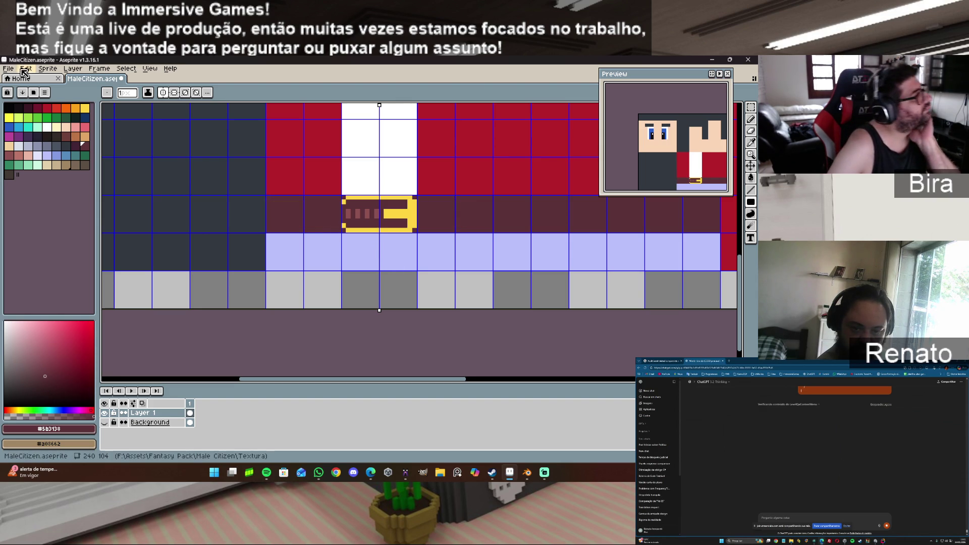
click(24, 74)
click(30, 122)
key(alt+Tab)
mouse_move(407, 202)
middle_down()
mouse_move(353, 201)
mouse_move(374, 212)
mouse_move(391, 206)
middle_up()
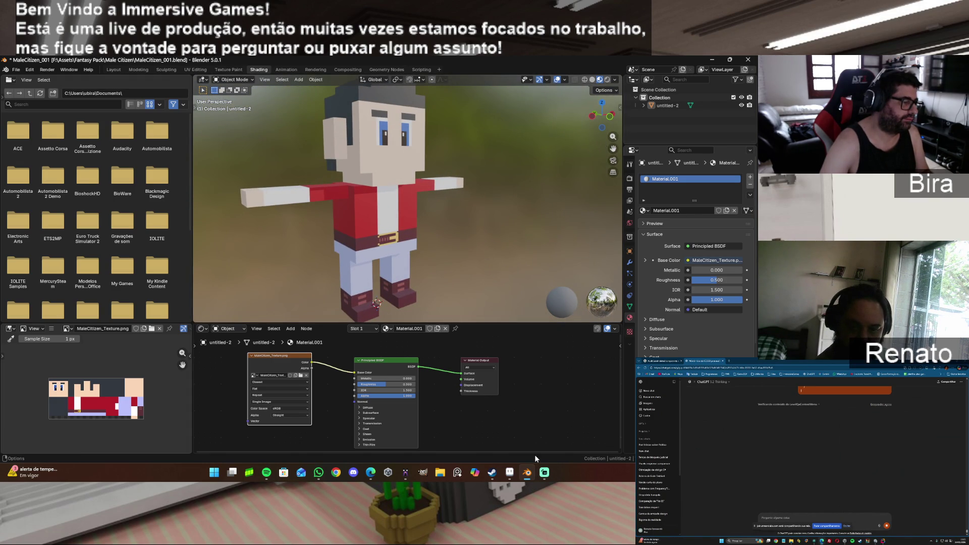
mouse_move(528, 479)
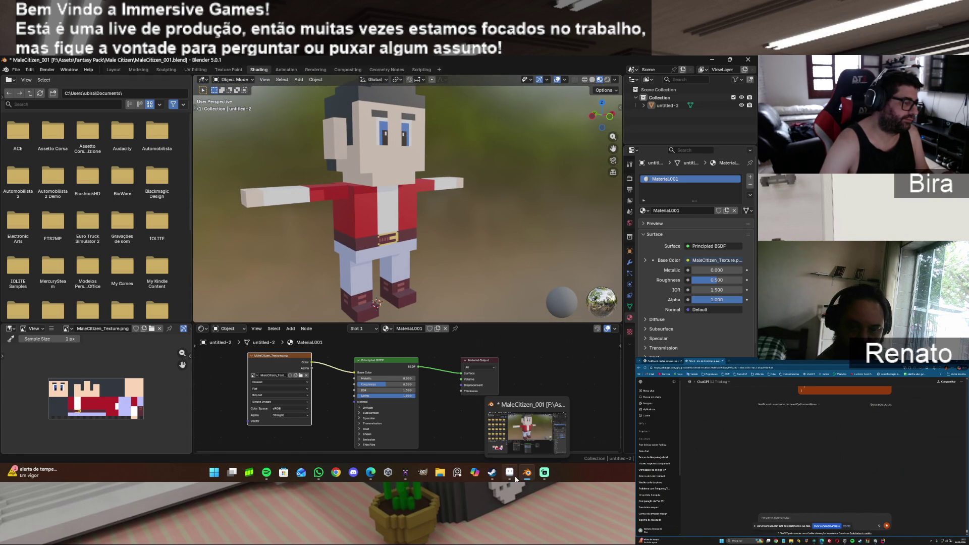
click(511, 475)
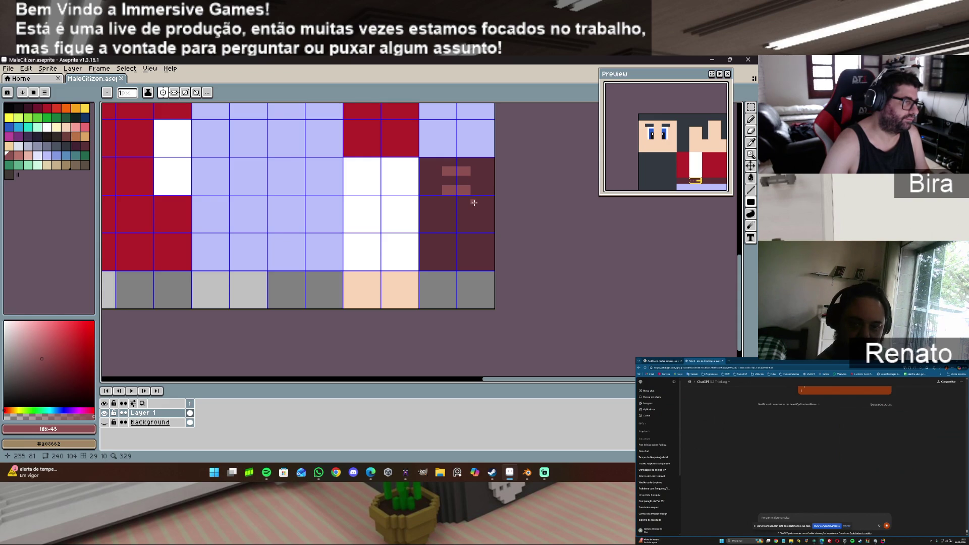
mouse_move(528, 477)
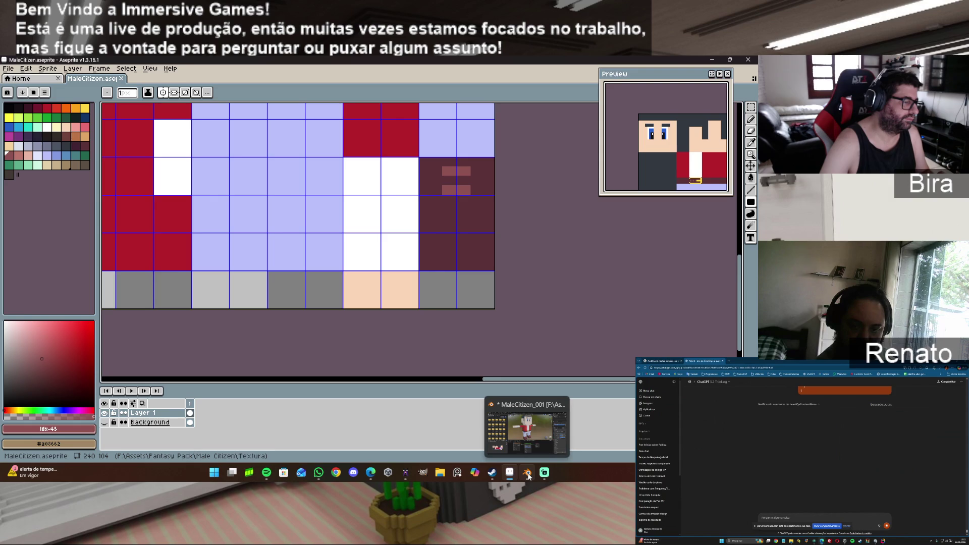
click(529, 476)
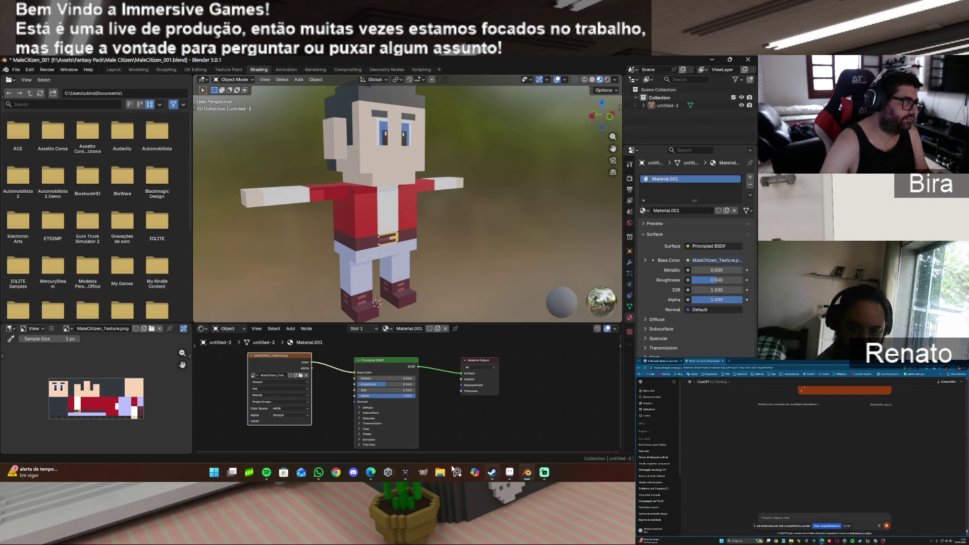
Step: In UV Editing, select both boots' top faces and move their UVs vertically
click(196, 70)
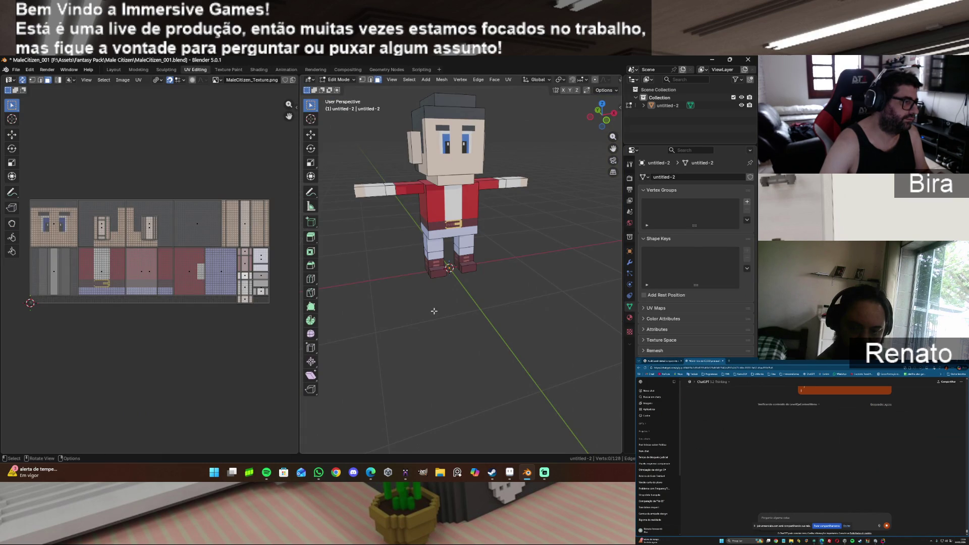
scroll(434, 311, up, 8)
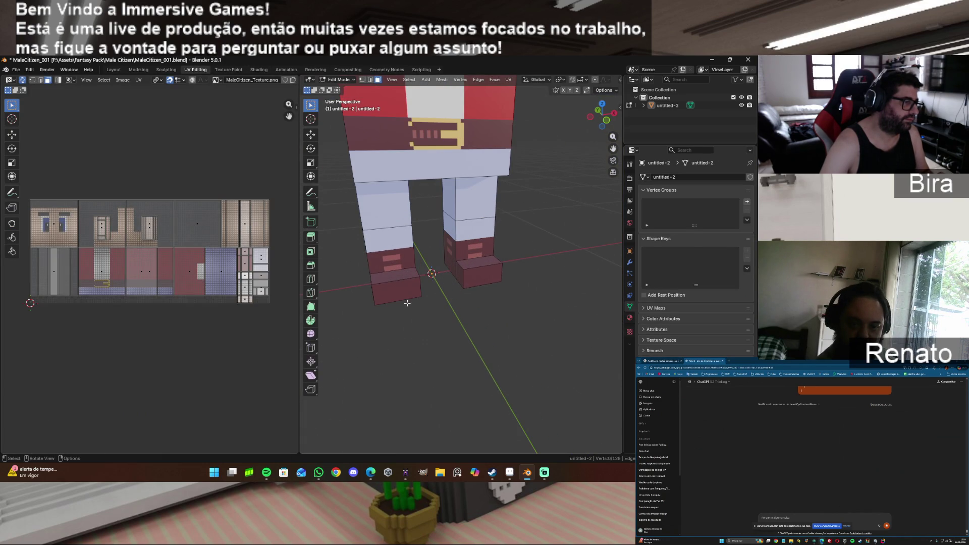
scroll(407, 302, down, 2)
drag(591, 117, 410, 264)
click(421, 282)
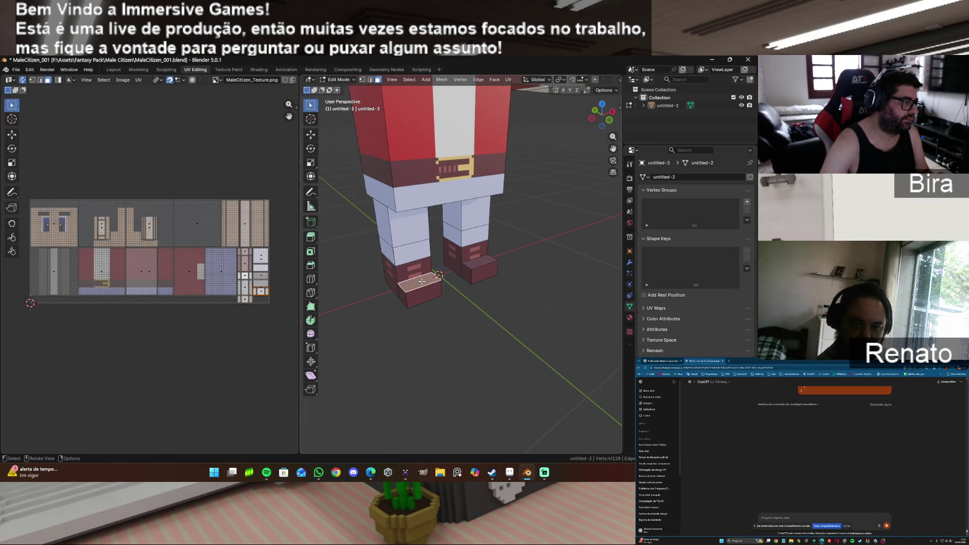
scroll(253, 298, up, 5)
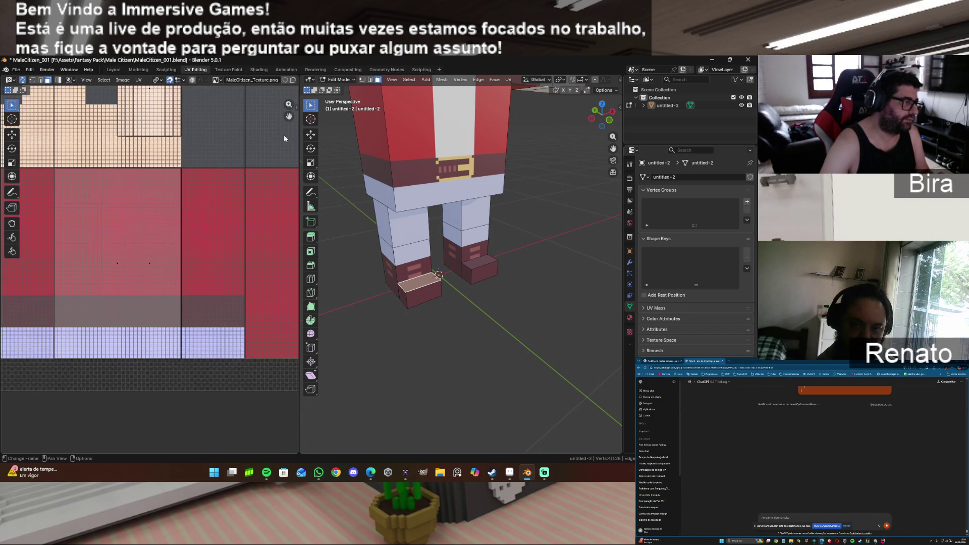
mouse_move(290, 115)
mouse_down()
mouse_move(274, 115)
mouse_move(295, 120)
mouse_move(273, 121)
mouse_up()
scroll(253, 304, up, 2)
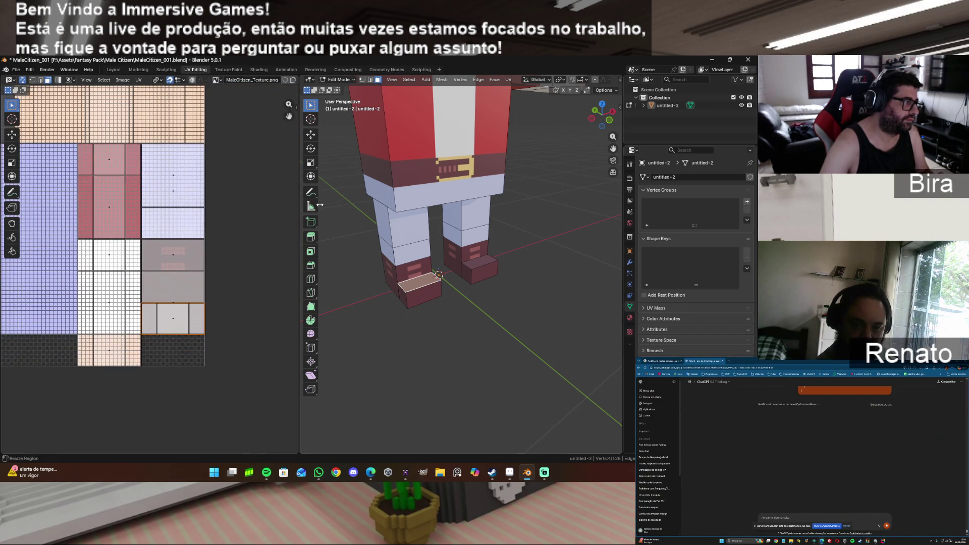
scroll(253, 305, up, 2)
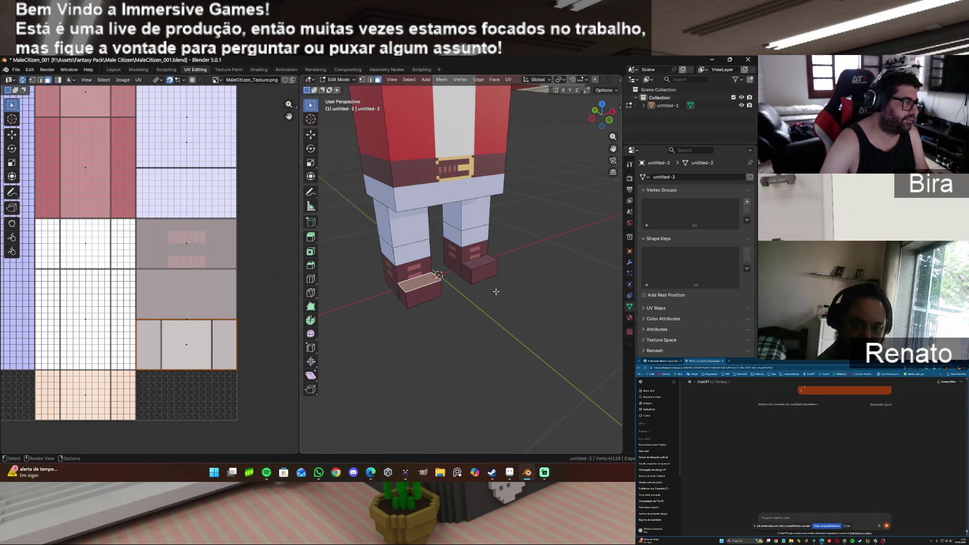
shift+click(475, 259)
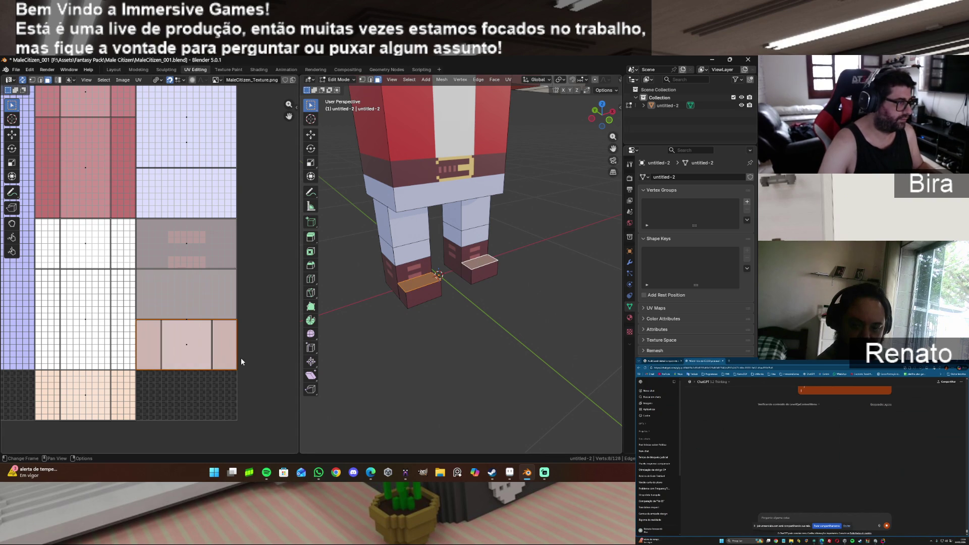
key(g)
key(y)
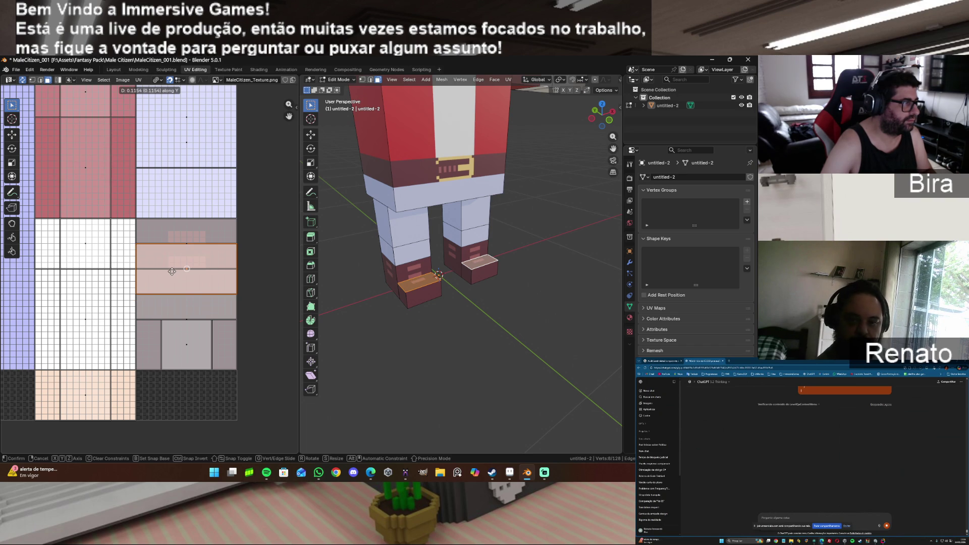
click(171, 271)
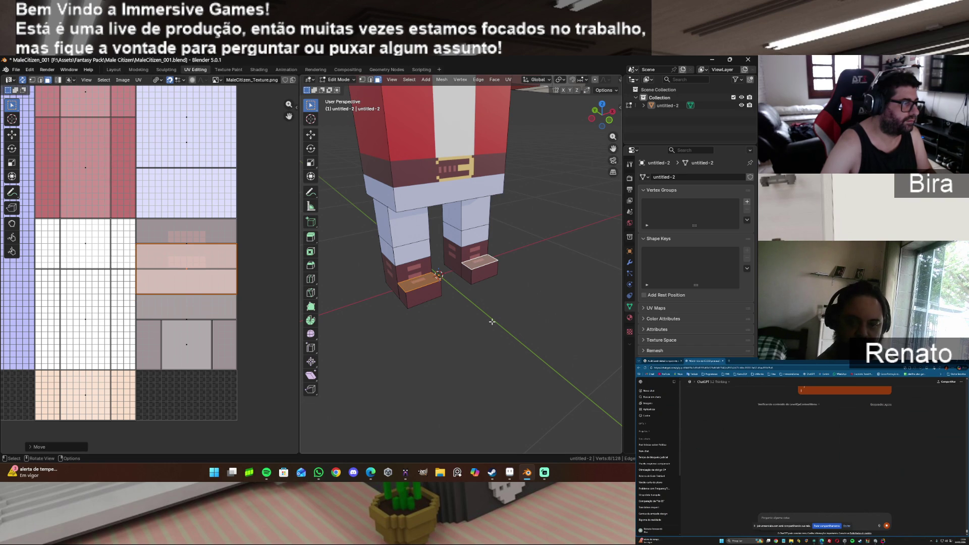
Step: Select the boots' side faces, narrow their UV islands along X, and shift them sideways
click(394, 275)
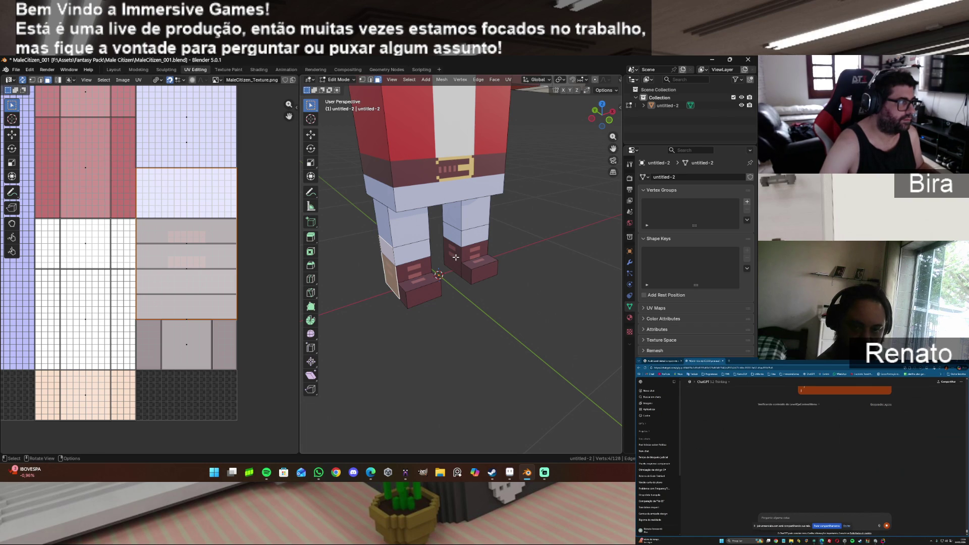
shift+click(456, 257)
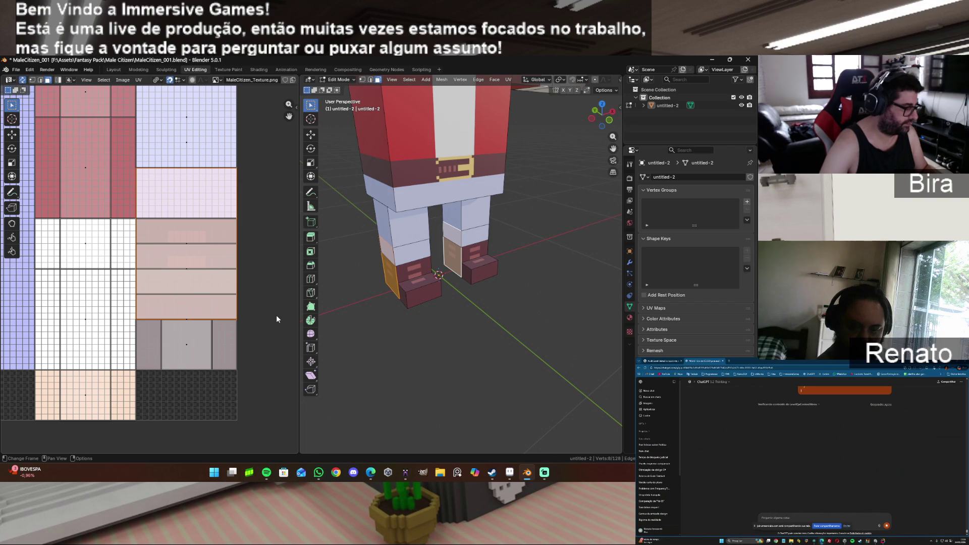
key(s)
key(x)
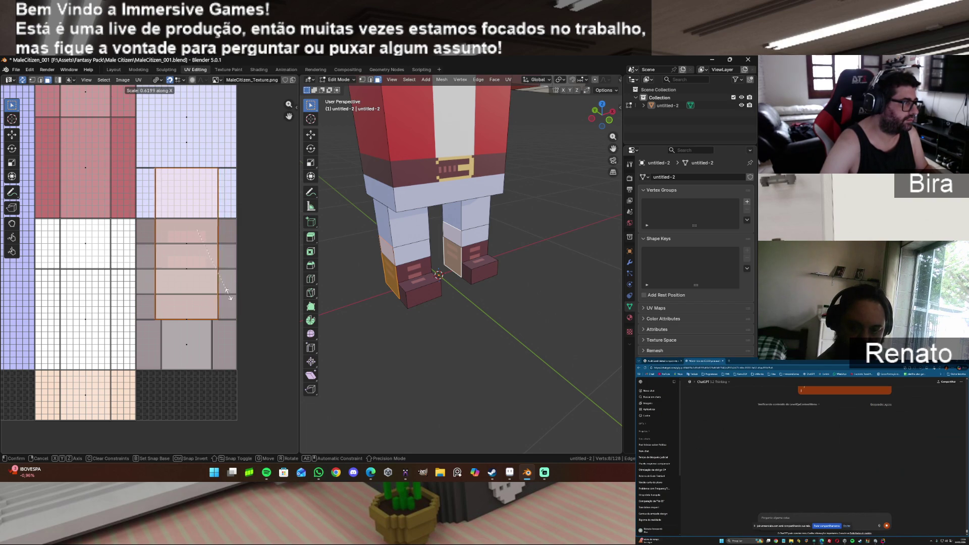
click(241, 225)
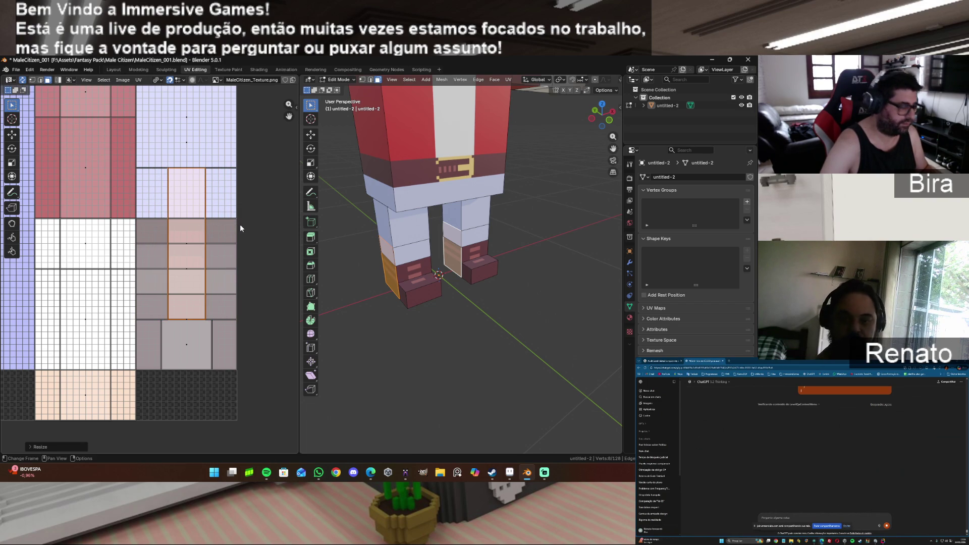
key(g)
key(x)
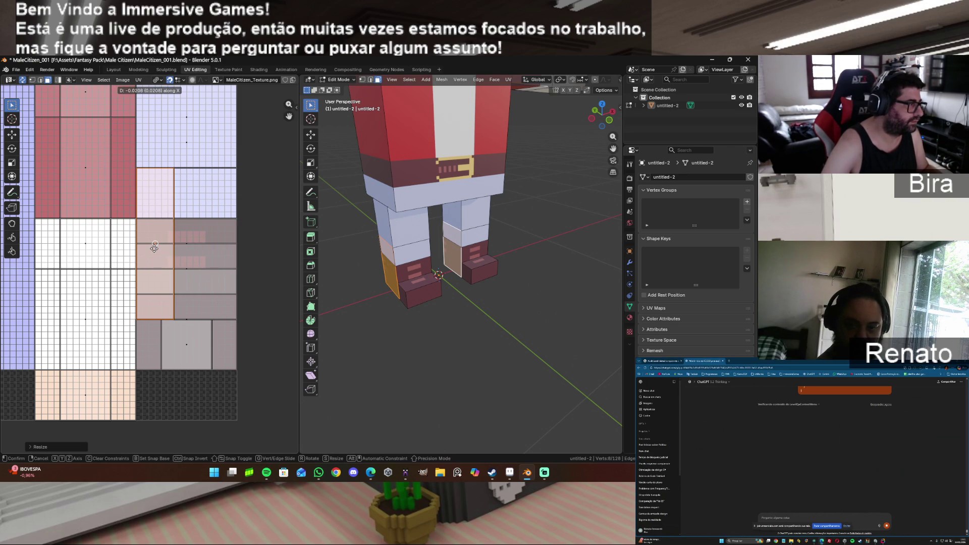
click(167, 248)
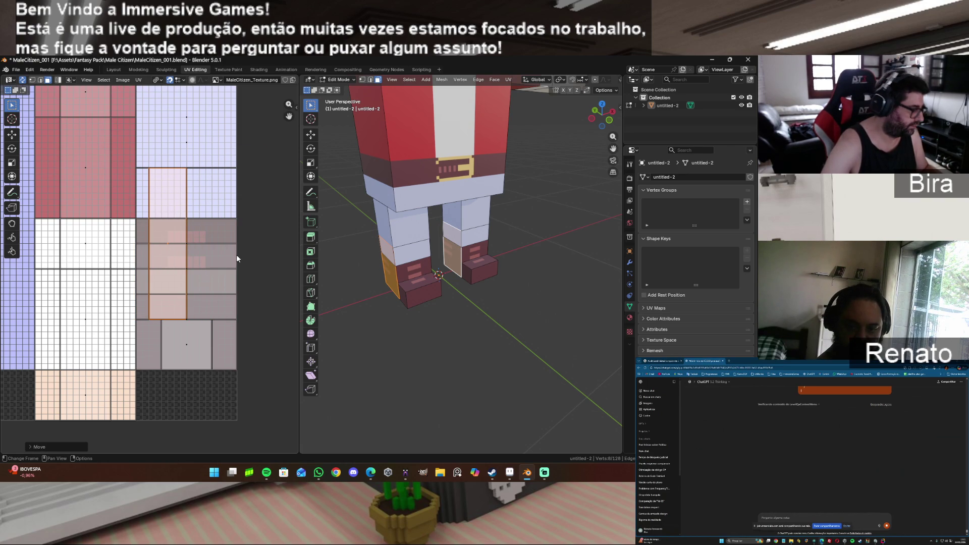
Step: Narrow the side-face islands further along X and nudge them horizontally
key(s)
key(x)
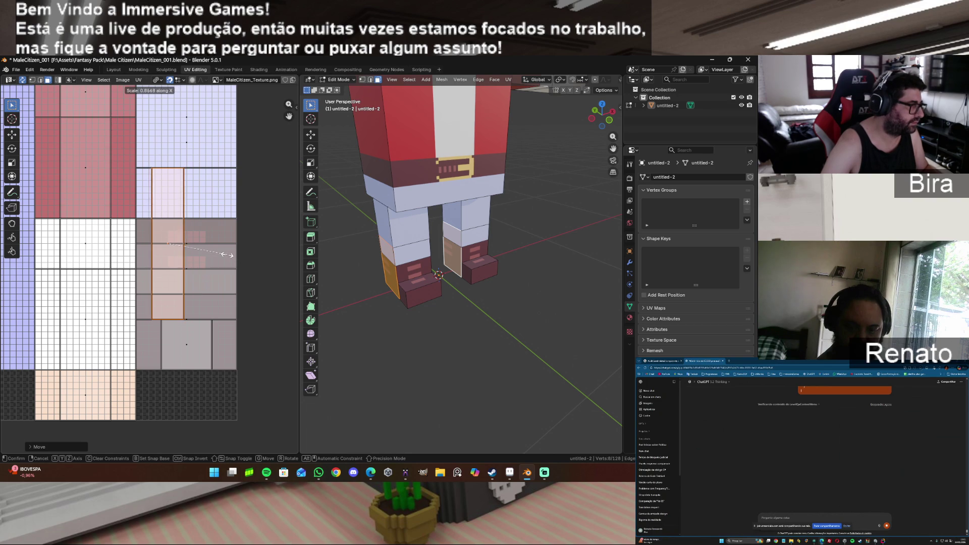
click(224, 254)
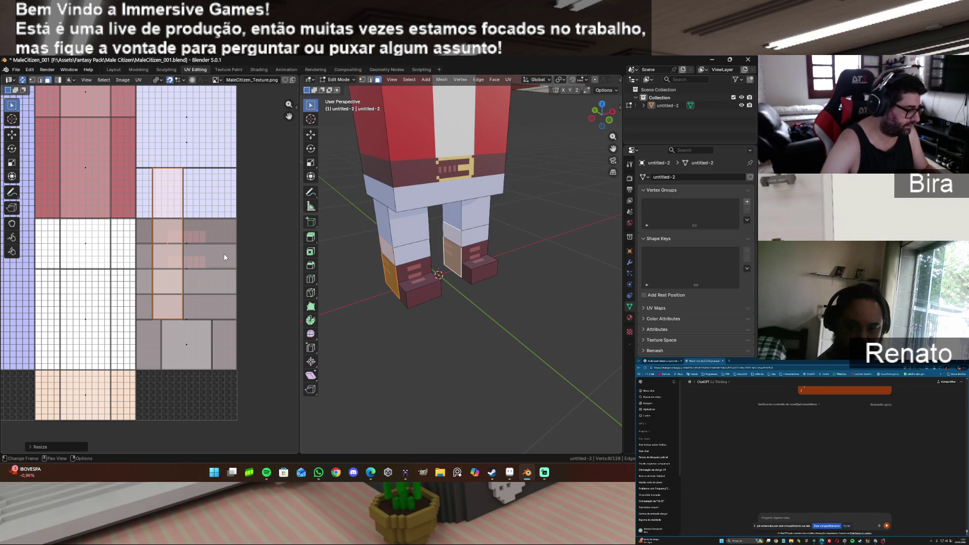
key(g)
key(x)
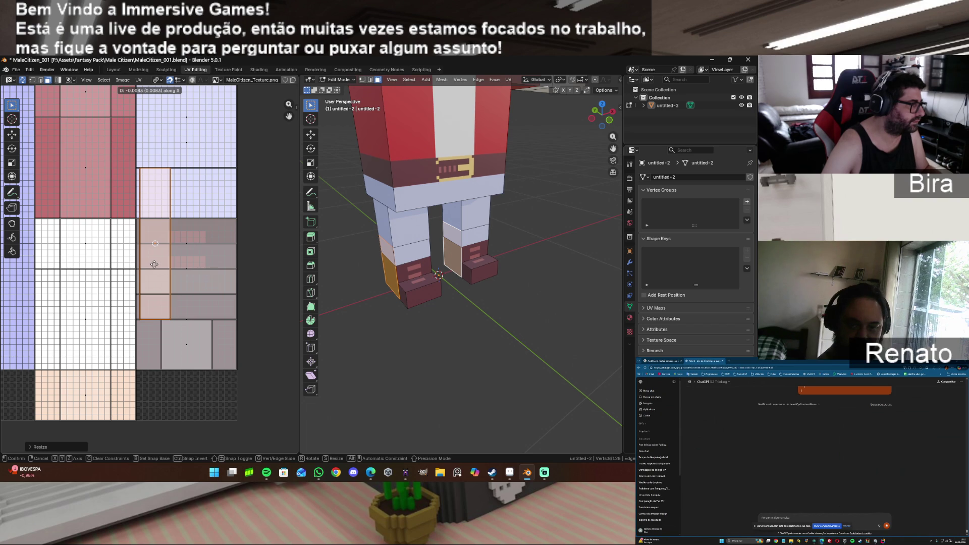
click(154, 264)
scroll(176, 267, up, 5)
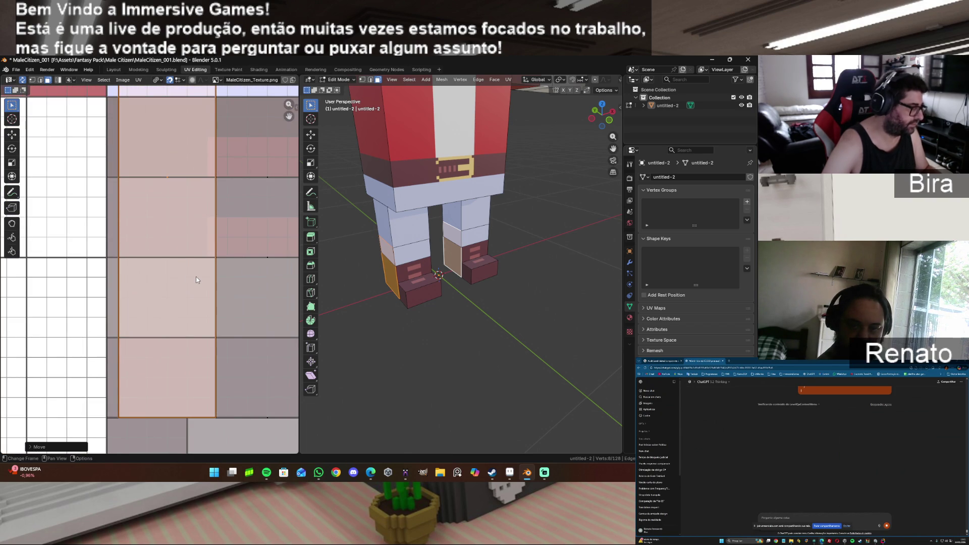
Step: Shift the boot islands, then scale them slightly narrower along X
key(g)
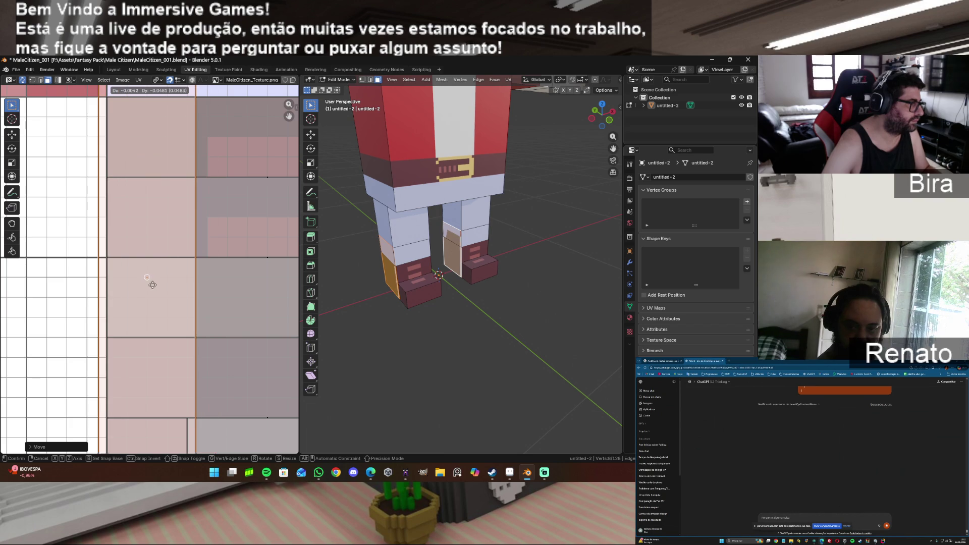
click(161, 283)
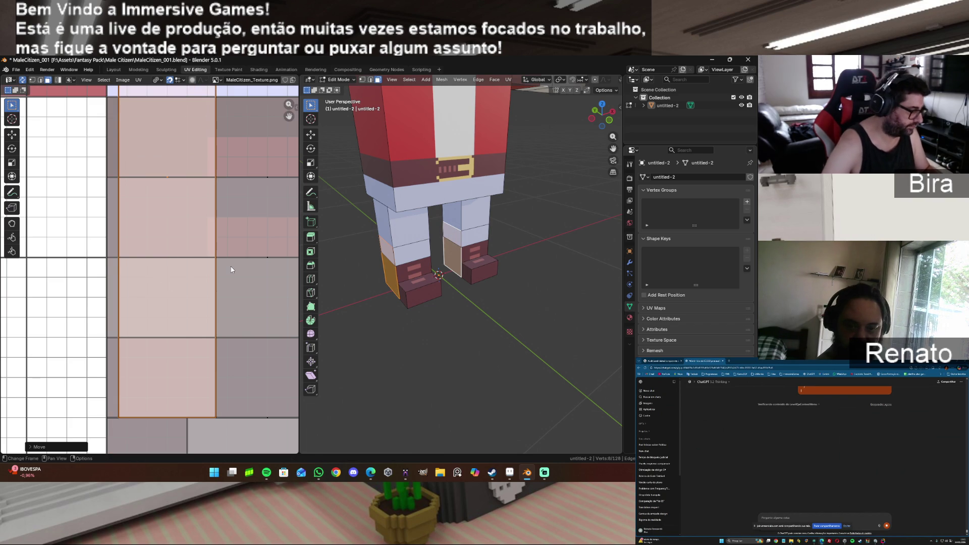
key(g)
key(x)
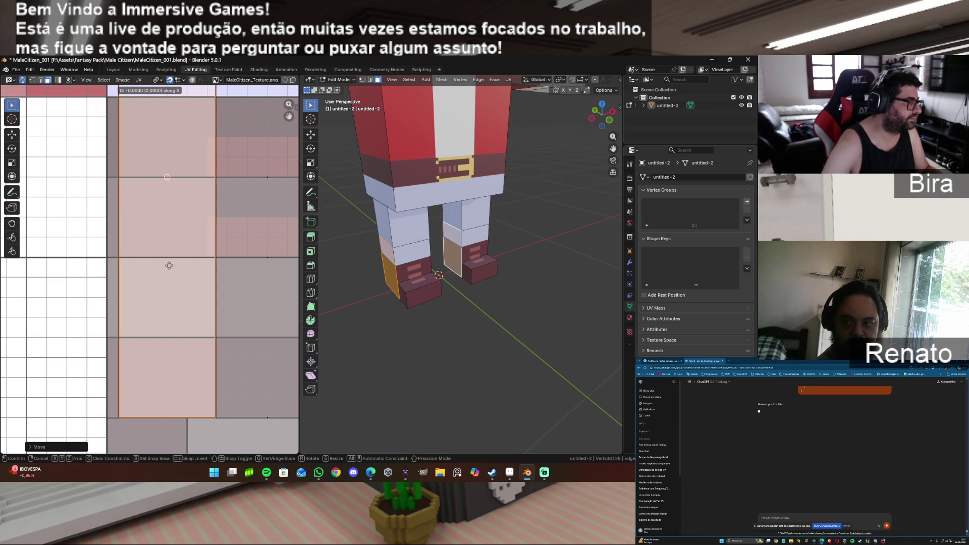
right_click(161, 264)
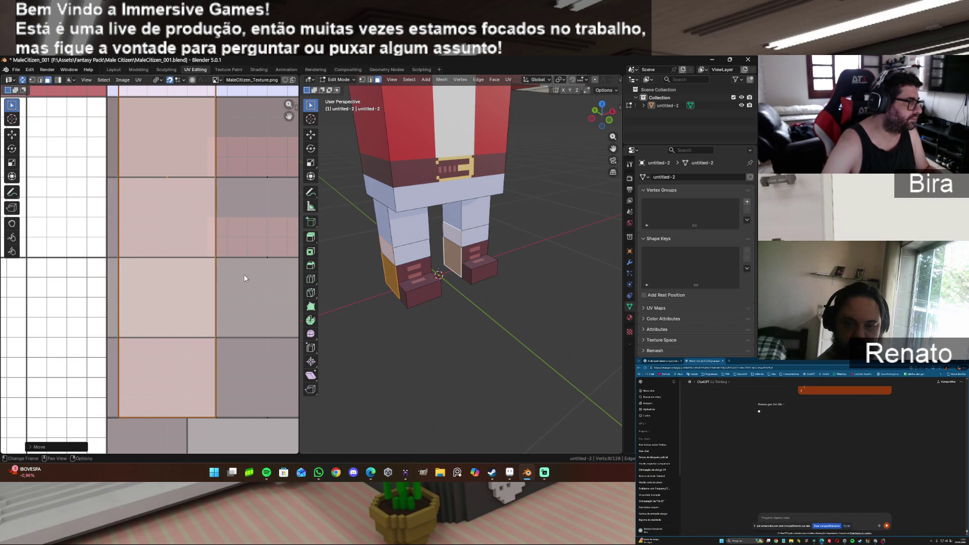
key(s)
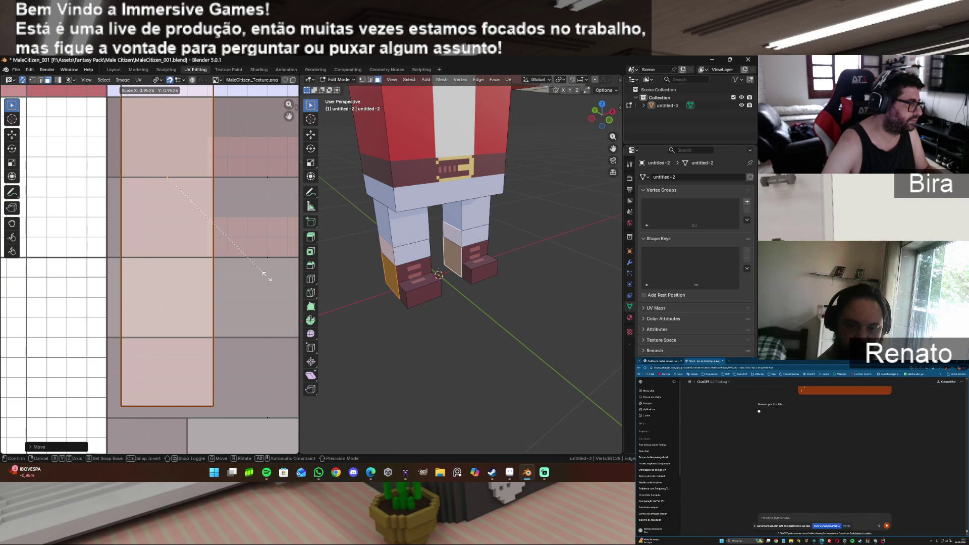
key(x)
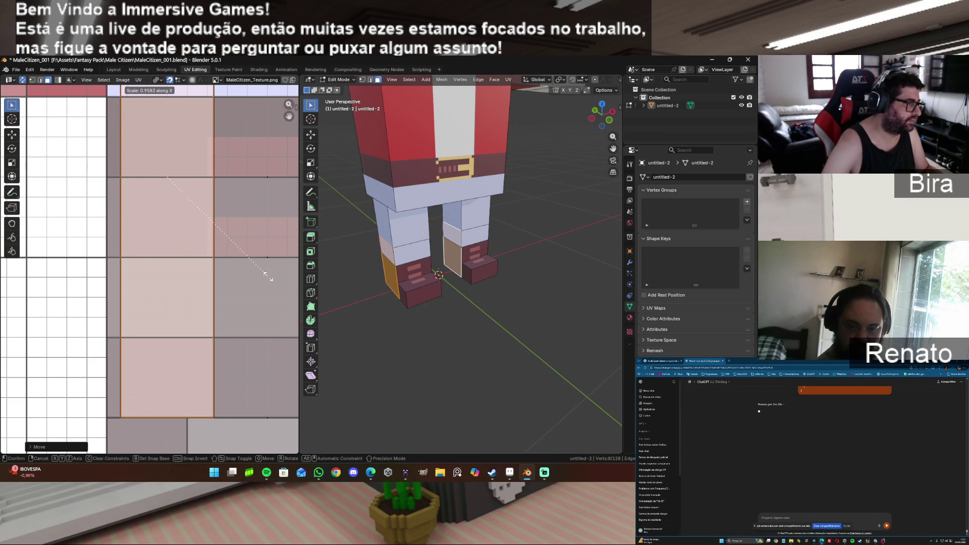
click(258, 275)
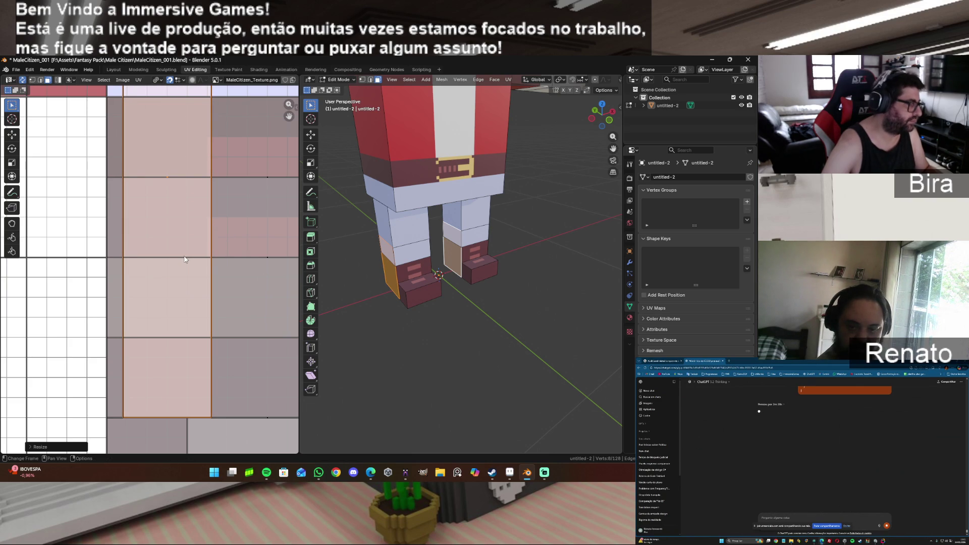
Step: Move the islands left along X and narrow them horizontally once more
key(g)
key(x)
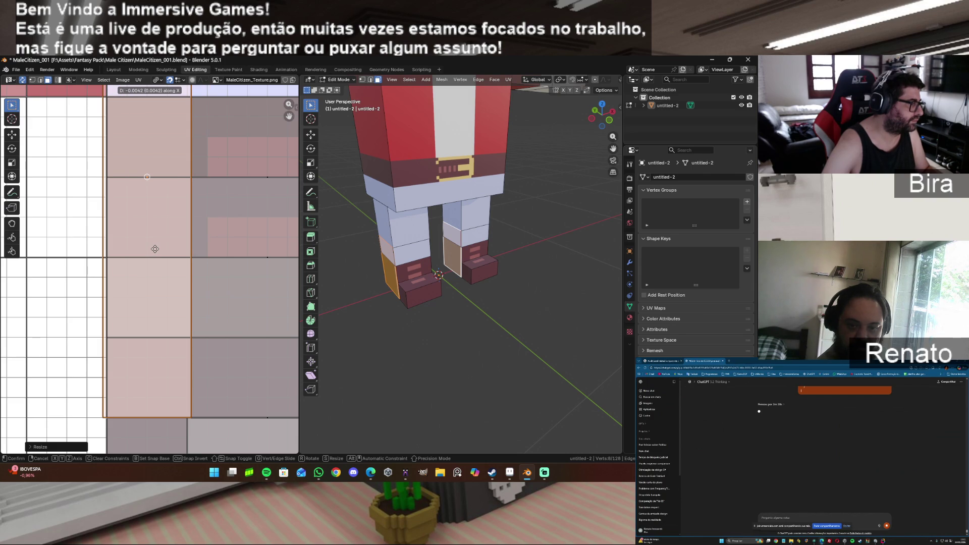
click(157, 249)
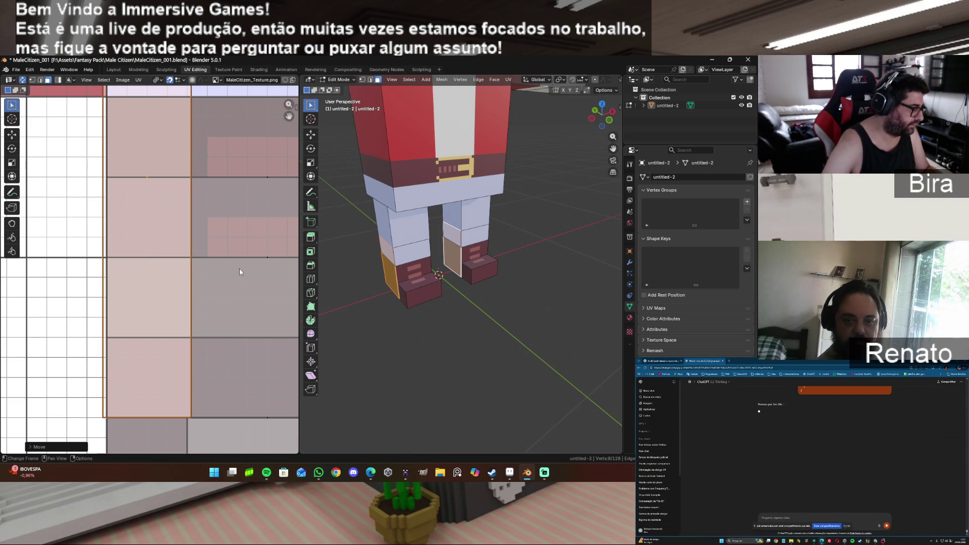
key(s)
key(x)
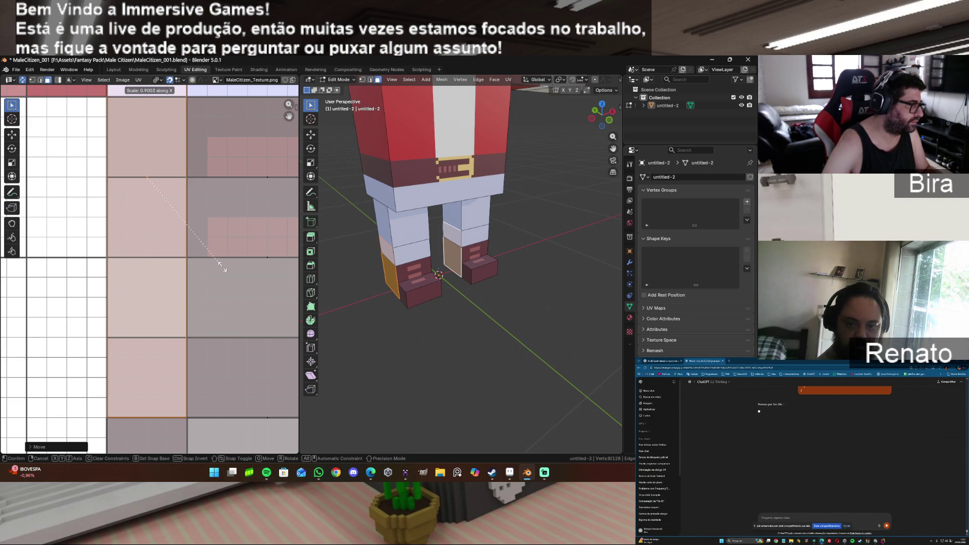
click(225, 267)
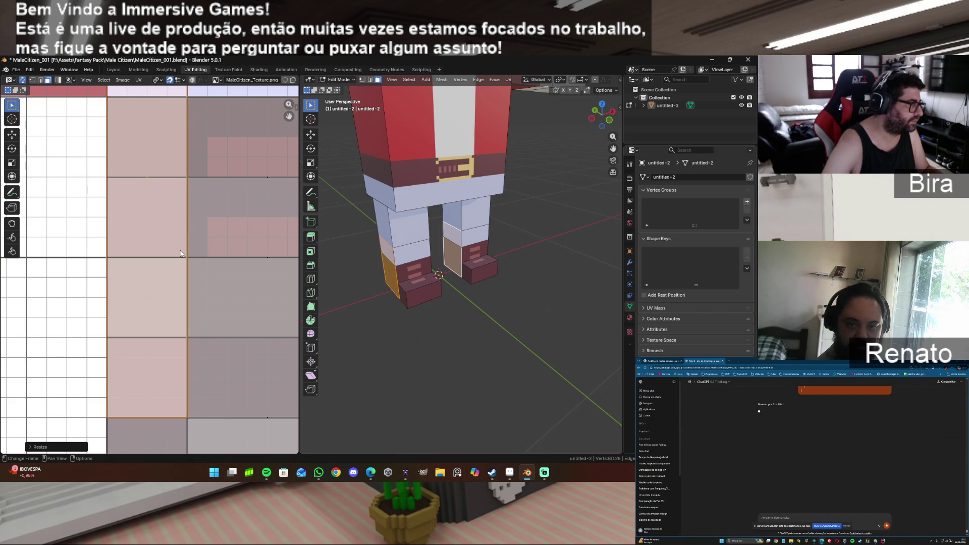
click(138, 80)
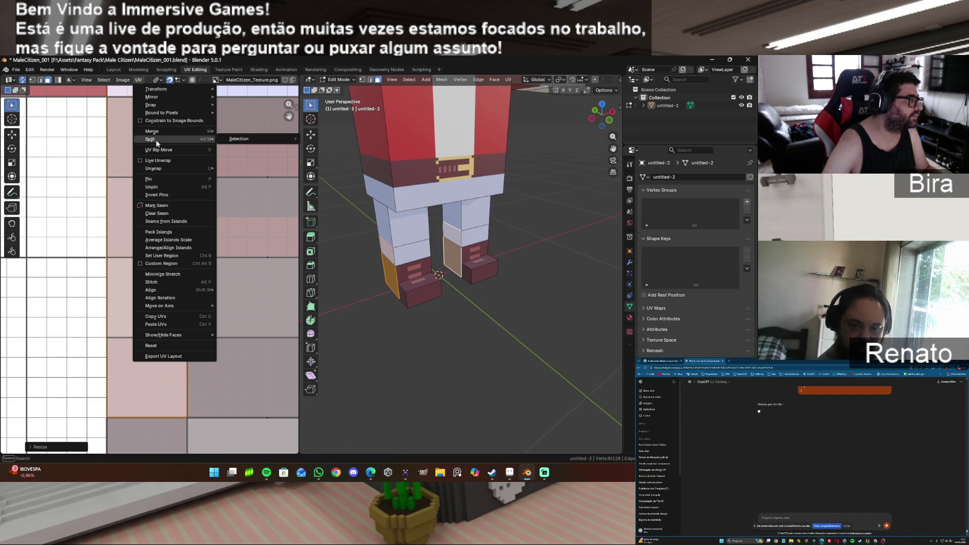
Step: Snap the selected UVs to pixels, deselect, and inspect the striped boots before returning to Aseprite
mouse_move(158, 105)
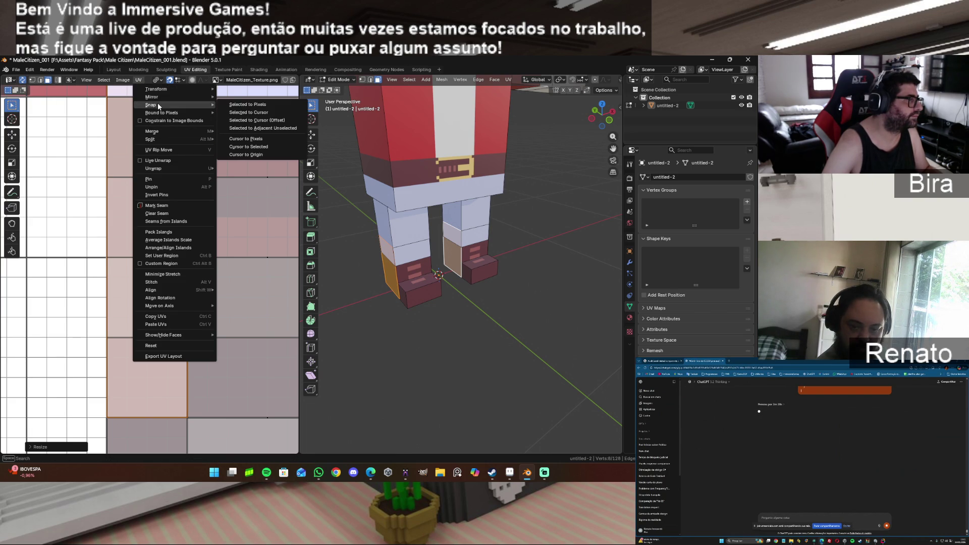
click(250, 104)
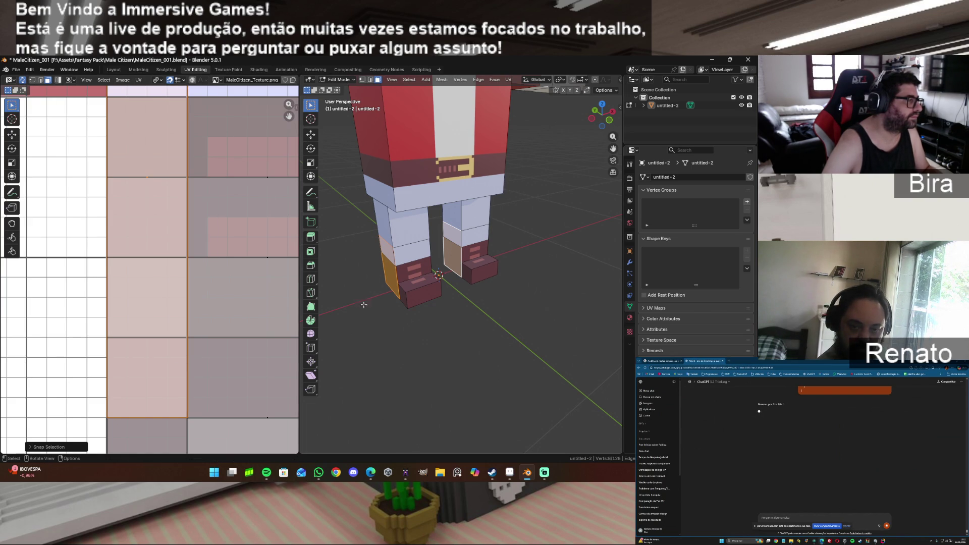
click(413, 314)
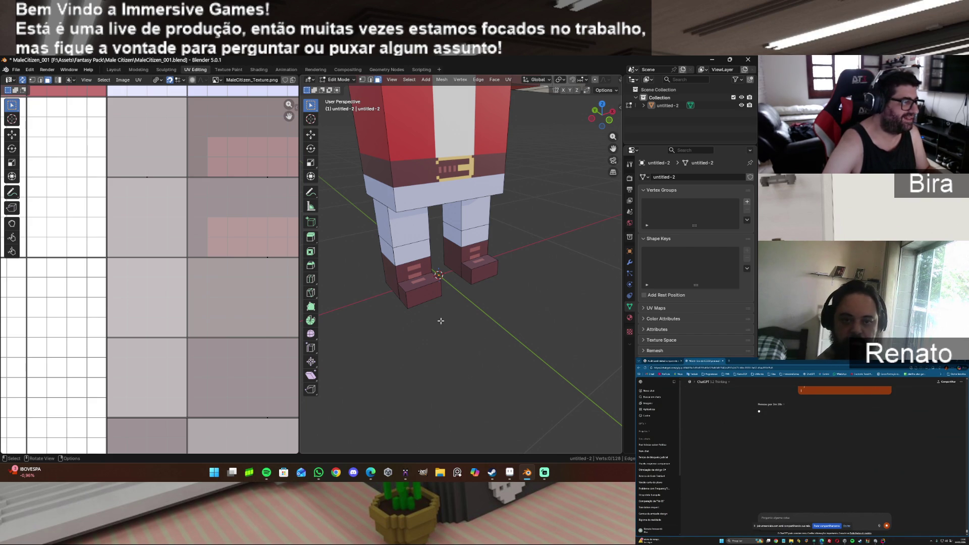
scroll(443, 322, up, 3)
mouse_move(602, 115)
mouse_down()
mouse_move(573, 121)
mouse_move(590, 121)
mouse_up()
scroll(408, 343, up, 5)
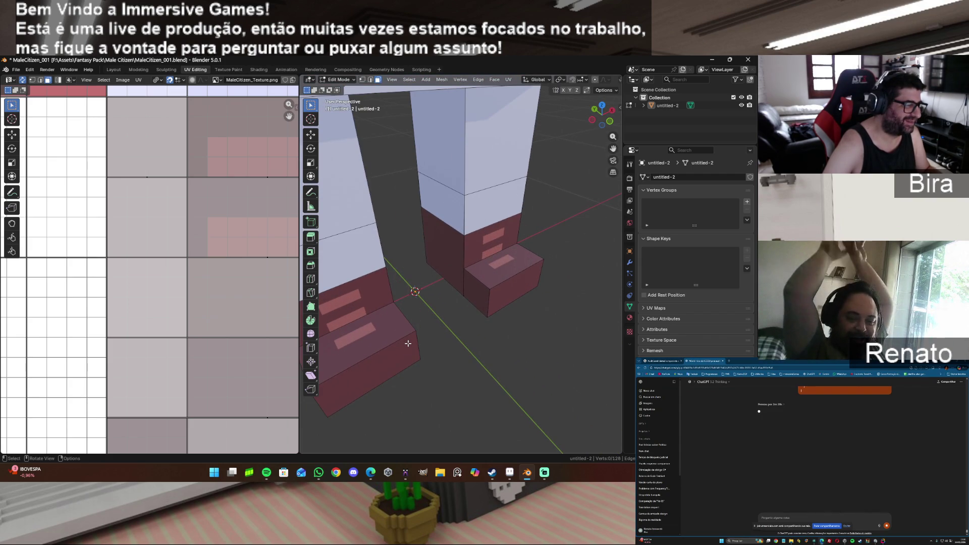
scroll(408, 343, down, 2)
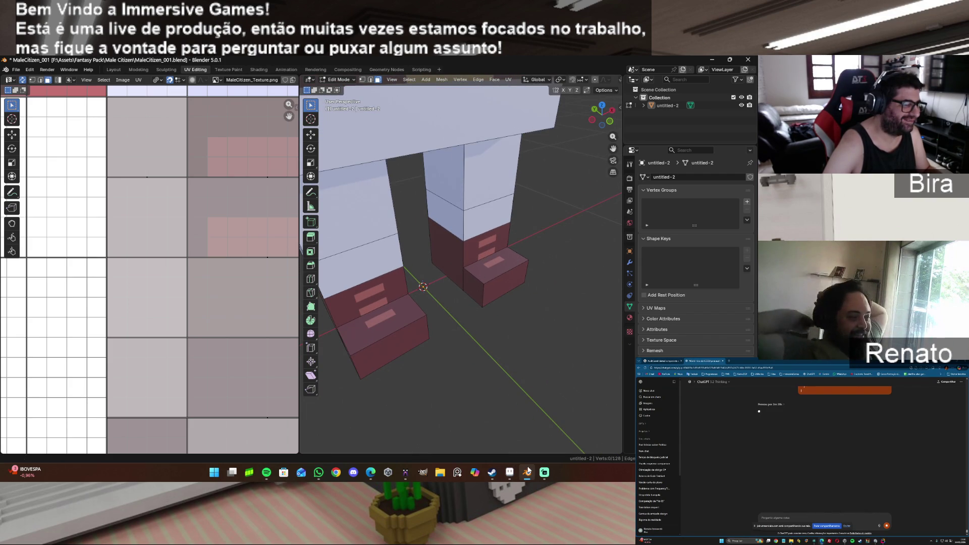
mouse_move(527, 463)
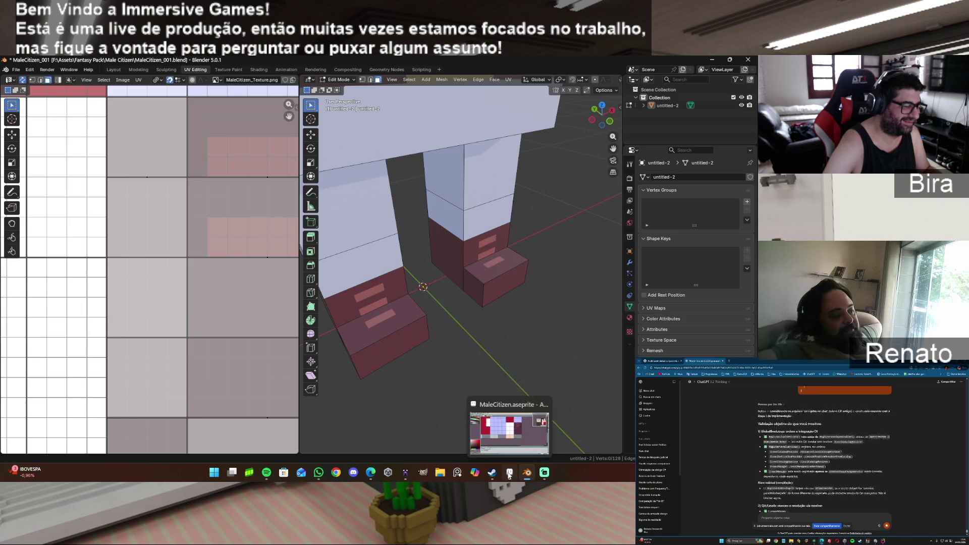
click(509, 472)
scroll(503, 193, up, 2)
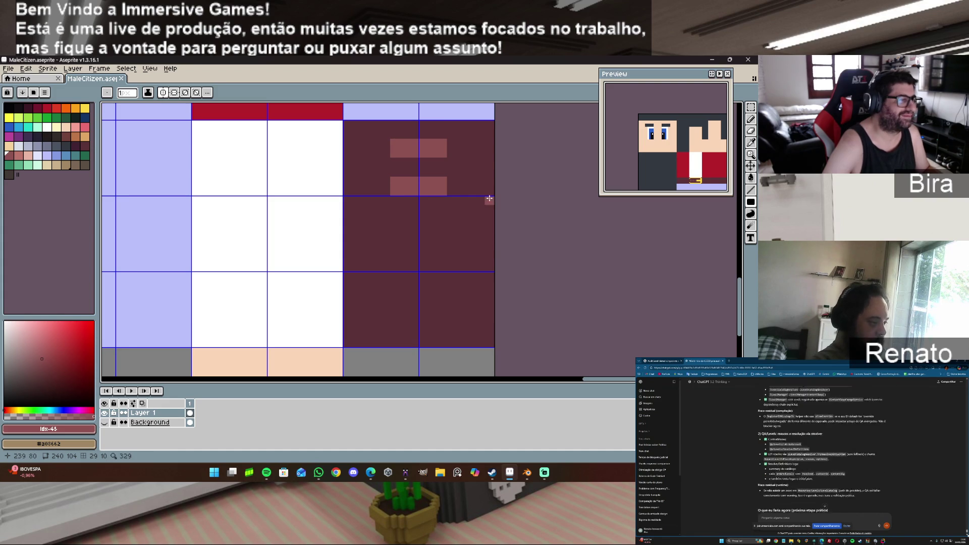
Step: Darken and redraw rows on the boot texture to respace the two pink stripes
key(i)
click(464, 159)
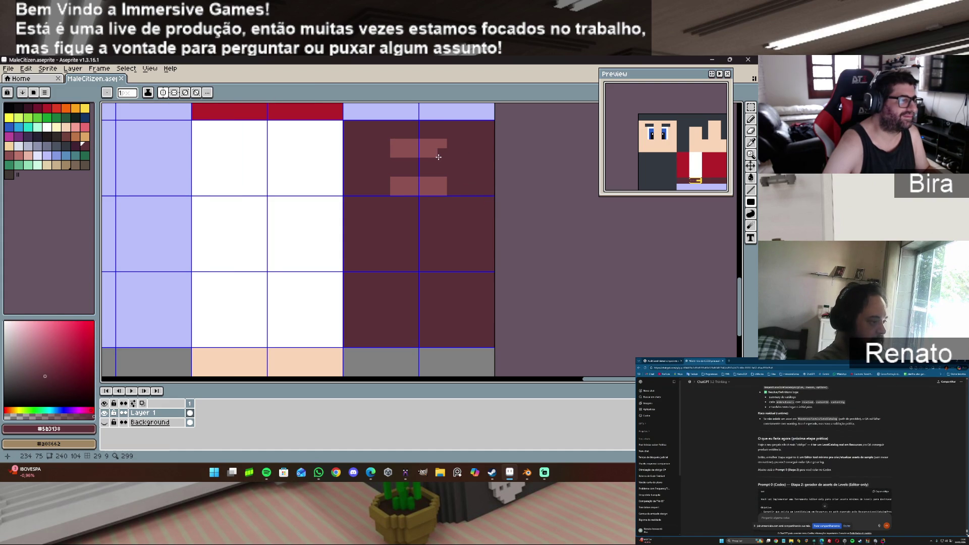
drag(447, 154, 412, 154)
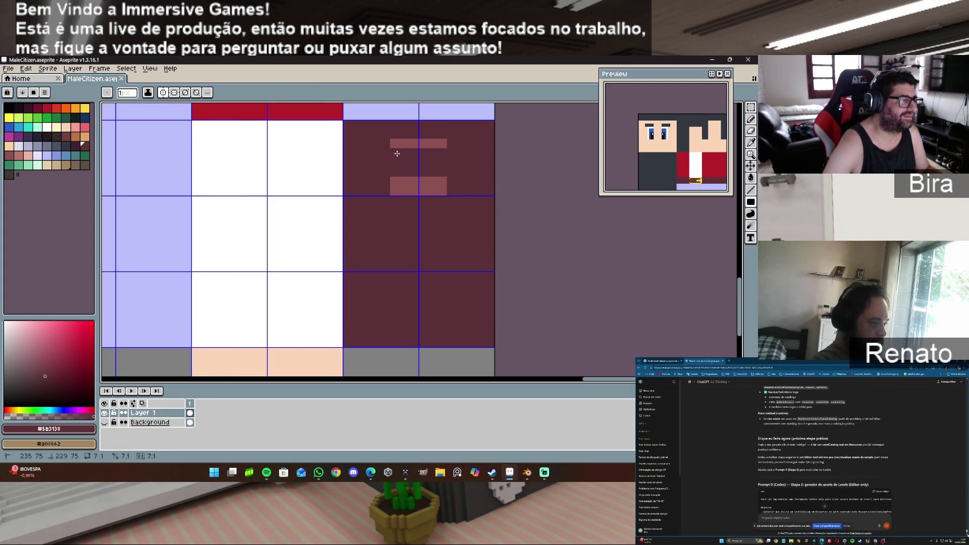
drag(391, 194, 444, 188)
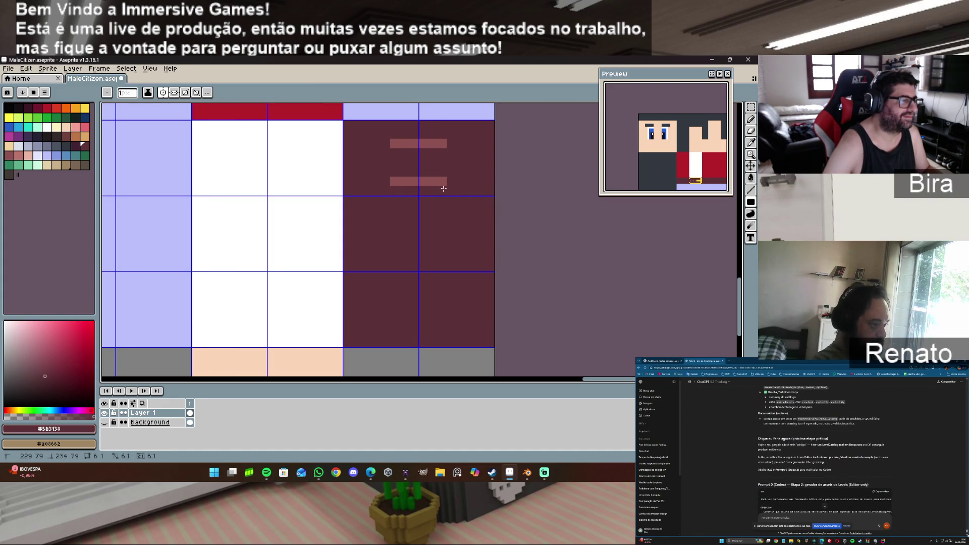
alt+click(439, 178)
click(452, 172)
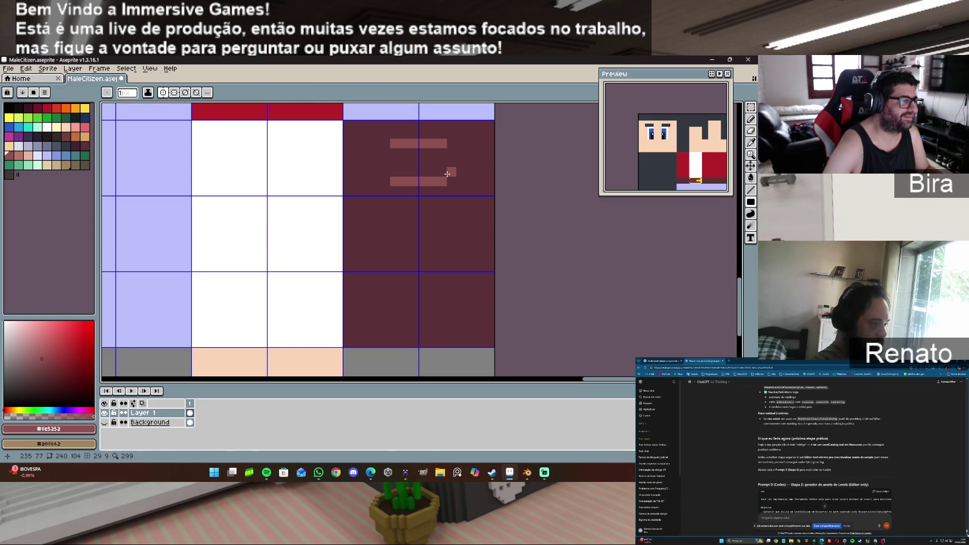
click(471, 181)
key(ctrl+z)
key(ctrl+z)
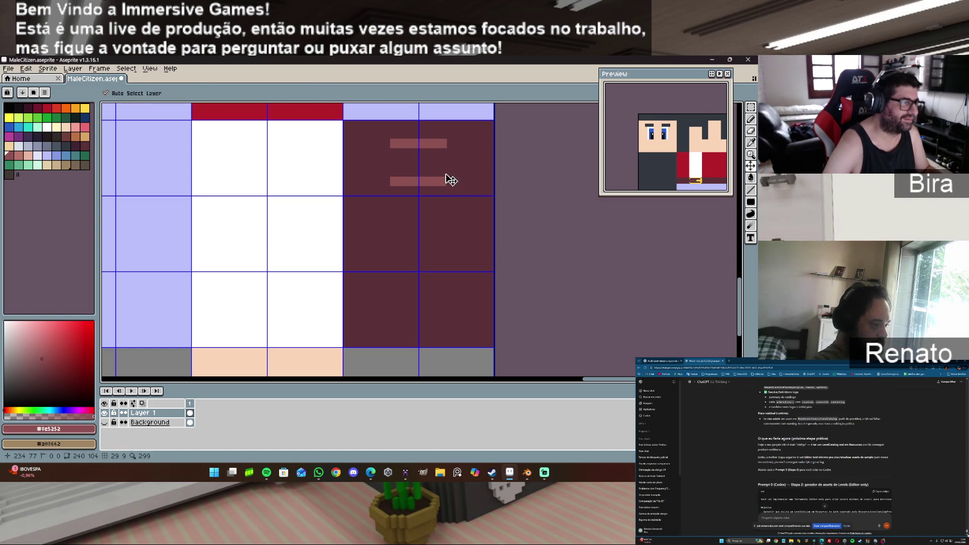
drag(443, 173, 395, 174)
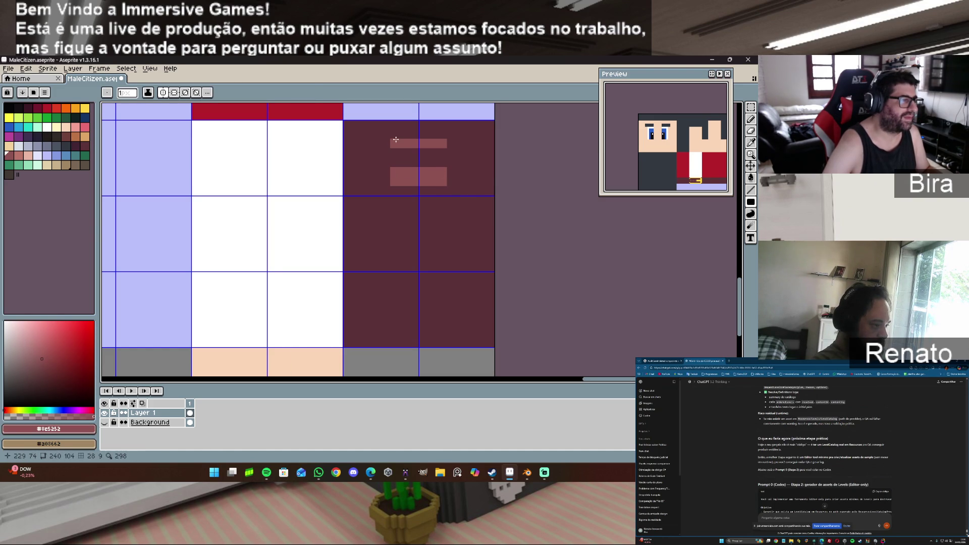
drag(395, 133, 443, 138)
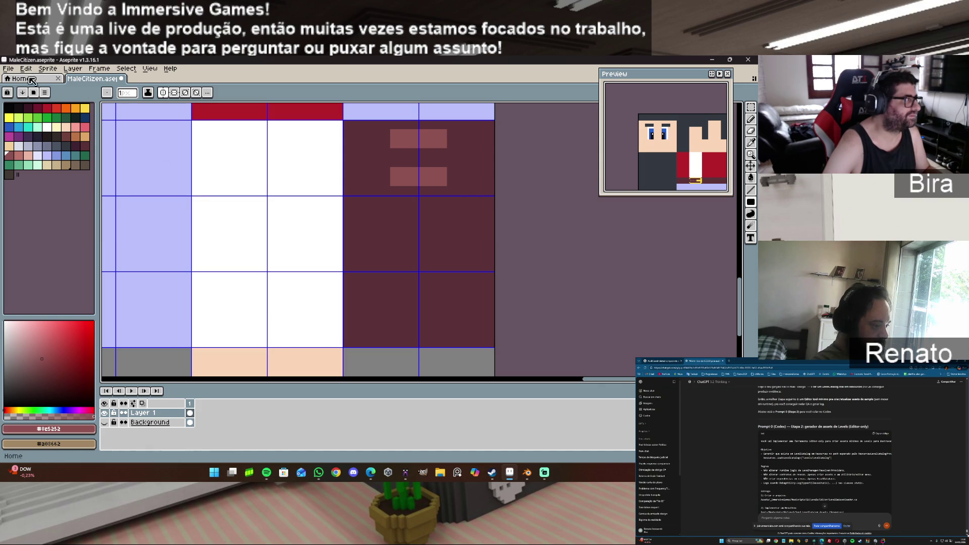
Step: Save, re-export over MaleCitizen_Texture.png as a flattened PNG, and return to Blender
click(10, 69)
click(17, 109)
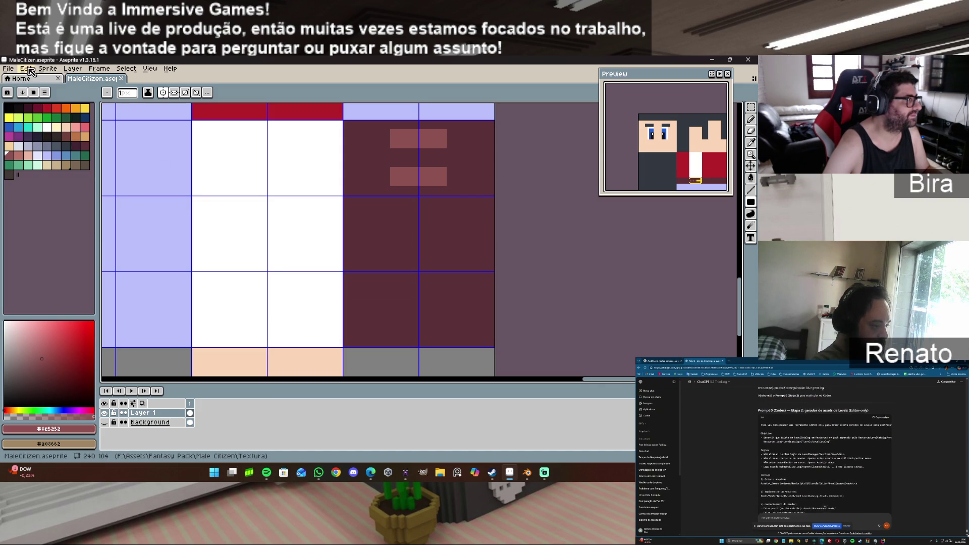
click(15, 70)
mouse_move(28, 147)
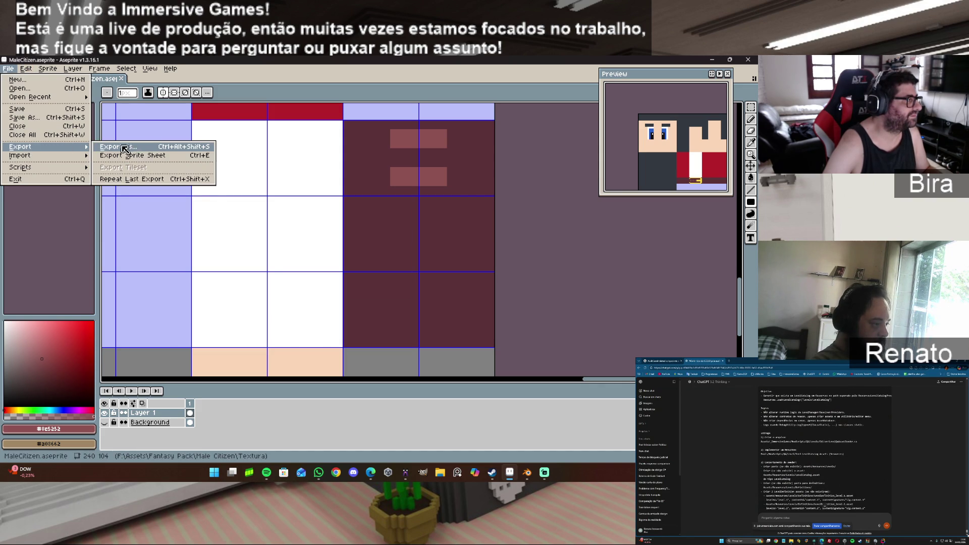
click(145, 150)
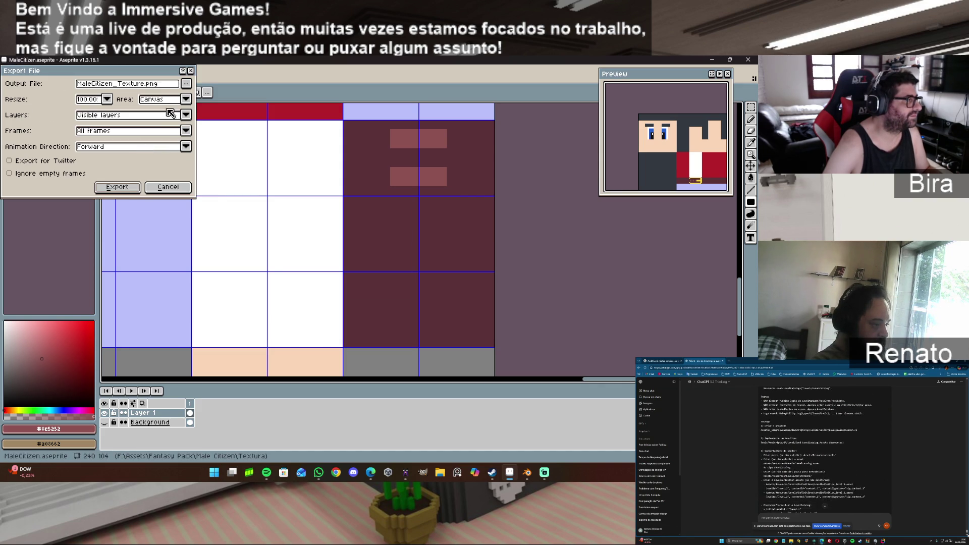
click(119, 187)
click(351, 287)
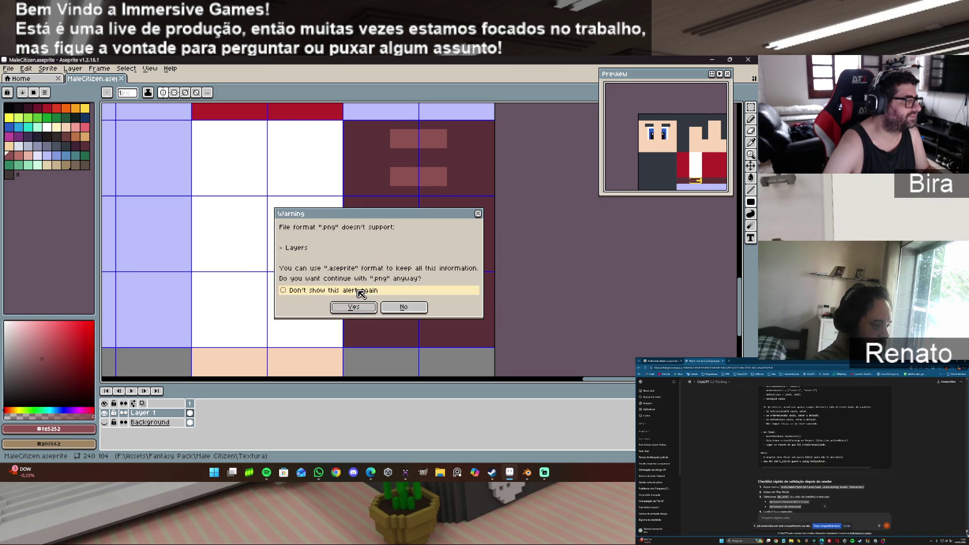
click(356, 306)
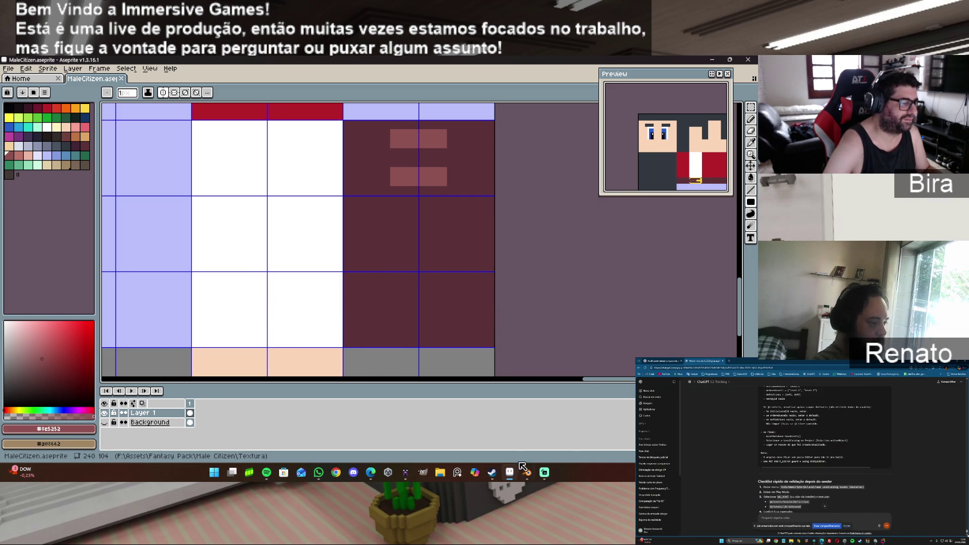
click(529, 479)
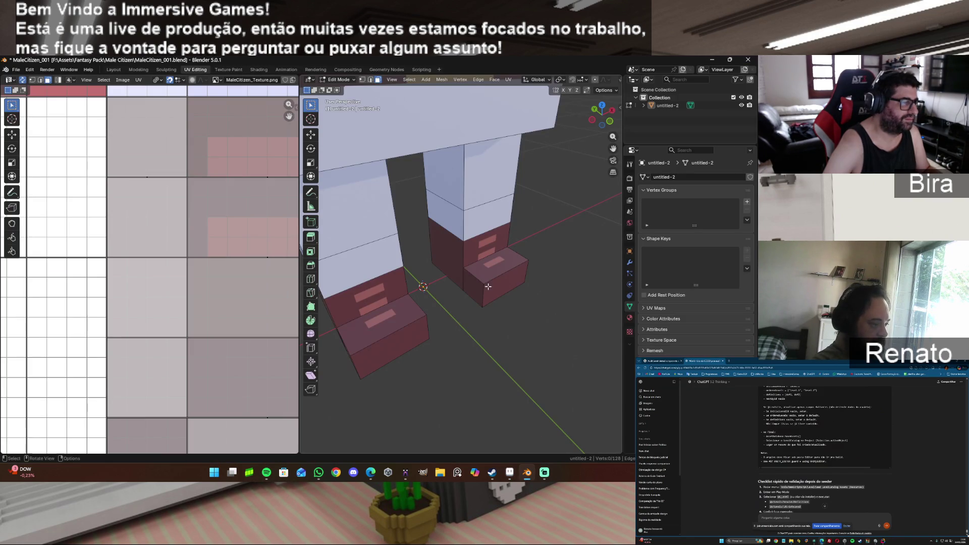
Step: Reload the updated texture, then select the left boot's front and right boot's side faces
click(123, 79)
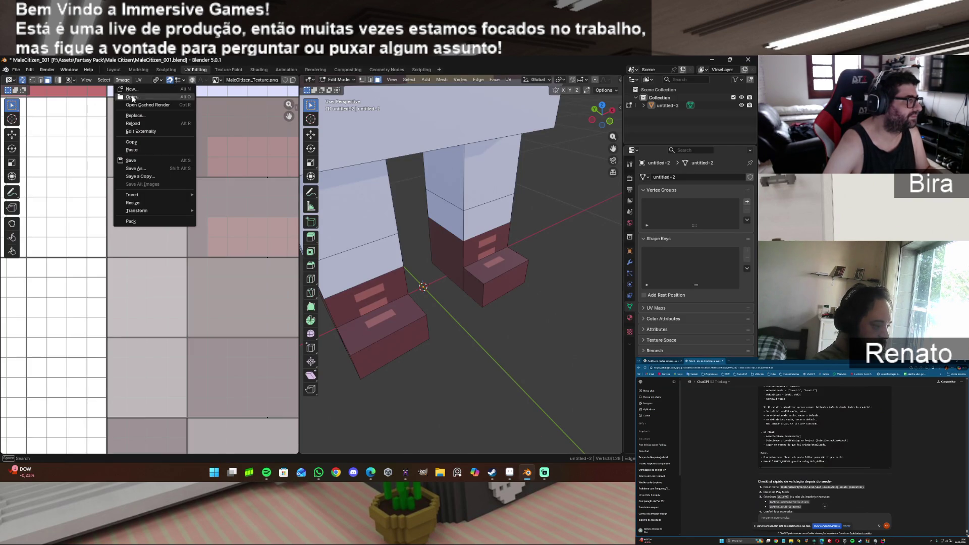
click(146, 123)
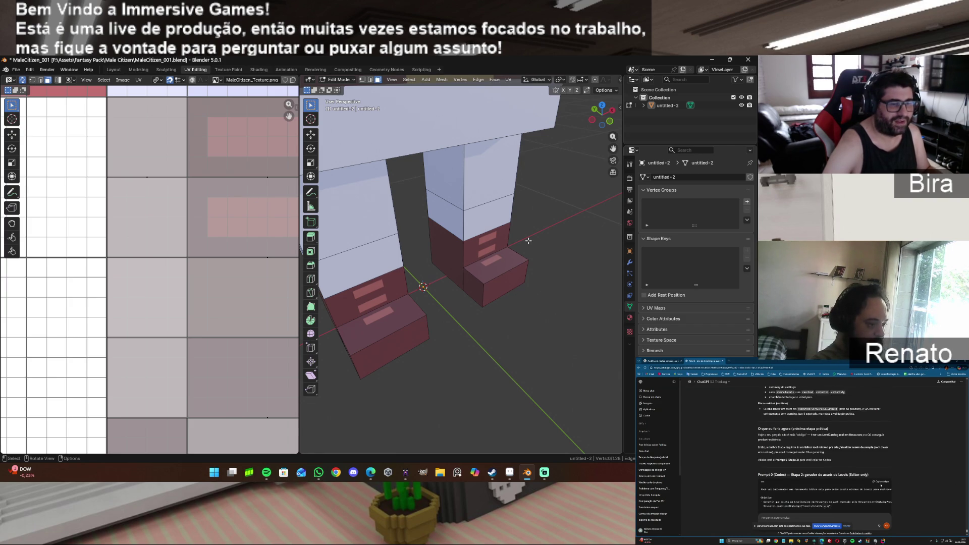
mouse_move(610, 124)
mouse_down()
mouse_move(568, 134)
mouse_move(609, 120)
mouse_up()
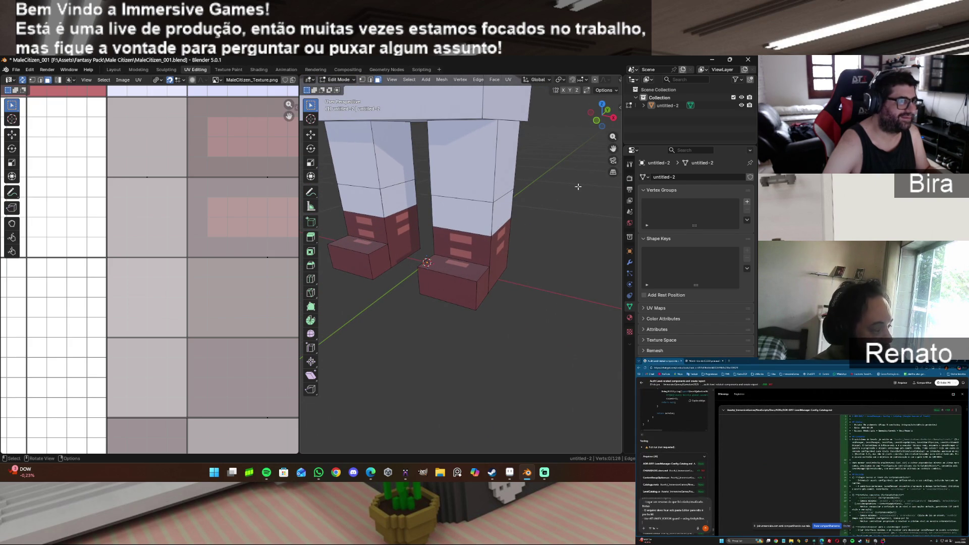
click(408, 222)
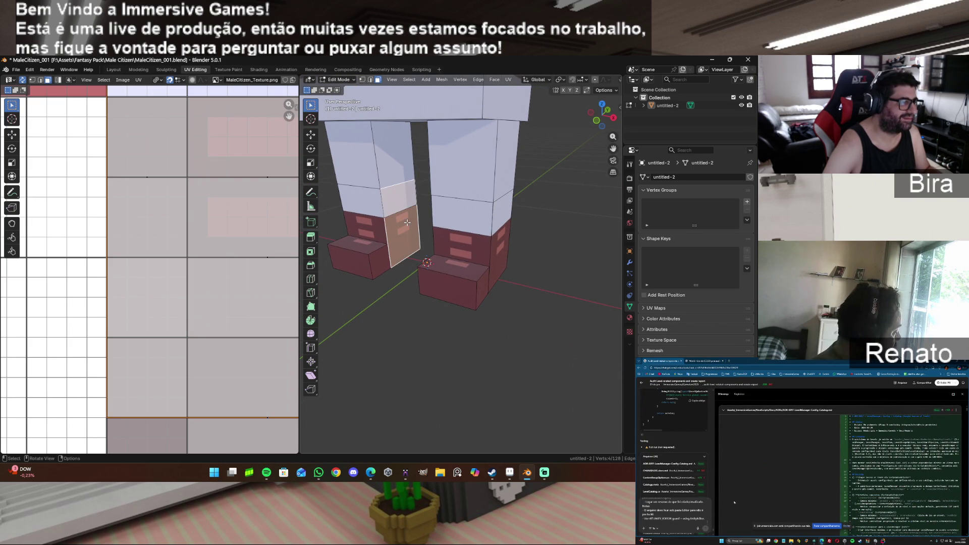
shift+click(502, 242)
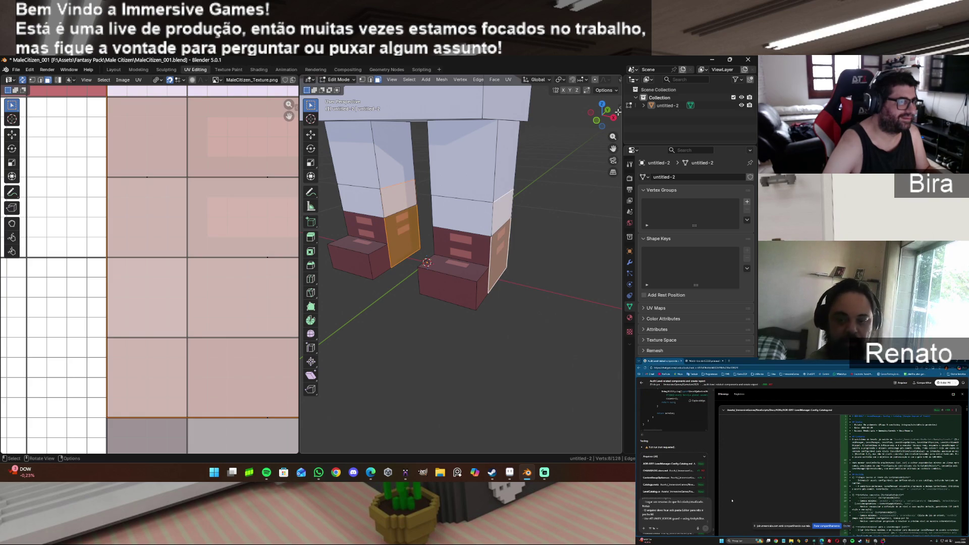
Step: Add the remaining boot faces to the selection and scale their UVs narrower along X
drag(603, 117, 570, 121)
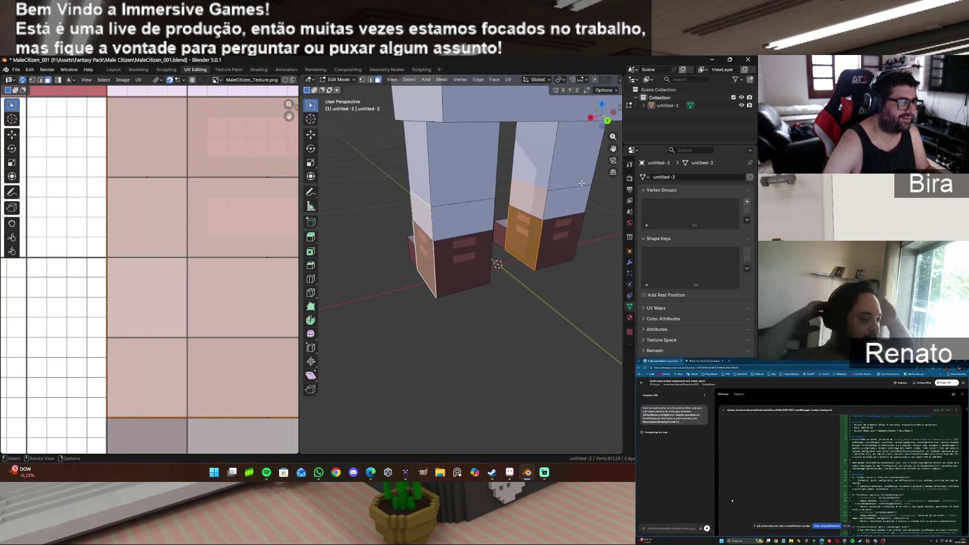
shift+click(462, 257)
shift+click(557, 236)
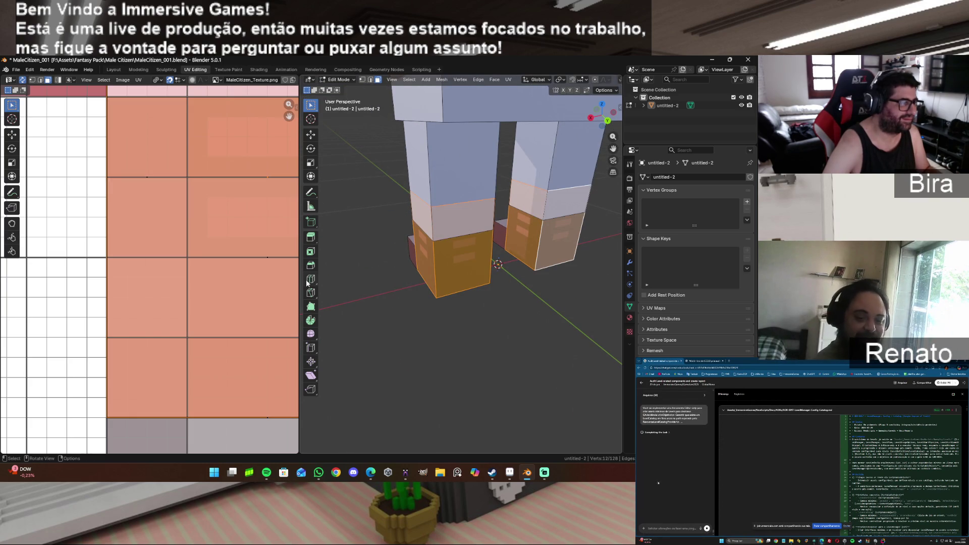
scroll(214, 256, down, 3)
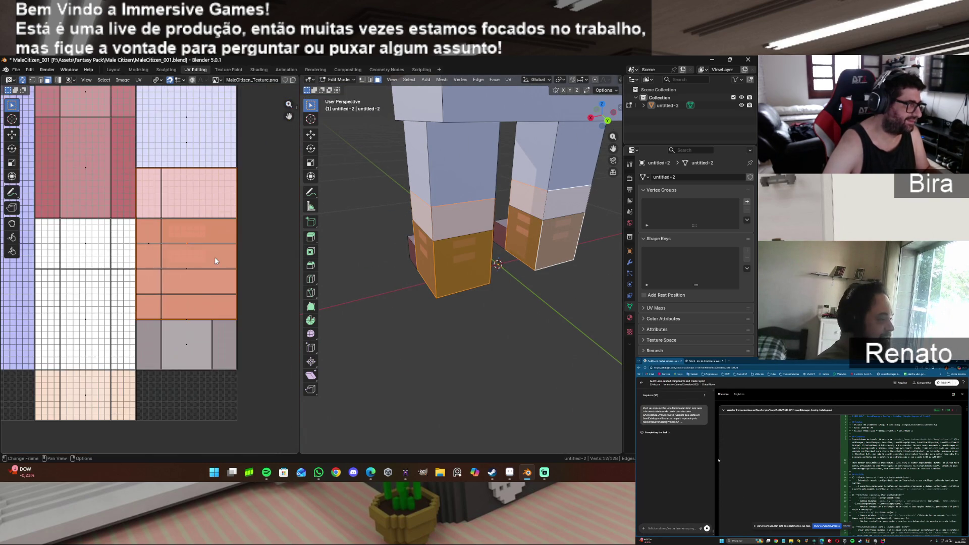
scroll(214, 256, up, 1)
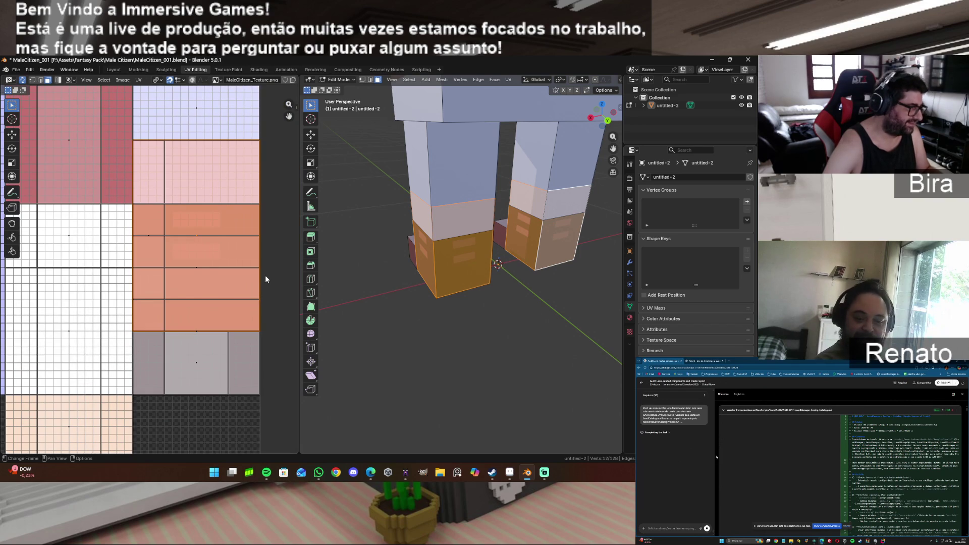
key(s)
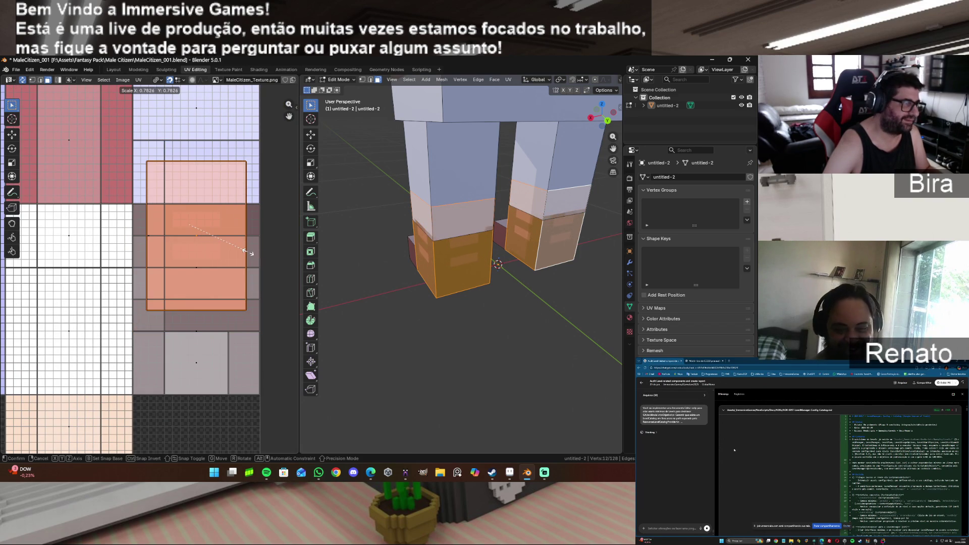
key(x)
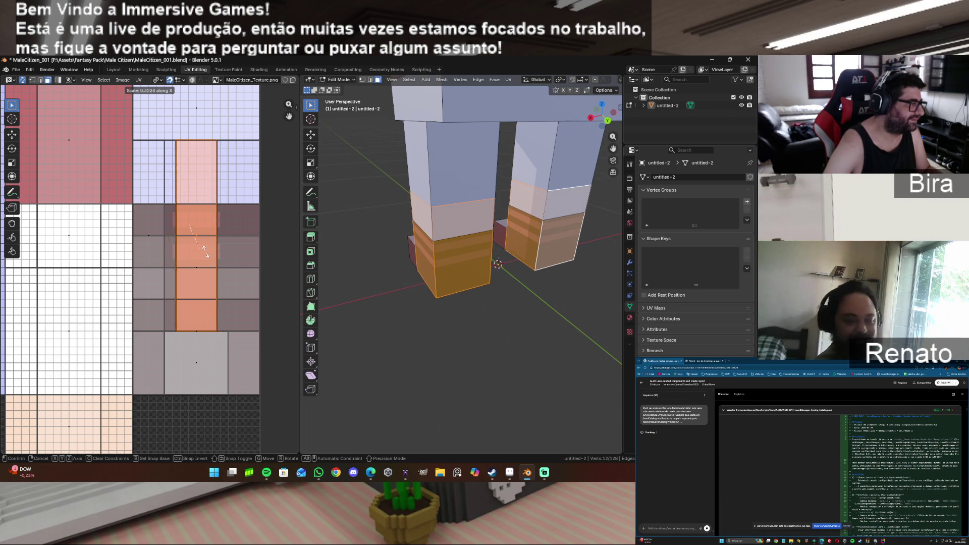
click(207, 252)
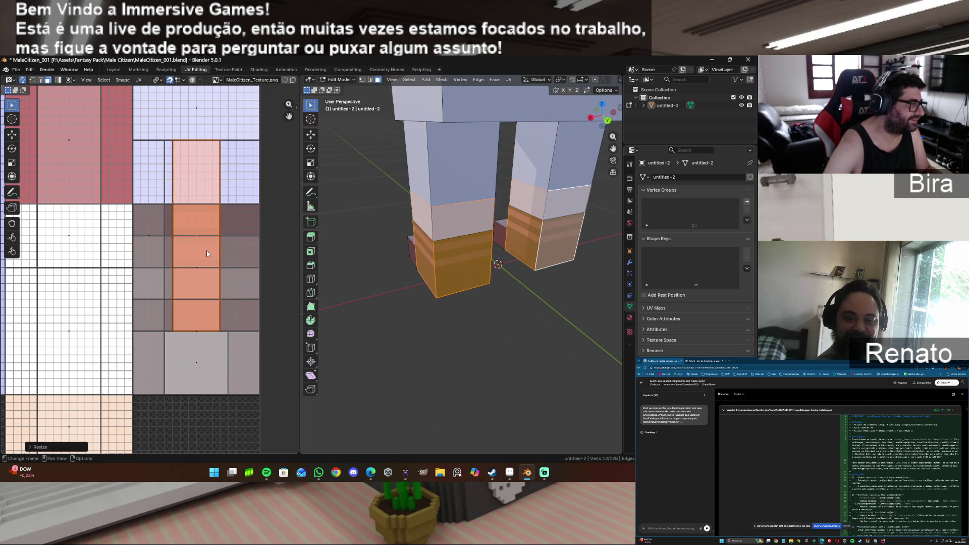
Step: Narrow the boot UV column further along X, shift it sideways onto plain red, and deselect all
scroll(234, 280, up, 2)
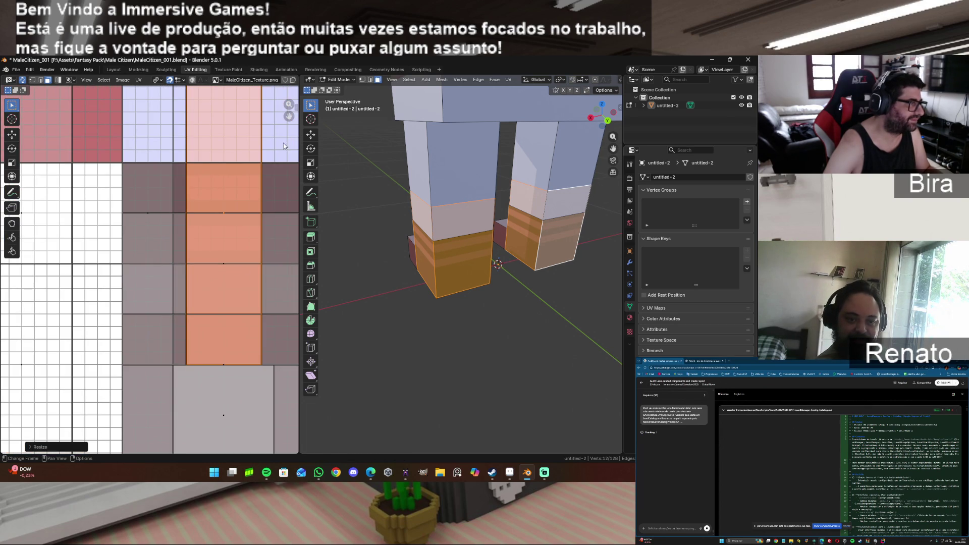
drag(289, 117, 279, 145)
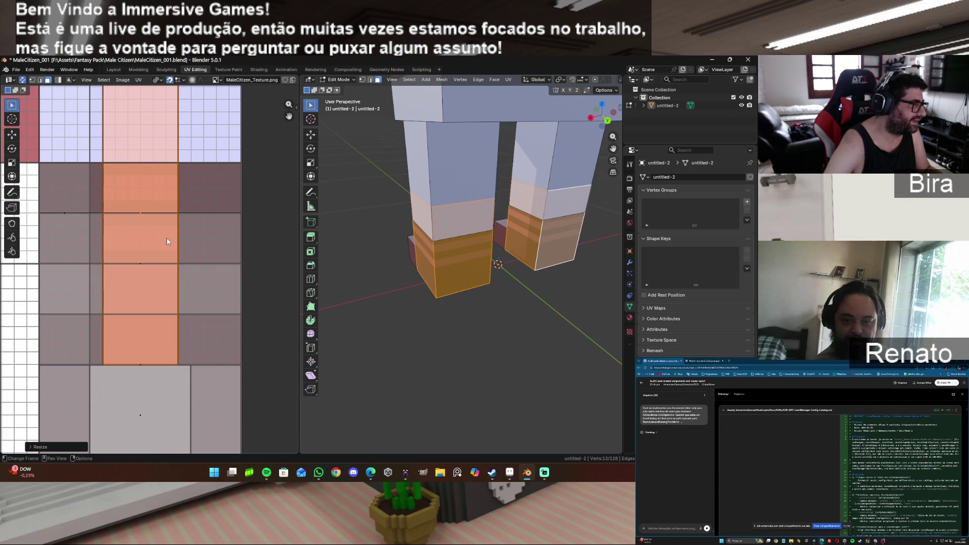
scroll(168, 239, up, 1)
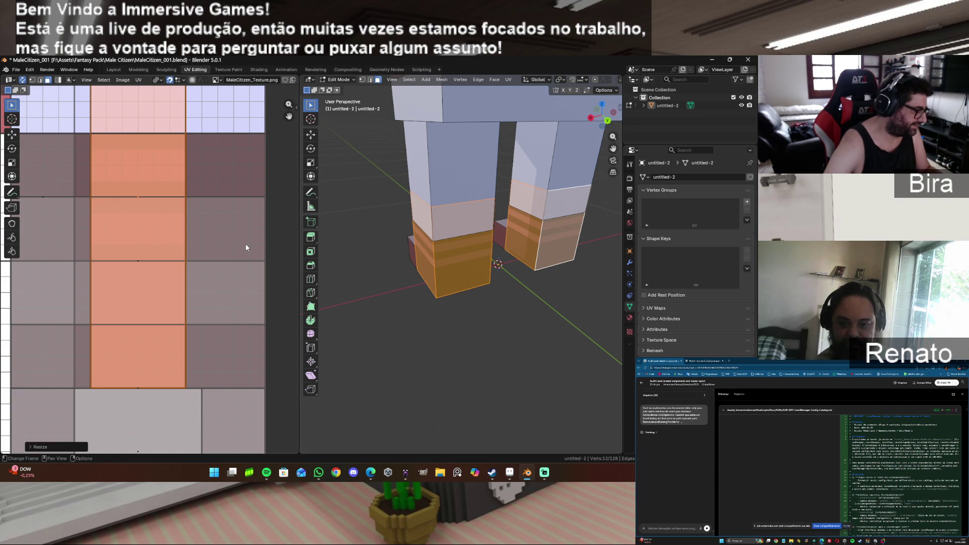
key(s)
key(x)
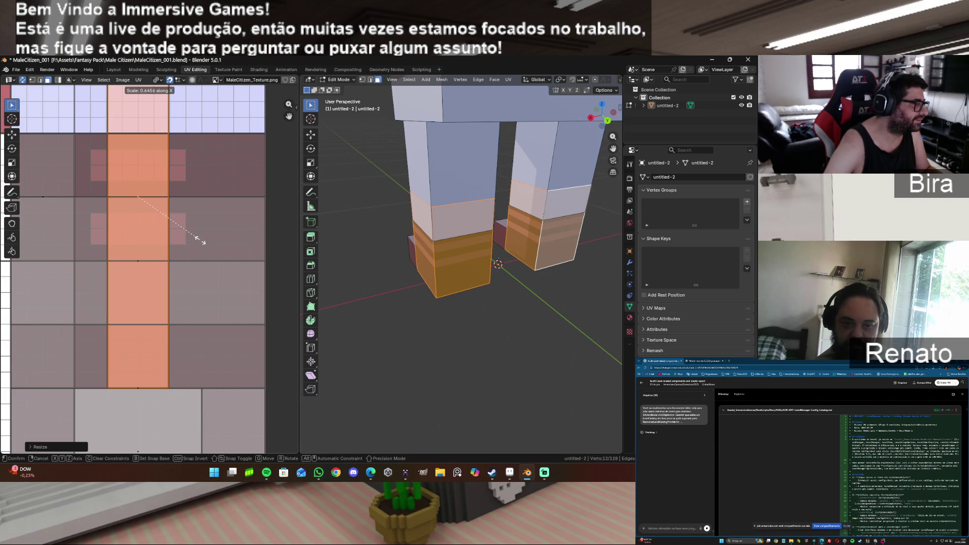
click(203, 241)
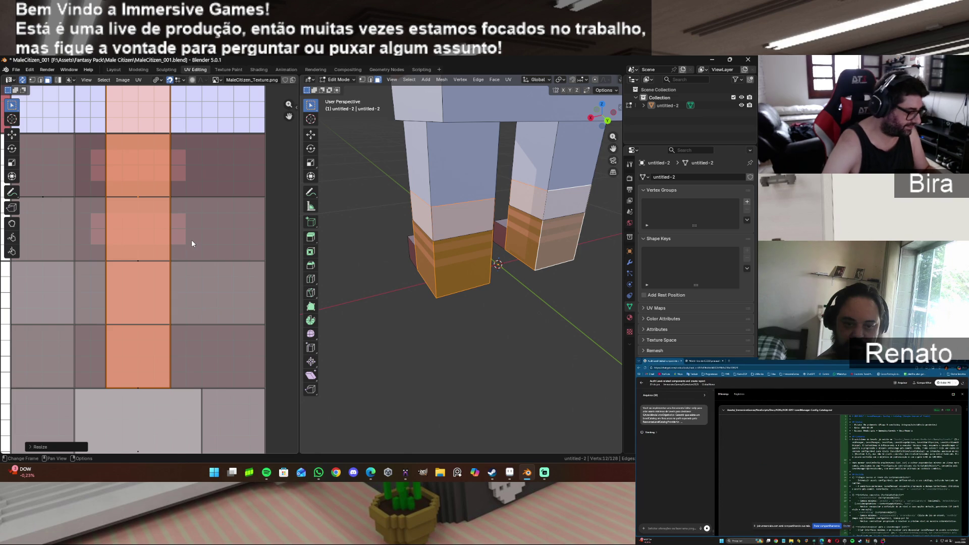
key(g)
key(x)
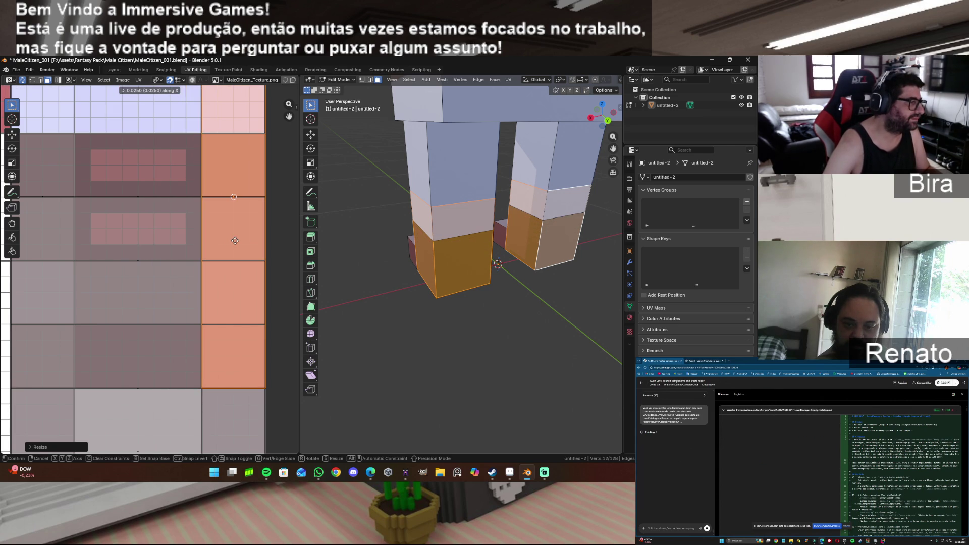
click(234, 240)
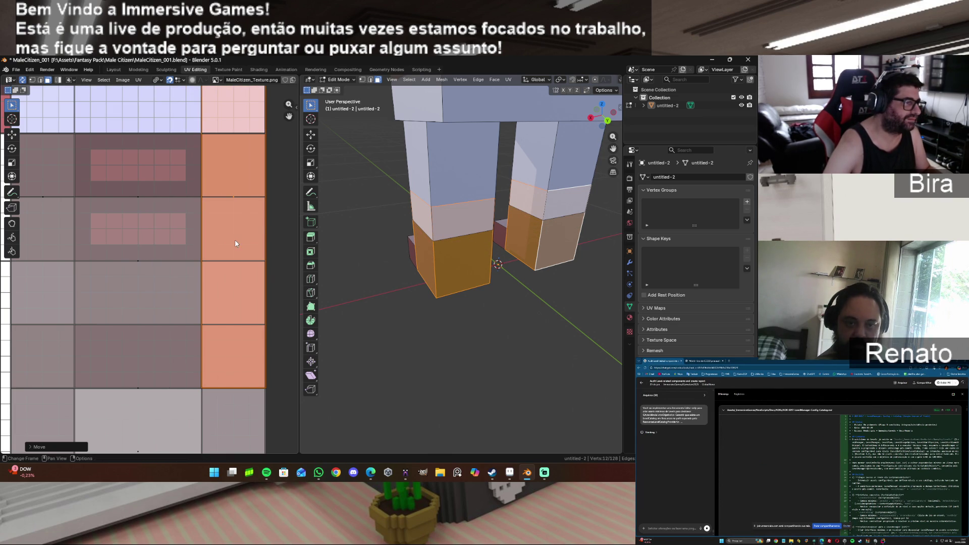
click(591, 289)
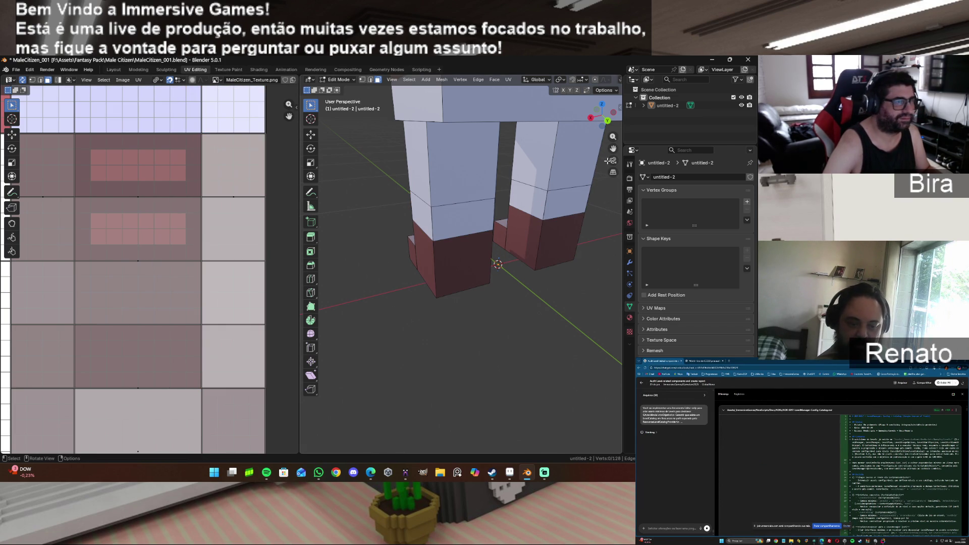
scroll(510, 230, down, 5)
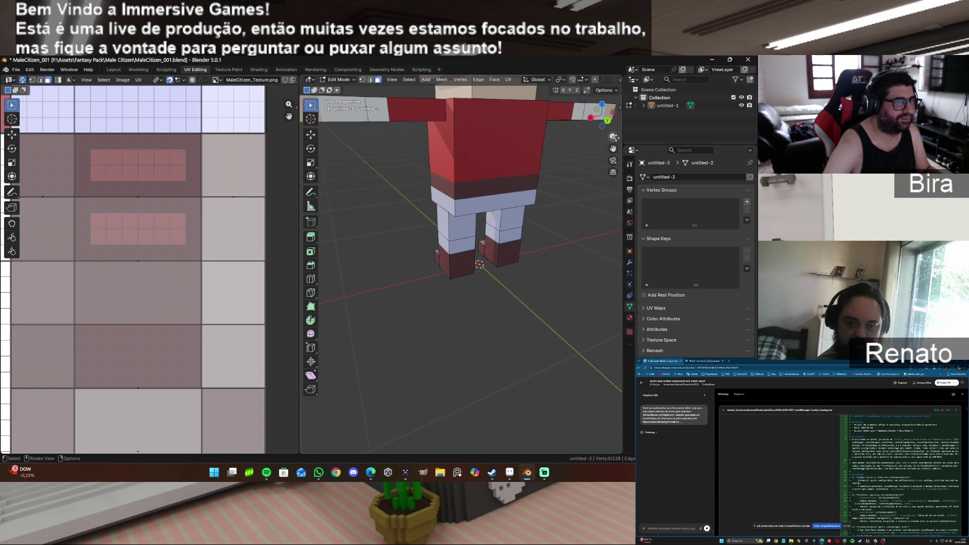
mouse_move(608, 124)
mouse_down()
mouse_move(566, 128)
mouse_move(591, 126)
mouse_move(597, 138)
mouse_up()
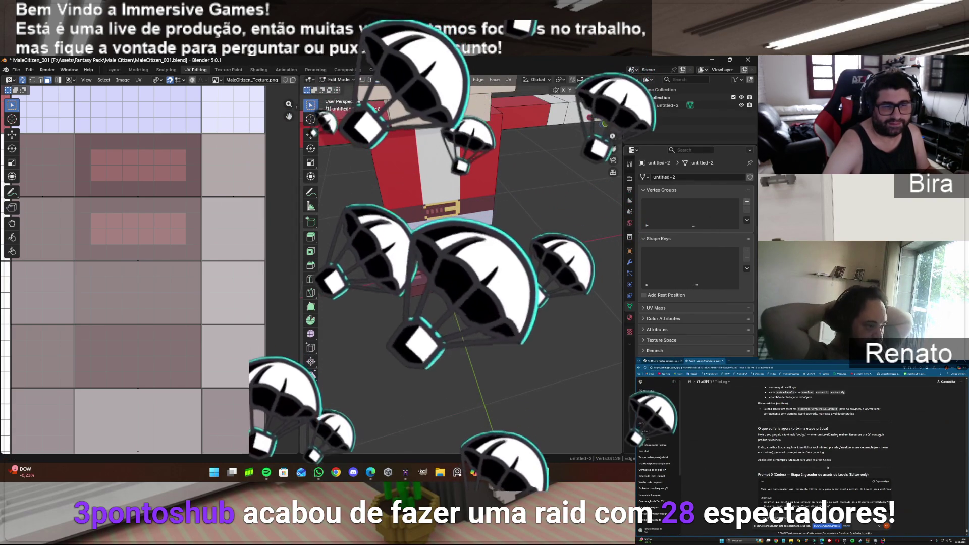
key(KP_8)
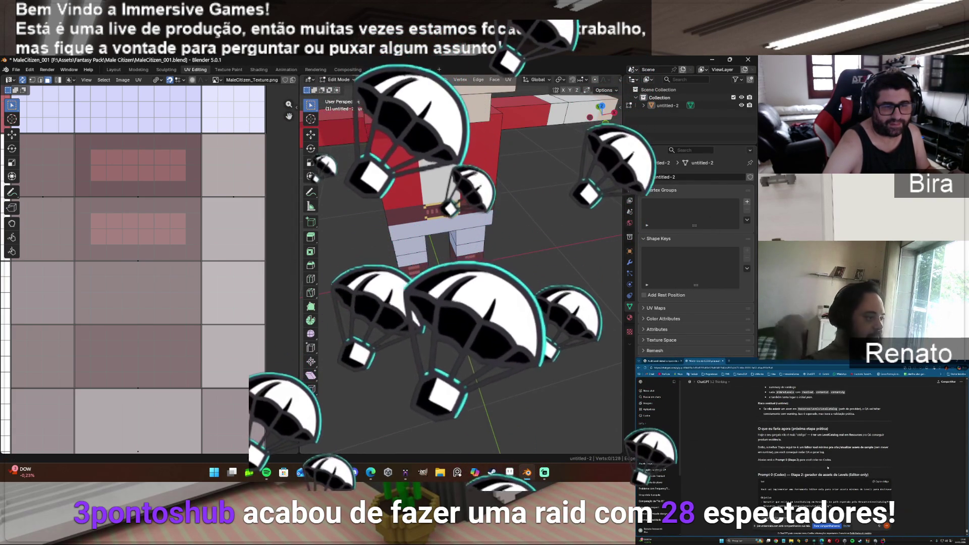
key(KP_8)
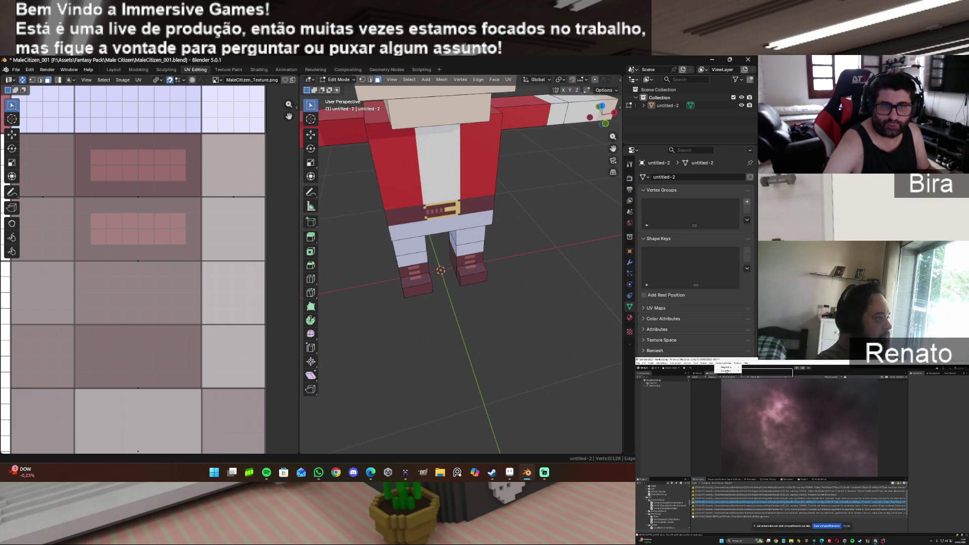
mouse_move(565, 267)
middle_down()
mouse_move(566, 243)
mouse_move(565, 267)
middle_up()
drag(611, 148, 611, 202)
drag(608, 122, 538, 194)
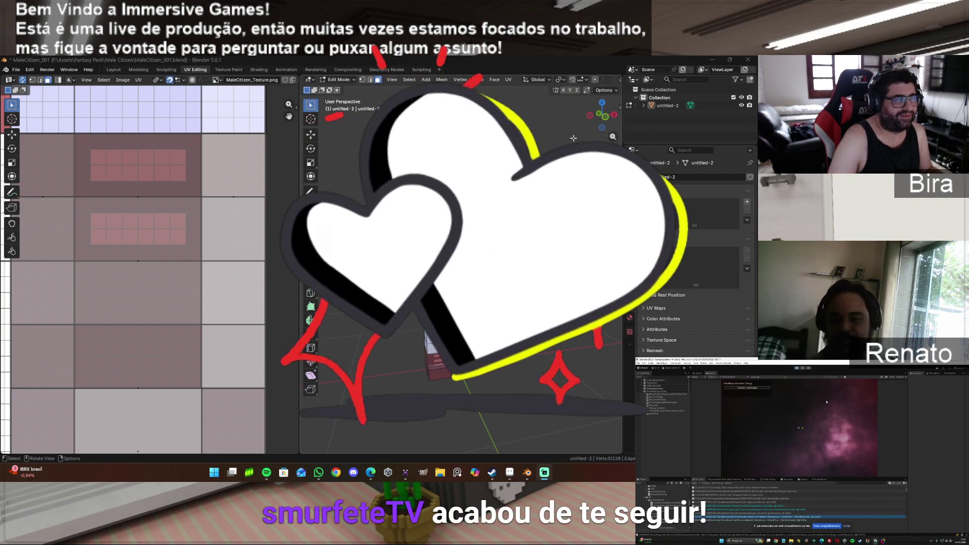
drag(594, 127, 600, 126)
scroll(210, 291, down, 5)
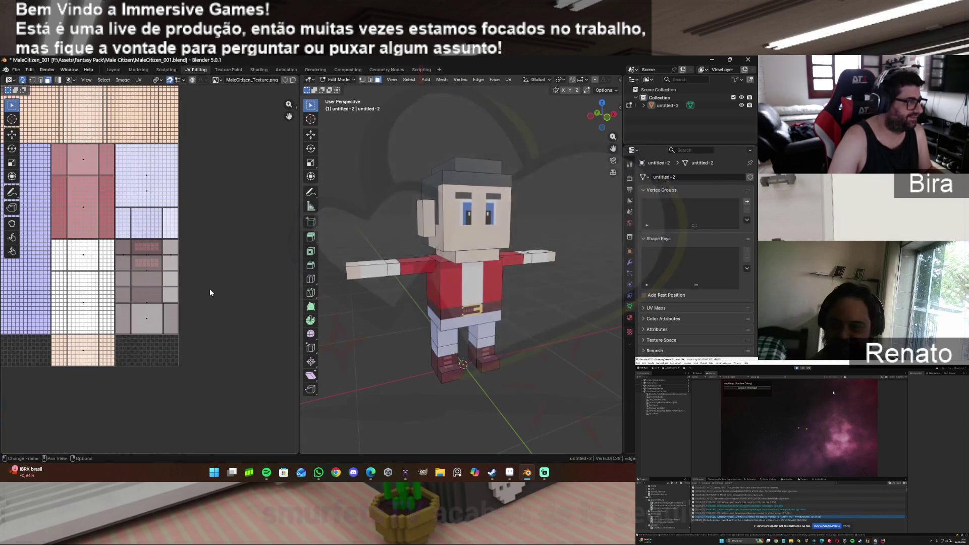
scroll(545, 308, up, 2)
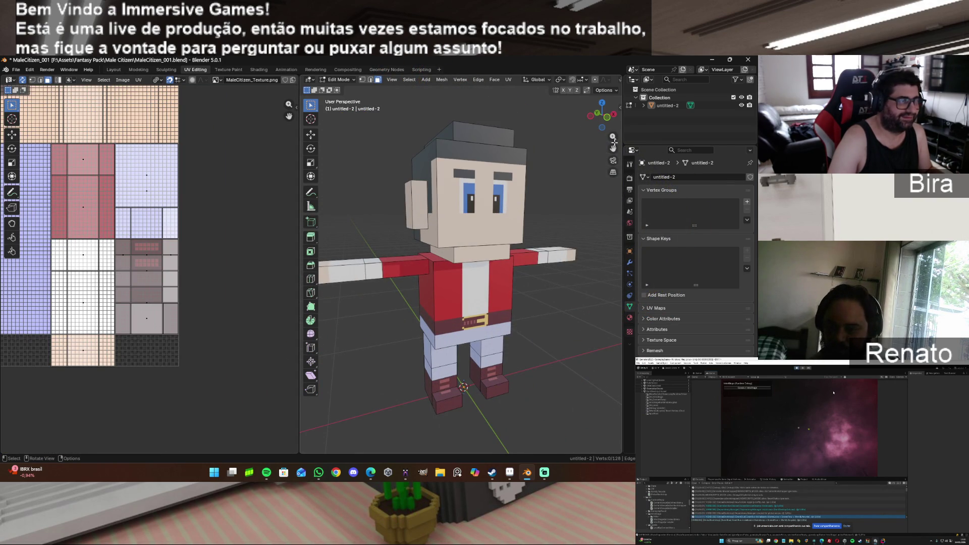
drag(613, 149, 590, 192)
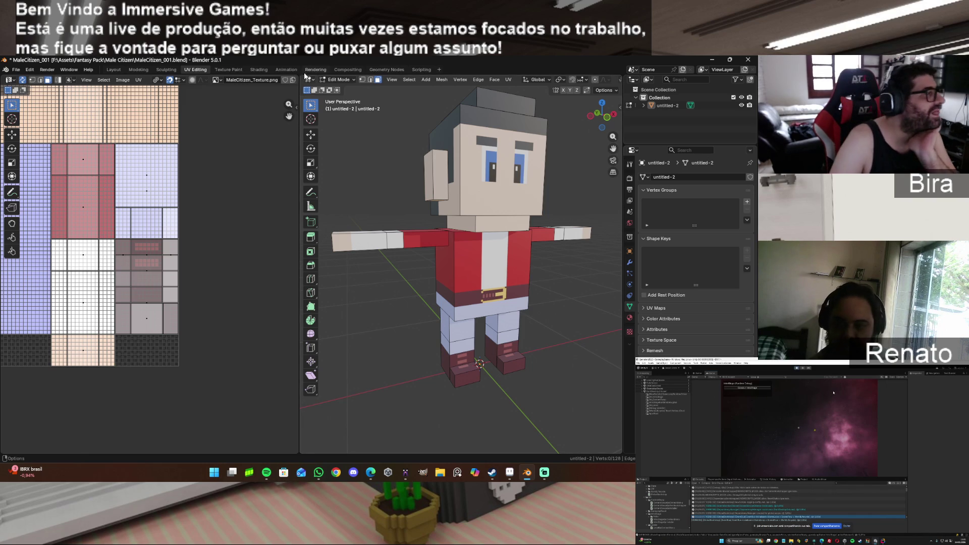
click(263, 69)
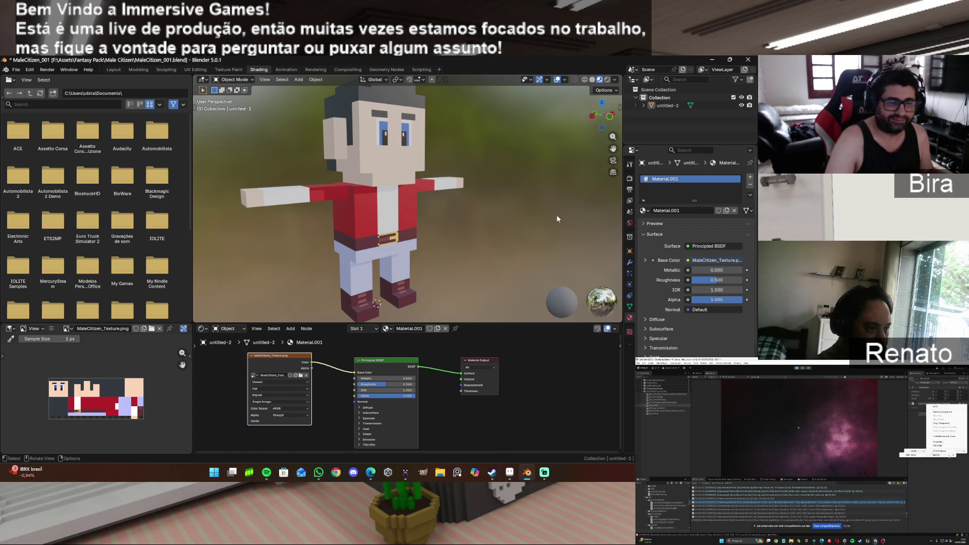
Step: Switch from Blender's textured character view to the other open application
key(alt+Tab)
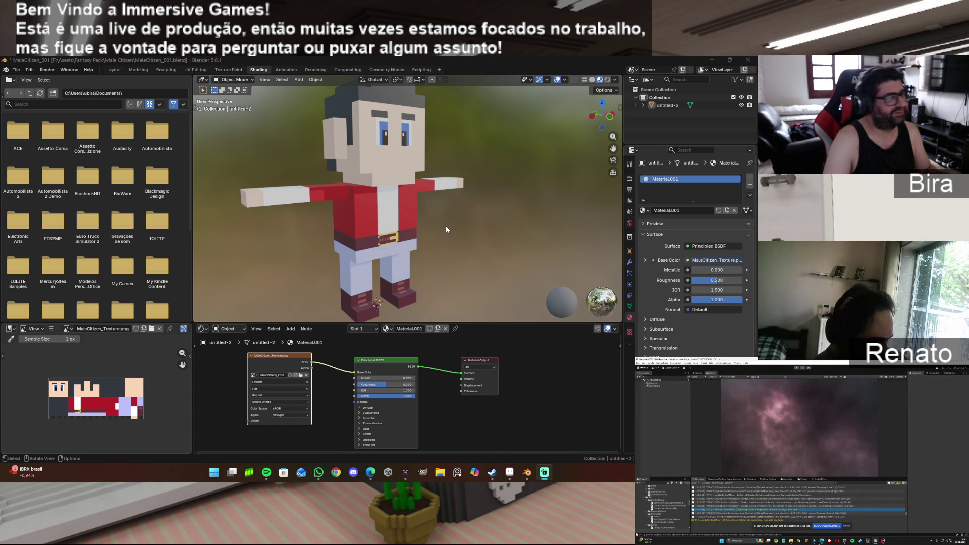
scroll(446, 229, up, 2)
scroll(446, 229, down, 1)
scroll(446, 230, up, 1)
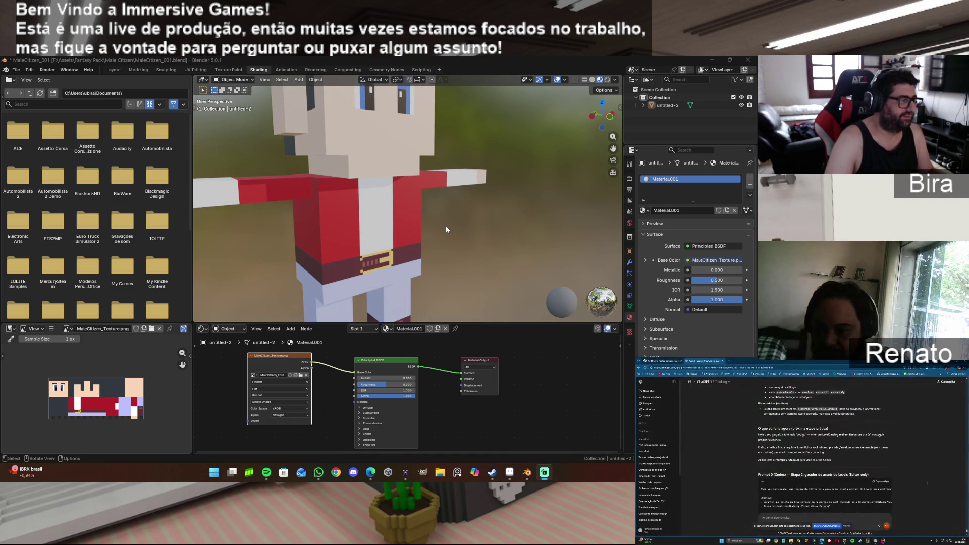
Step: Bring the Aseprite texture file forward and pan the canvas toward the jacket
click(511, 473)
scroll(404, 249, down, 3)
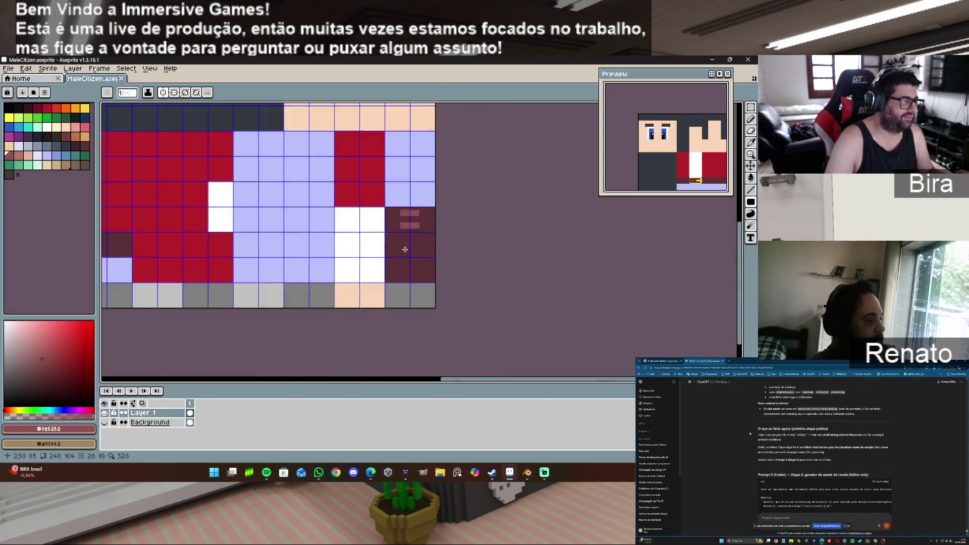
scroll(405, 249, down, 2)
scroll(404, 249, up, 4)
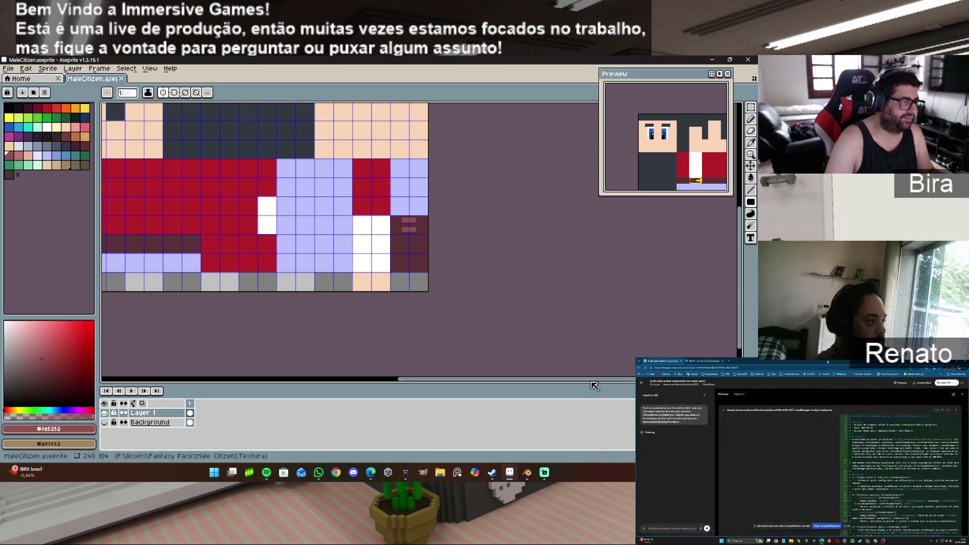
mouse_move(592, 383)
mouse_down()
mouse_move(459, 383)
mouse_move(474, 381)
mouse_up()
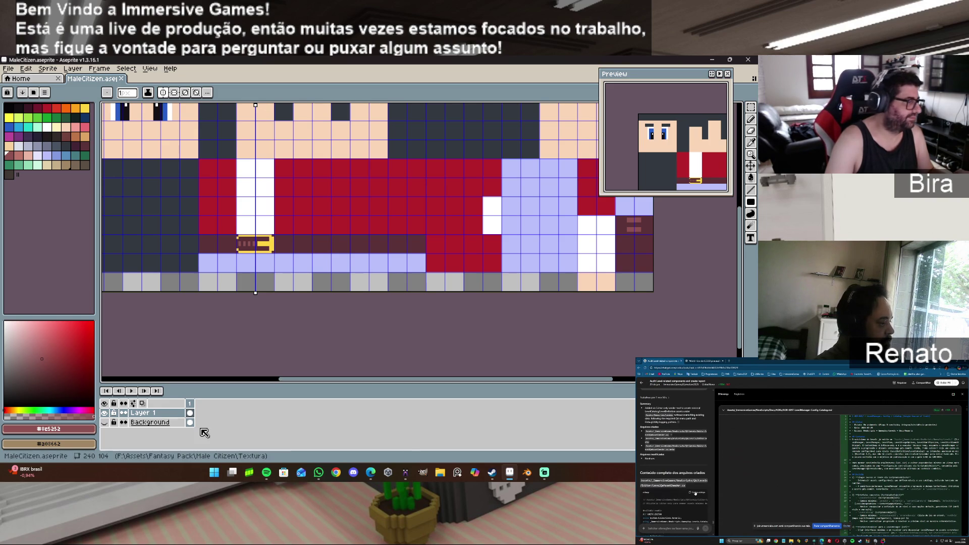
Step: Add a new layer above Layer 1 and zoom in on the jacket and belt
right_click(140, 413)
mouse_move(174, 404)
click(274, 404)
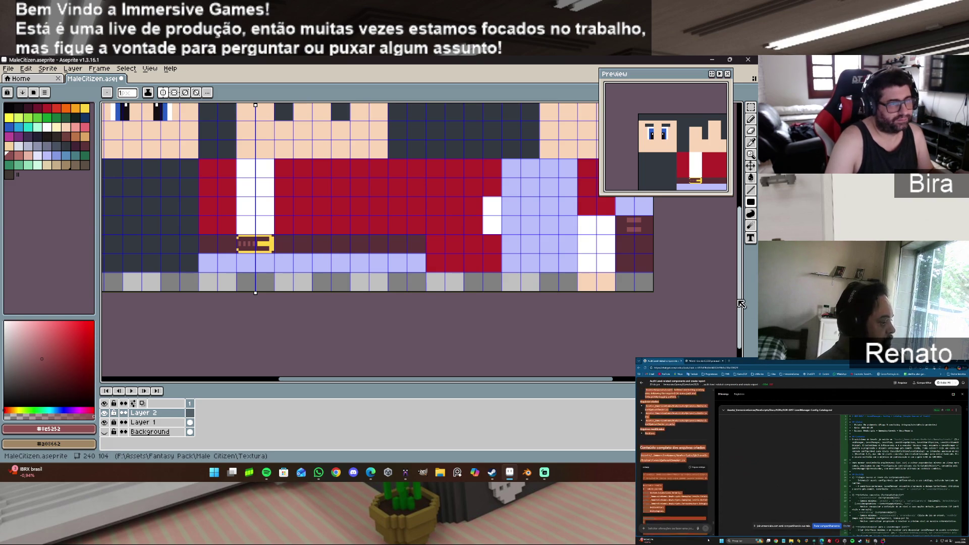
scroll(621, 353, up, 3)
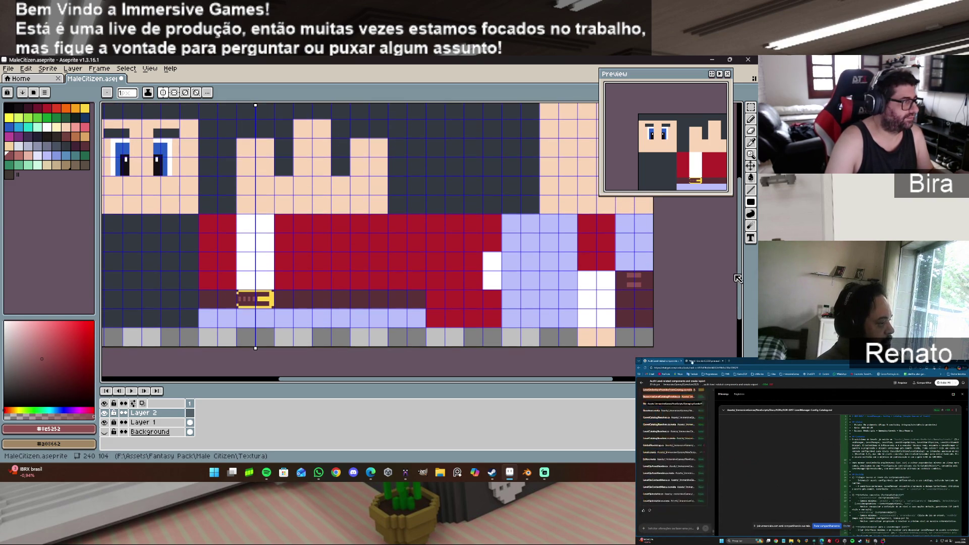
drag(495, 379, 416, 380)
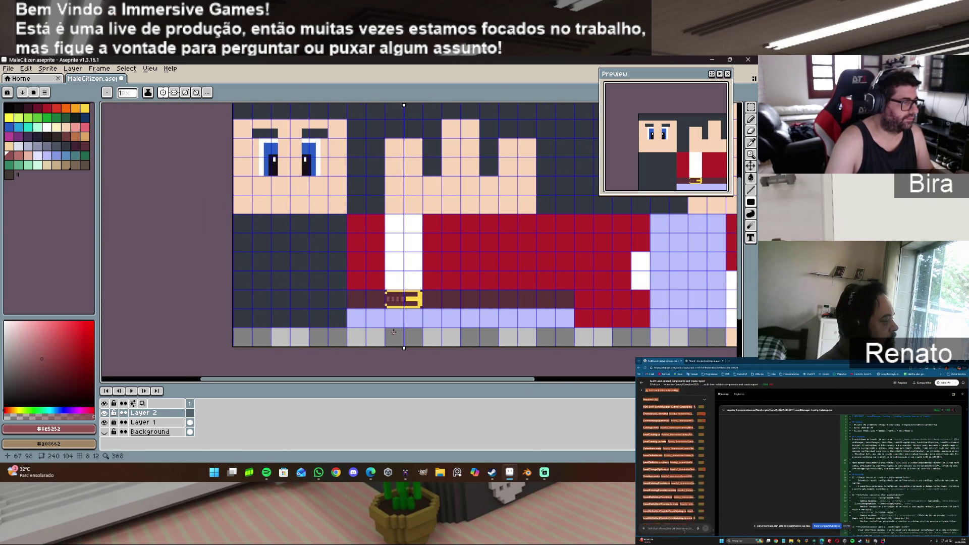
Step: Pick a darker red and draw a mirrored vertical line down the jacket
scroll(375, 243, up, 2)
alt+click(383, 236)
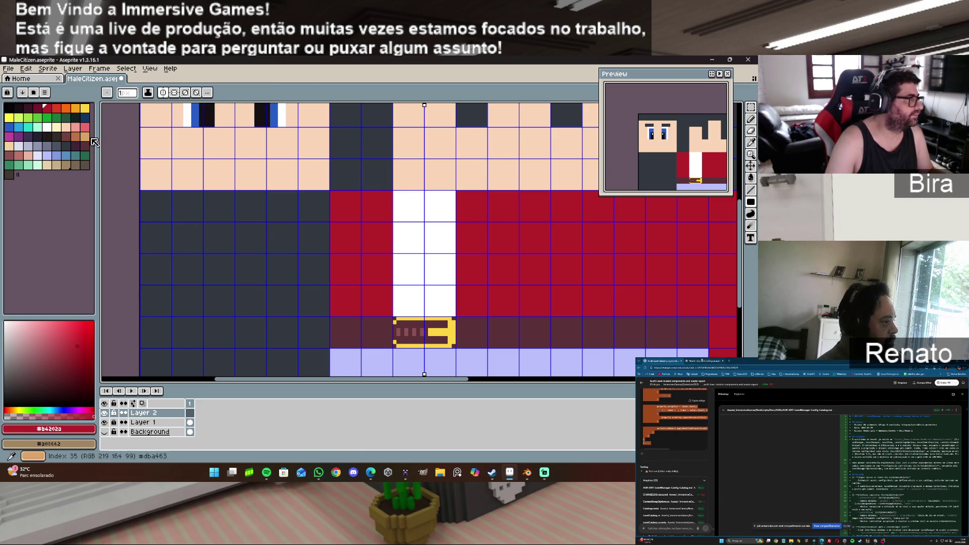
key(bracketleft)
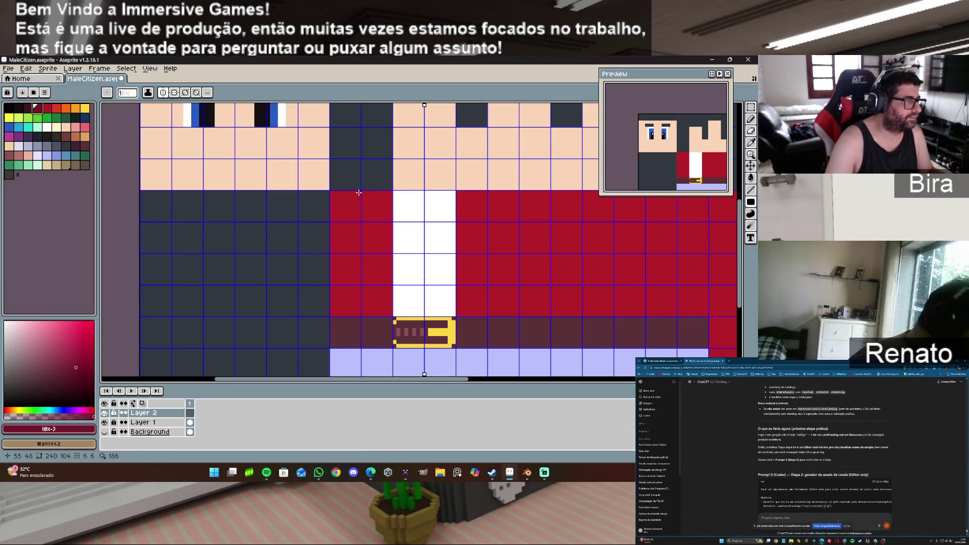
scroll(357, 210, up, 1)
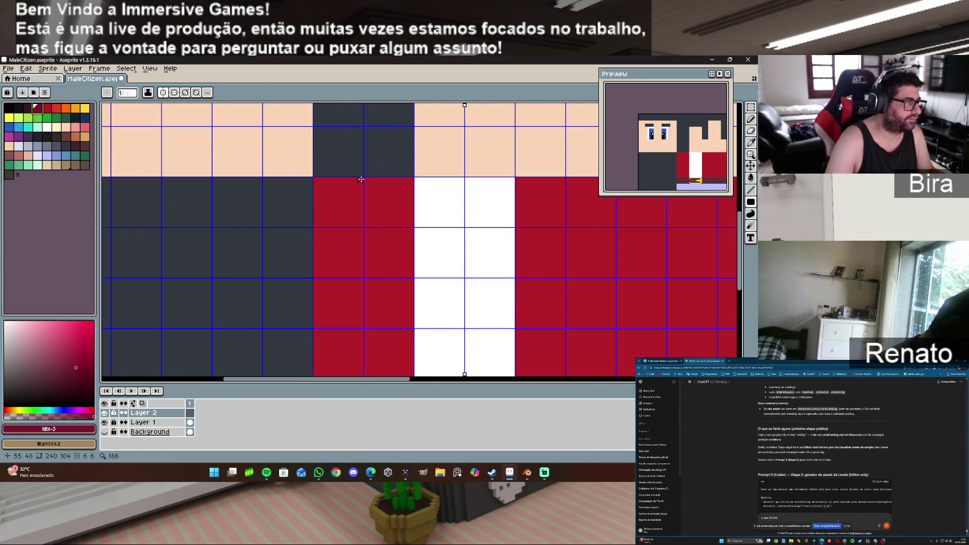
drag(361, 179, 364, 362)
Step: Draw dark red horizontal and vertical dividers splitting the jacket into squares
scroll(364, 362, down, 1)
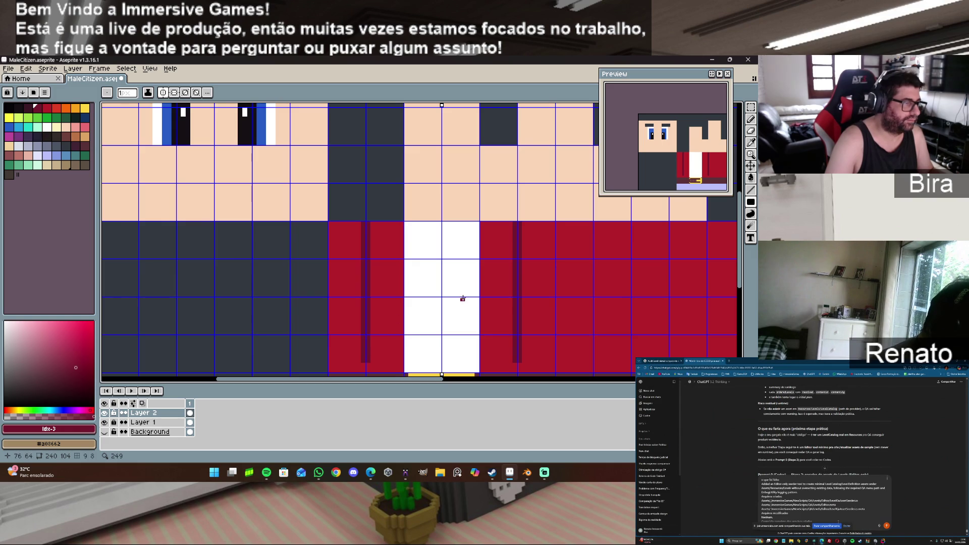
key(space)
drag(458, 297, 460, 217)
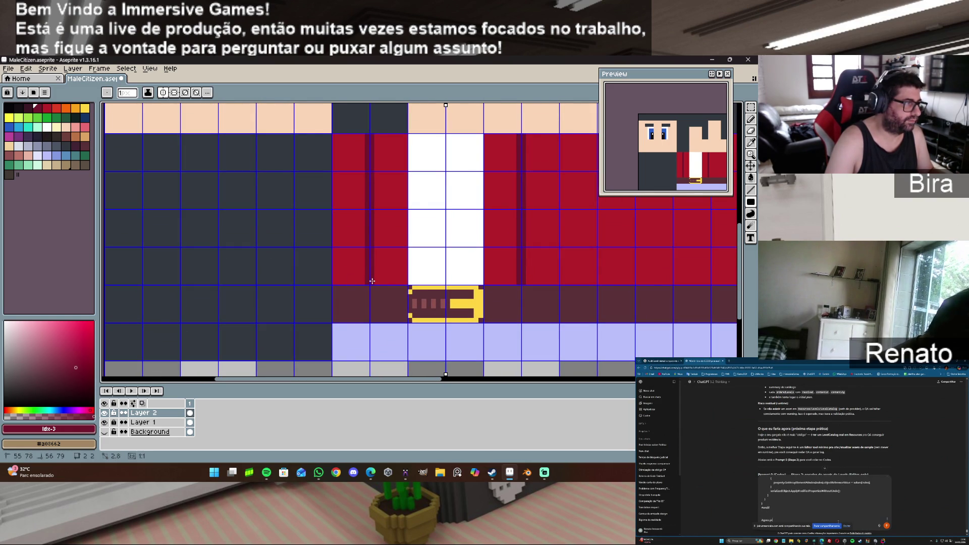
drag(336, 169, 405, 172)
drag(335, 206, 407, 208)
drag(337, 249, 407, 251)
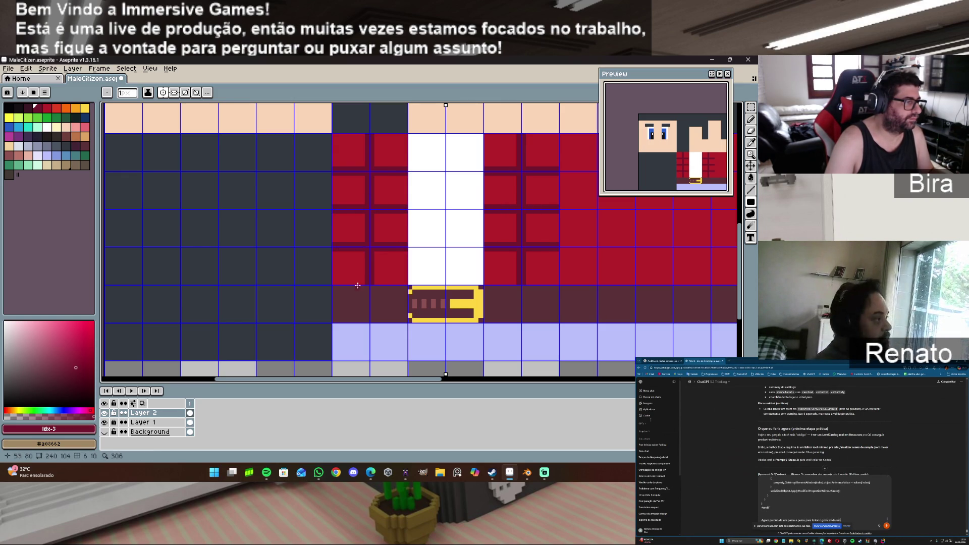
drag(337, 283, 407, 283)
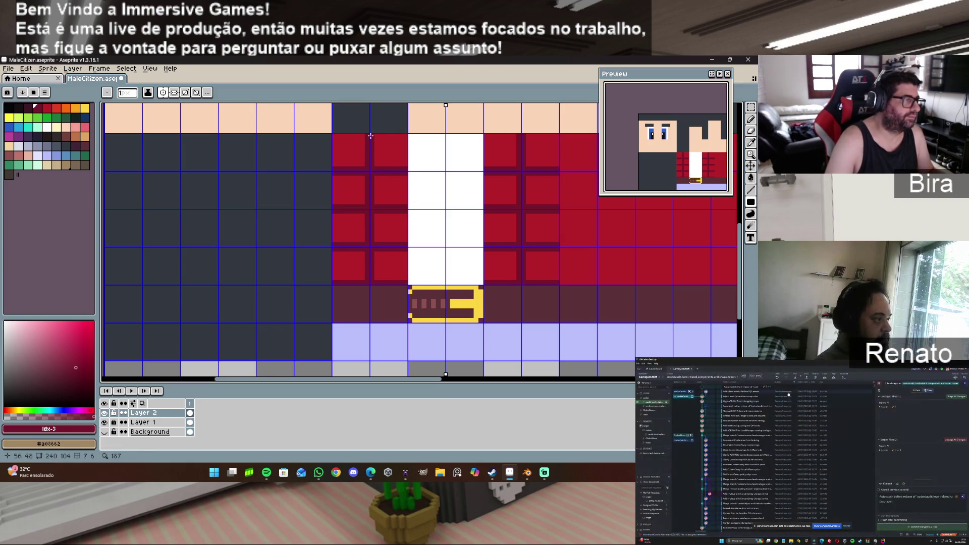
drag(406, 137, 404, 277)
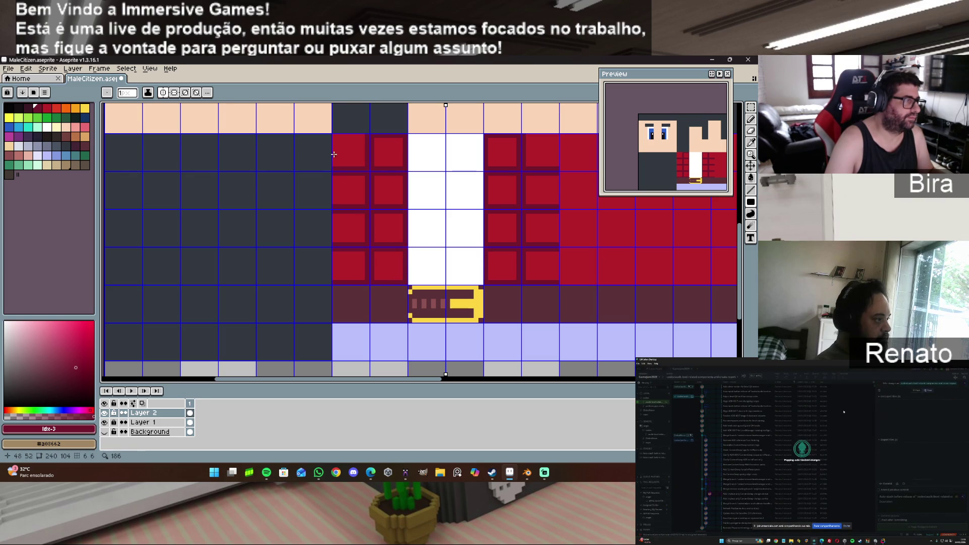
mouse_move(336, 135)
mouse_down()
mouse_move(338, 276)
mouse_move(351, 145)
mouse_move(342, 136)
mouse_move(371, 137)
mouse_up()
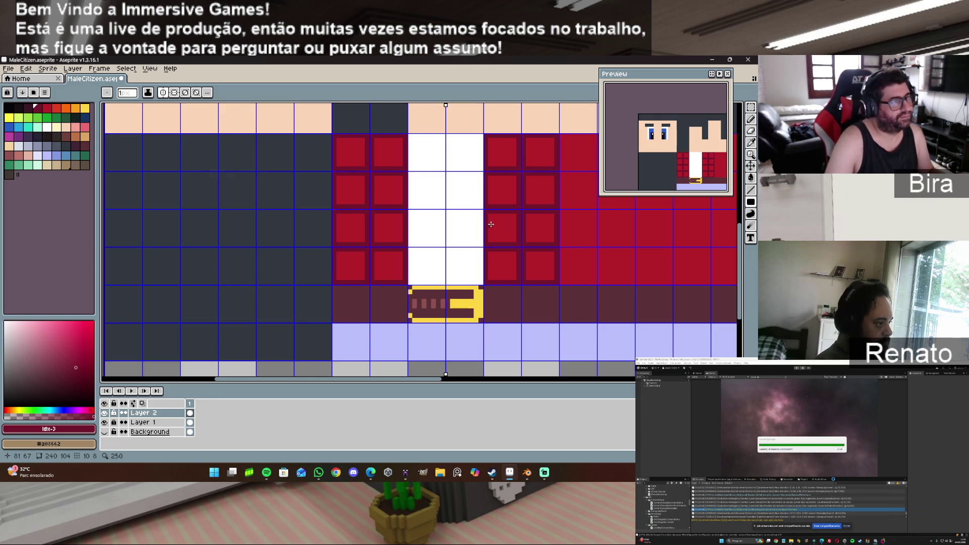
Step: Sample the dark red #73172d and darken the corner pixels of the jacket tiles
scroll(490, 225, down, 1)
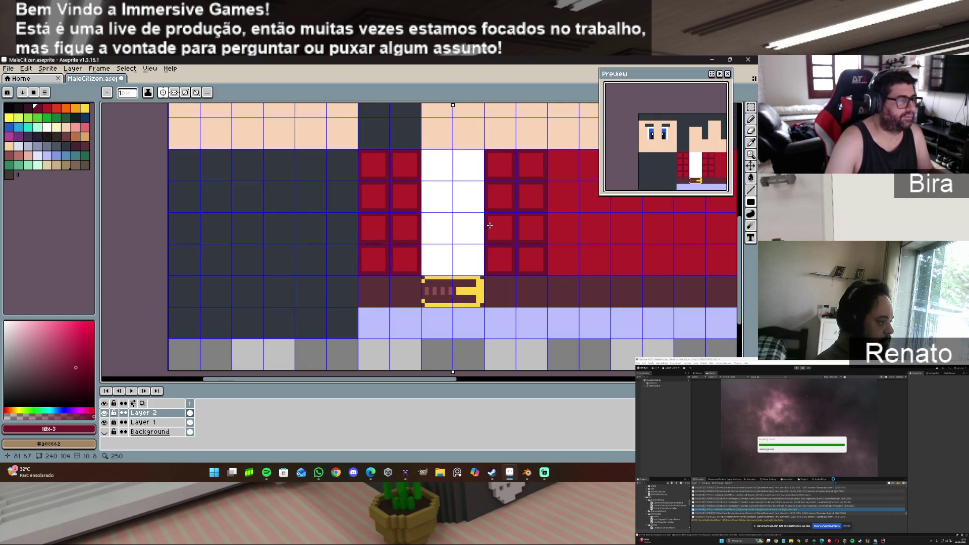
click(29, 109)
scroll(382, 210, up, 2)
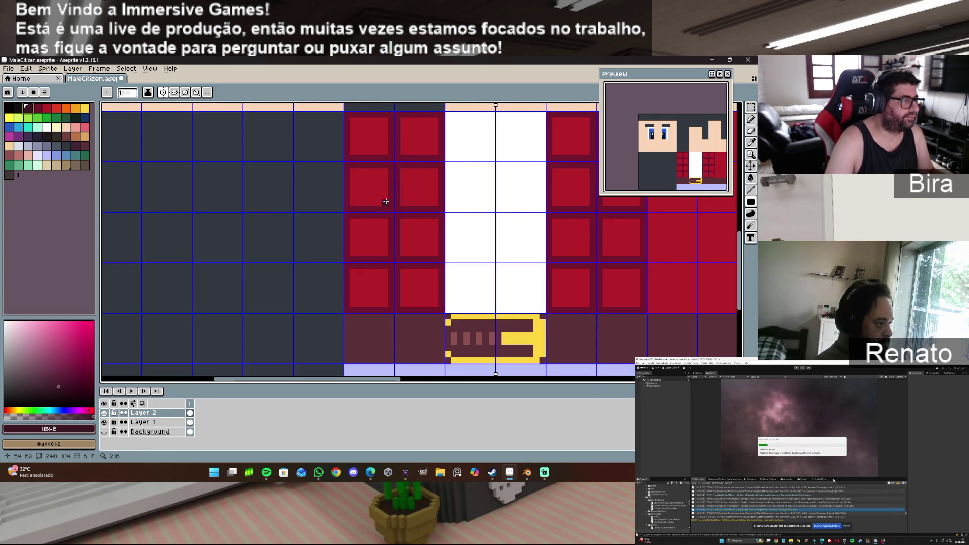
key(alt)
alt+click(394, 206)
click(385, 203)
click(383, 172)
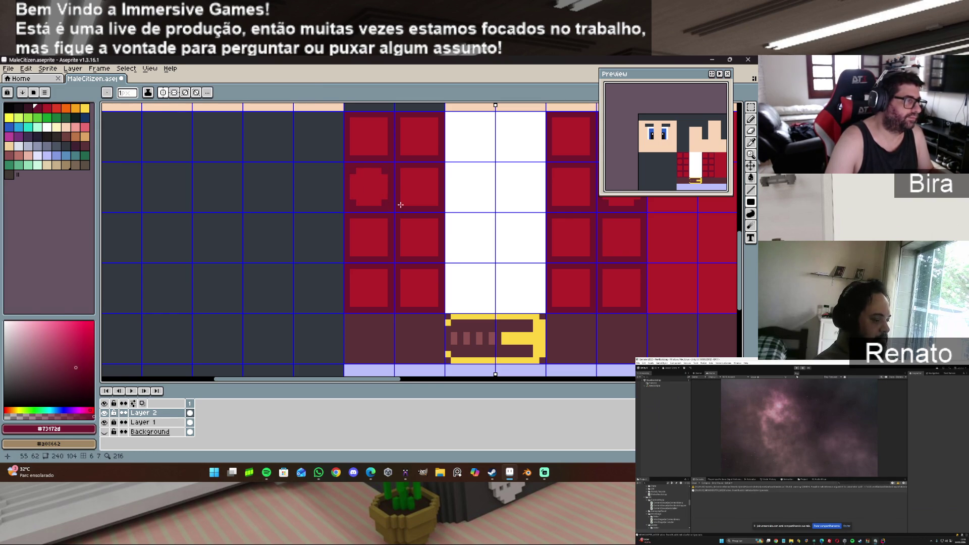
click(351, 120)
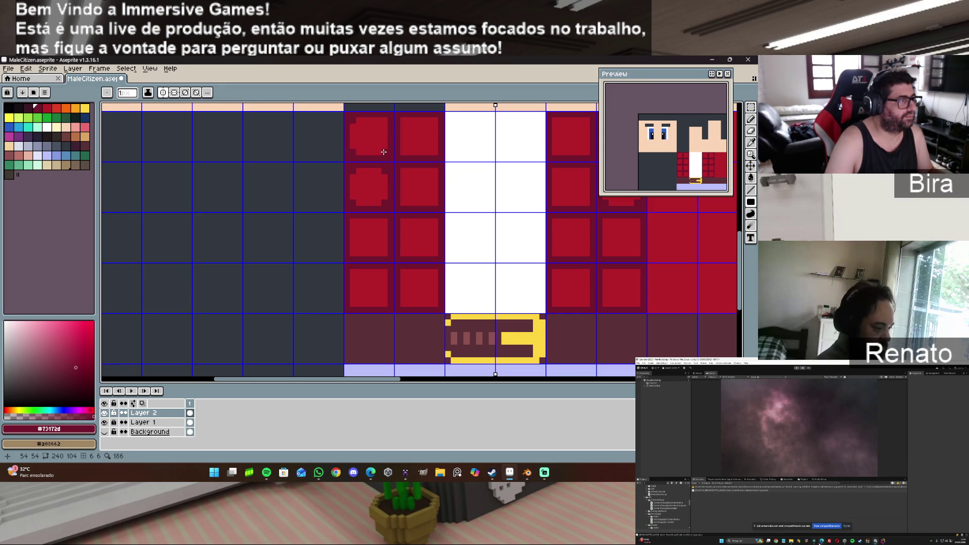
click(386, 119)
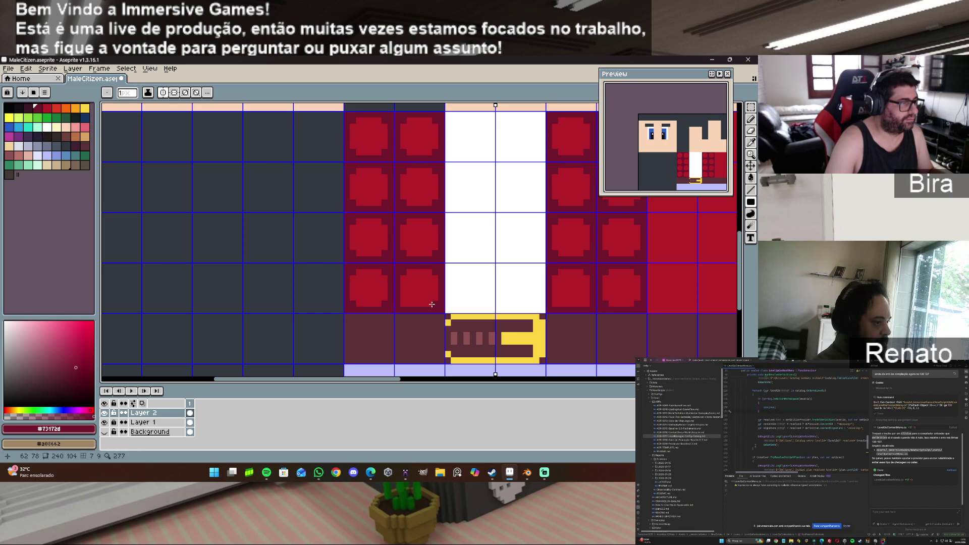
scroll(516, 284, down, 1)
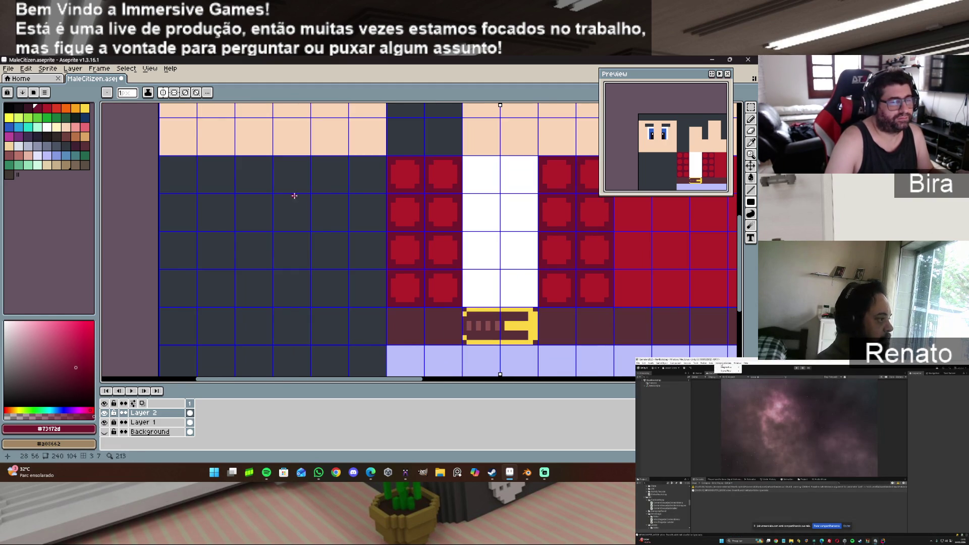
Step: Save the sprite, export it as PNG over MaleCitizen_Texture.png, and return to Blender
click(13, 70)
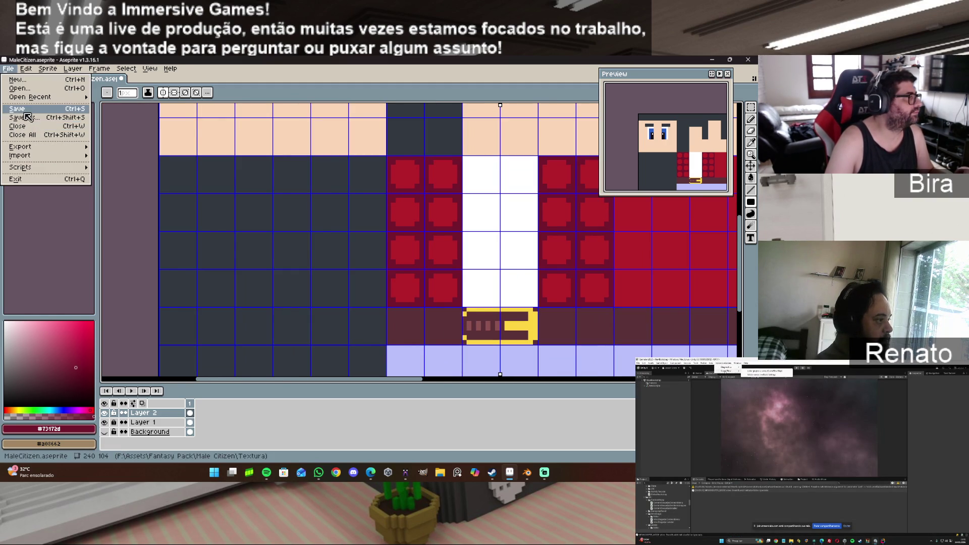
click(42, 109)
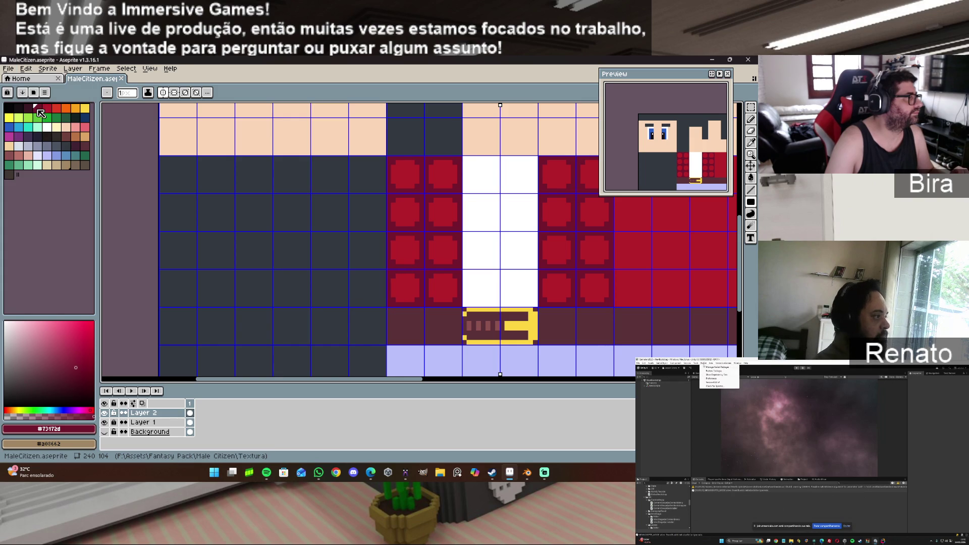
click(9, 69)
mouse_move(41, 147)
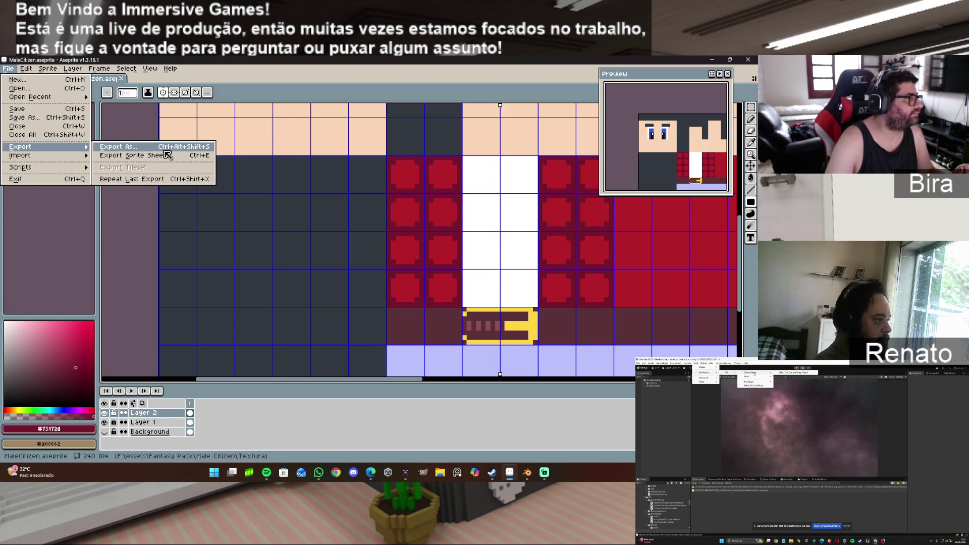
click(168, 155)
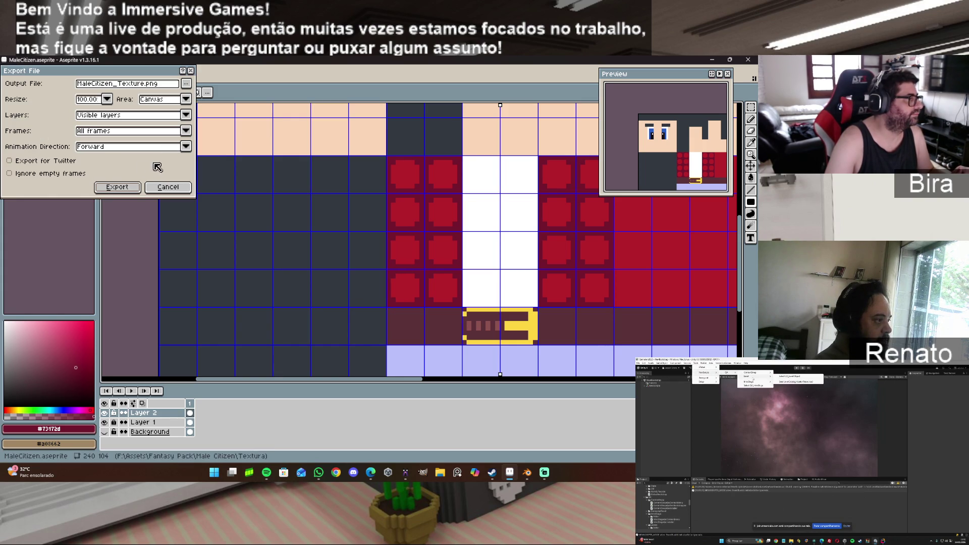
click(112, 185)
click(351, 286)
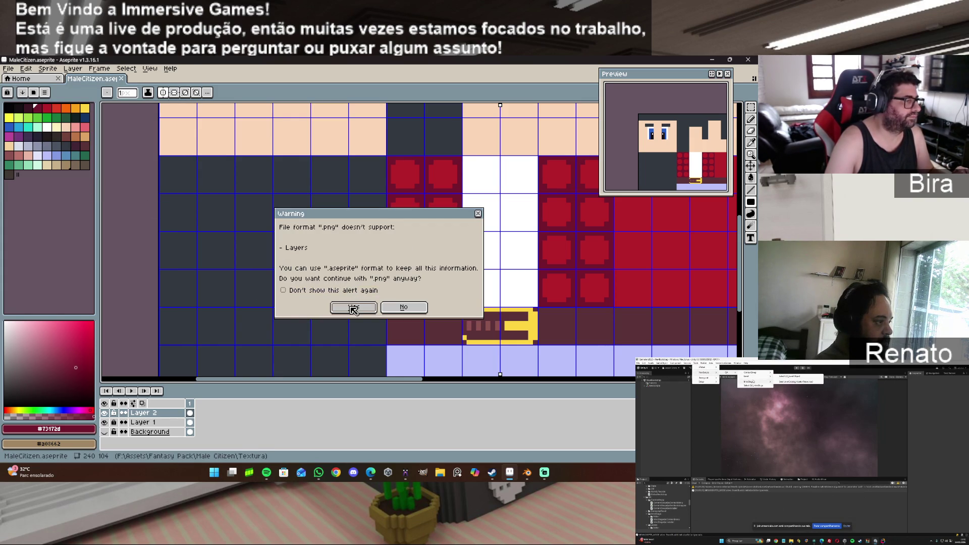
click(354, 306)
click(527, 472)
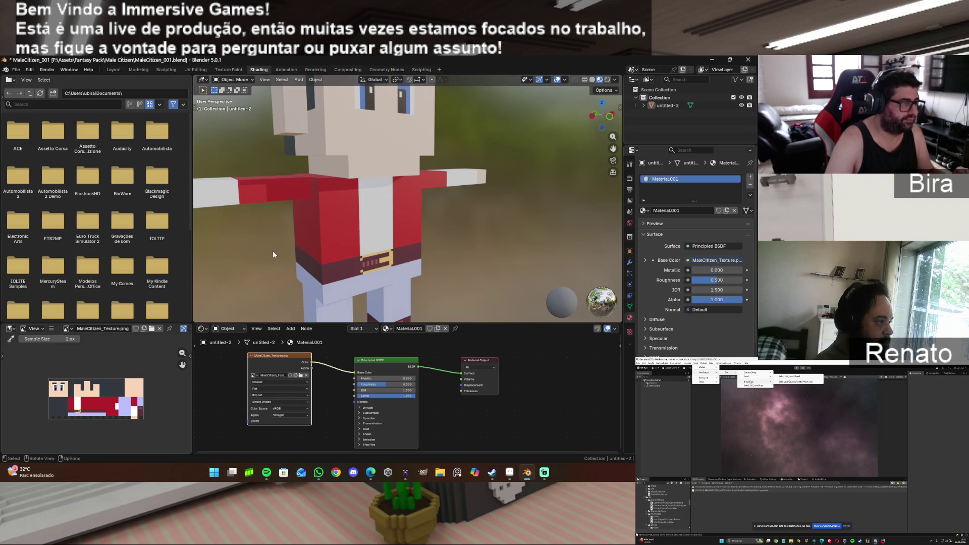
Step: Reload the texture in the Image Editor so the coat shows the beveled red tiles
click(51, 329)
mouse_move(84, 345)
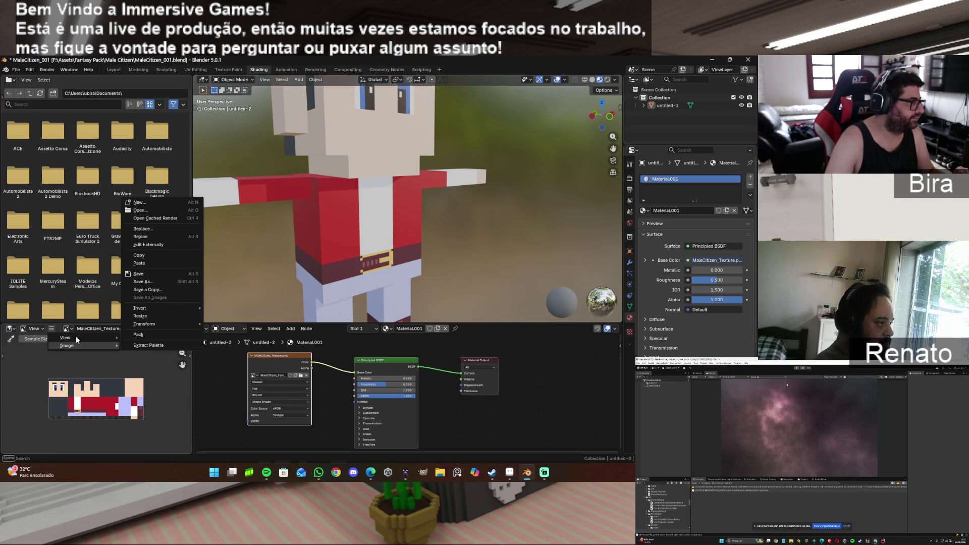
click(150, 238)
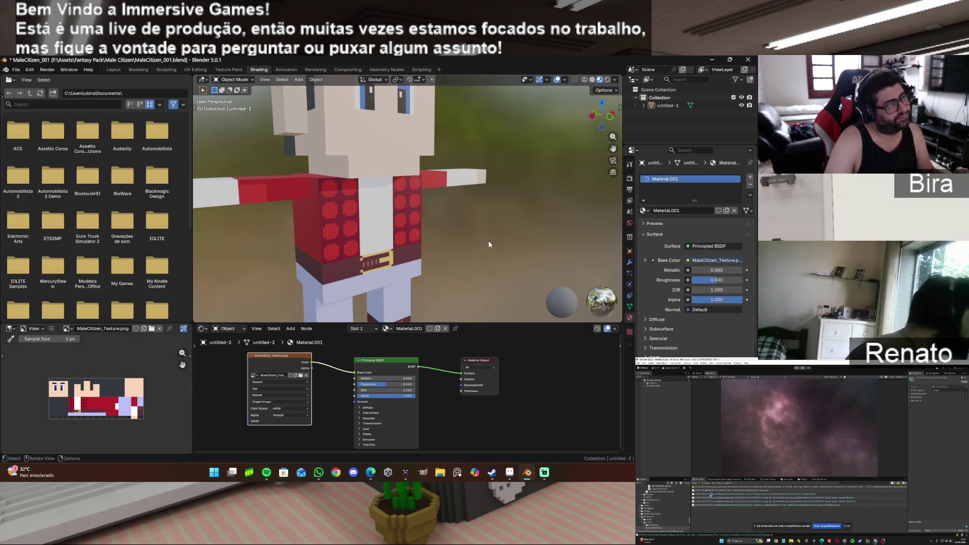
scroll(489, 240, down, 5)
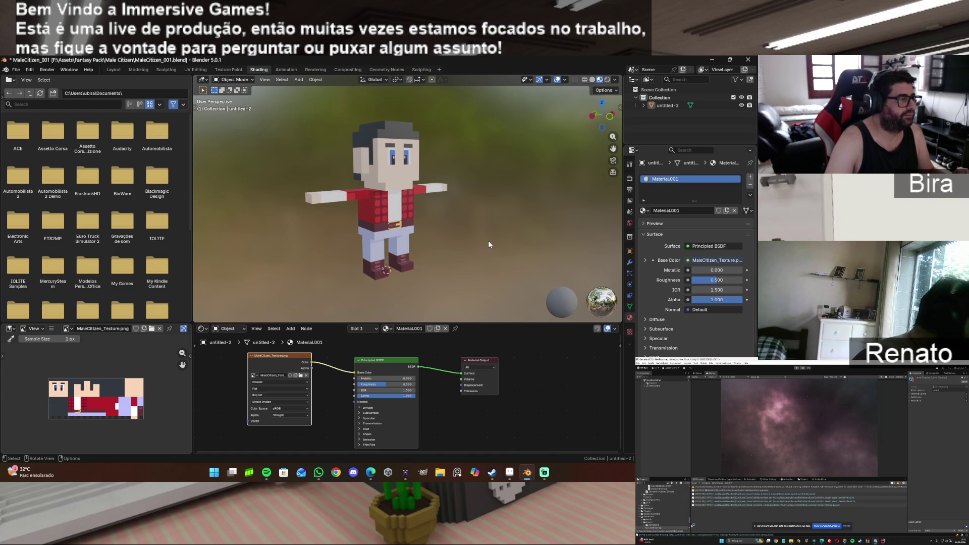
scroll(489, 242, up, 1)
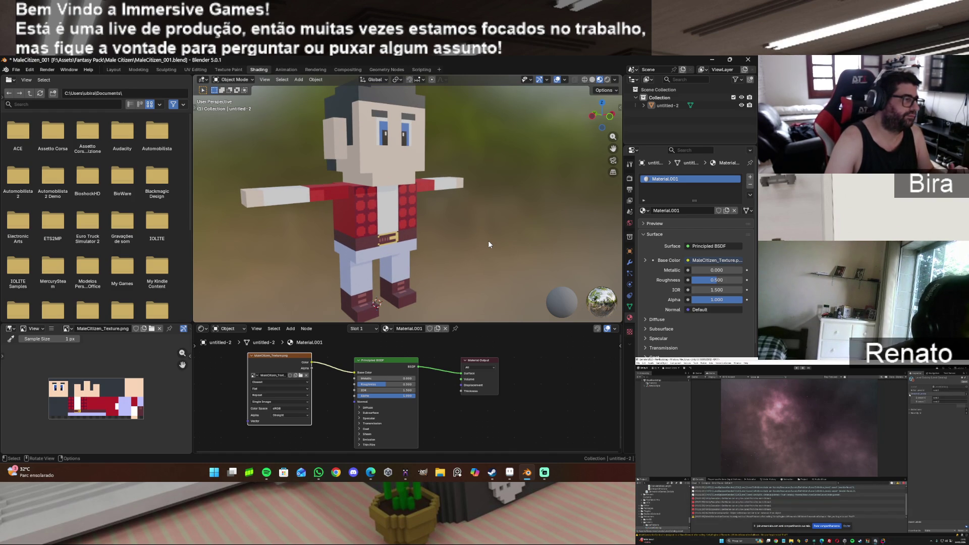
mouse_move(530, 474)
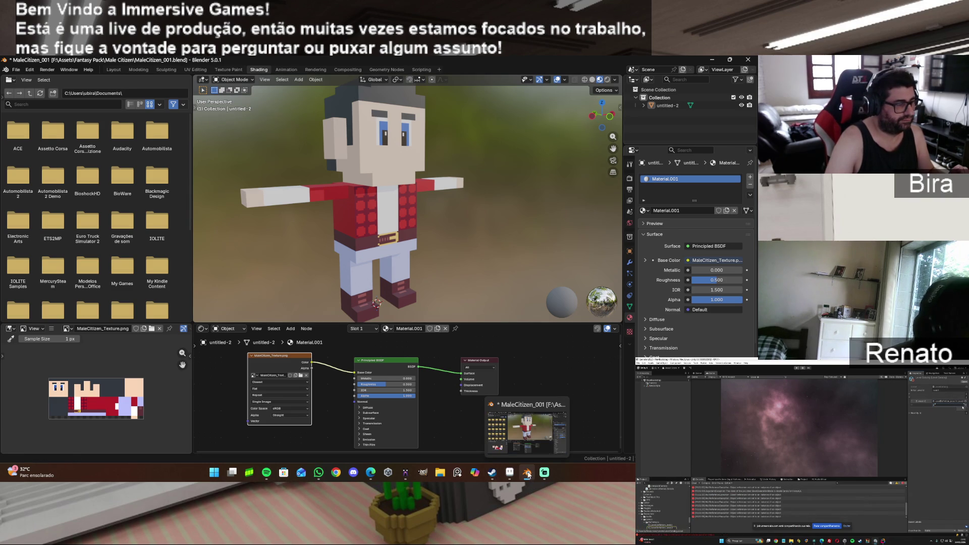
click(511, 473)
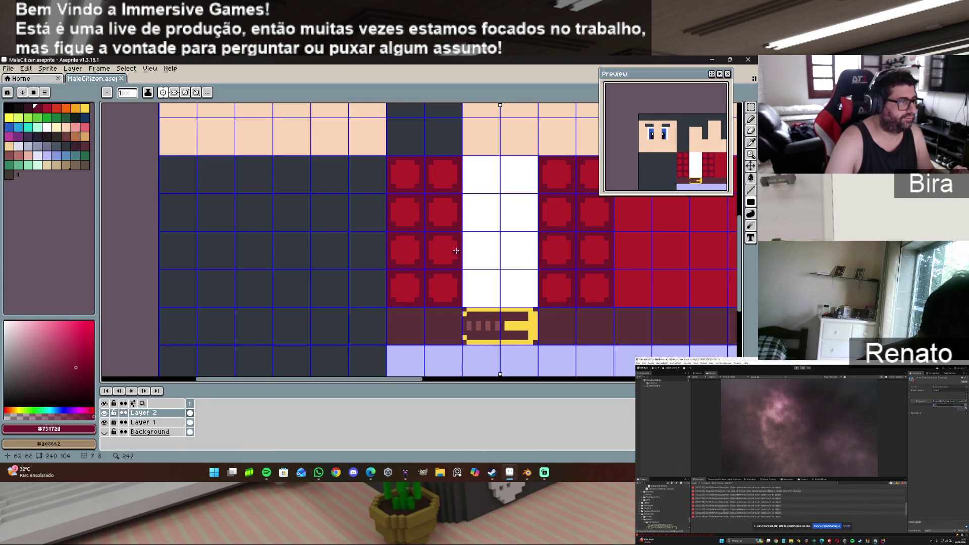
alt+click(409, 213)
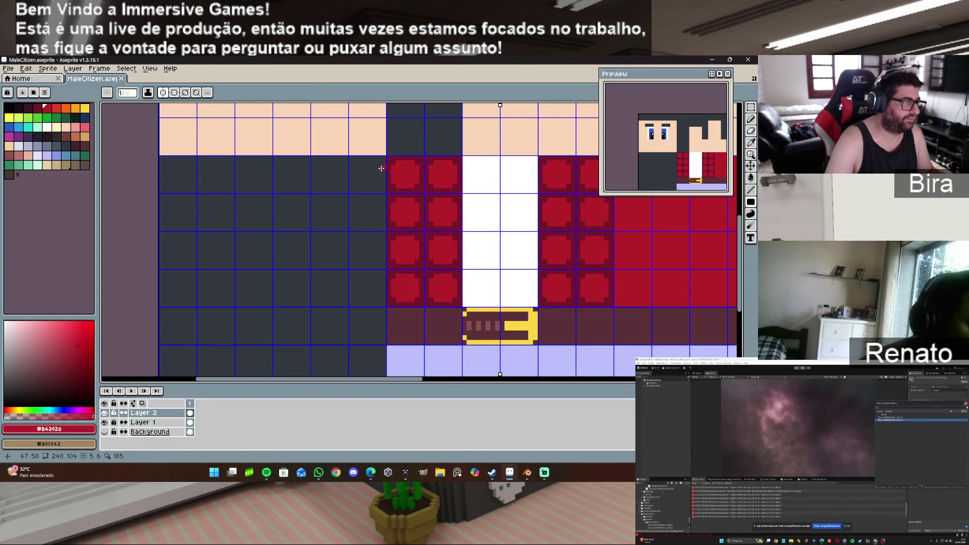
click(394, 162)
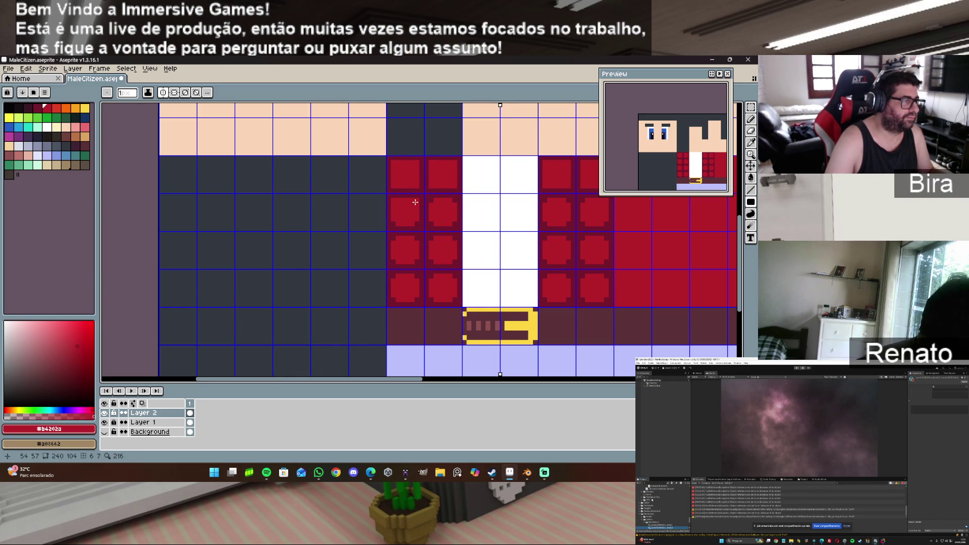
click(433, 224)
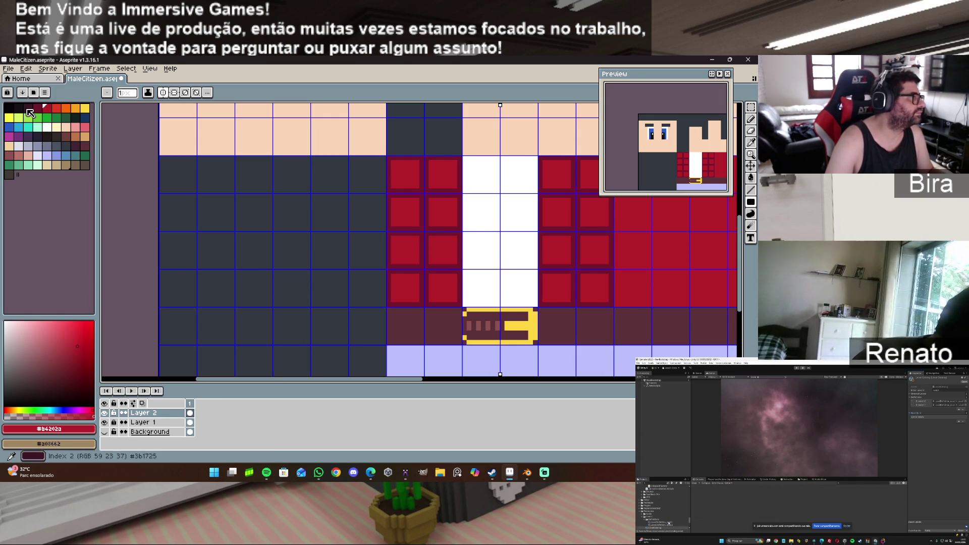
key(bracketleft)
key(bracketleft)
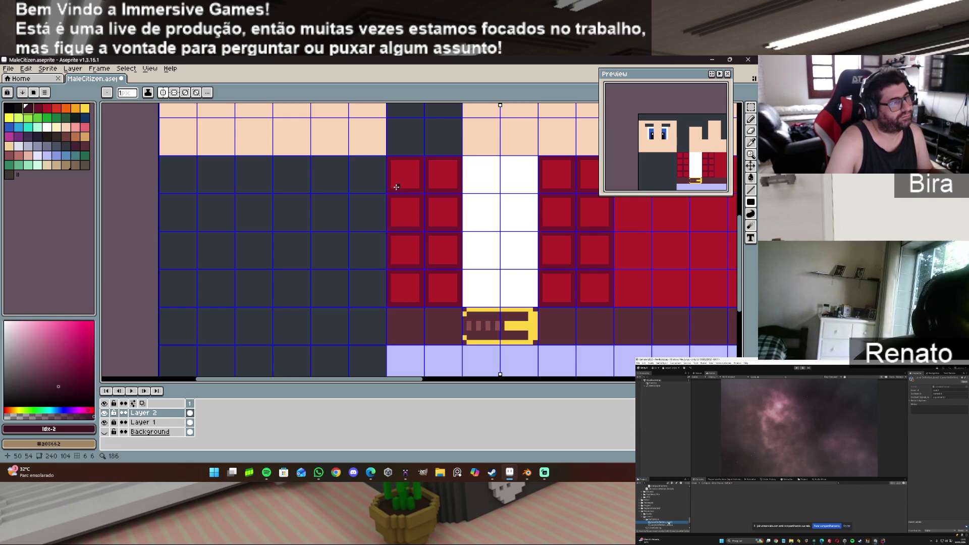
key(bracketright)
key(bracketright)
key(bracketright)
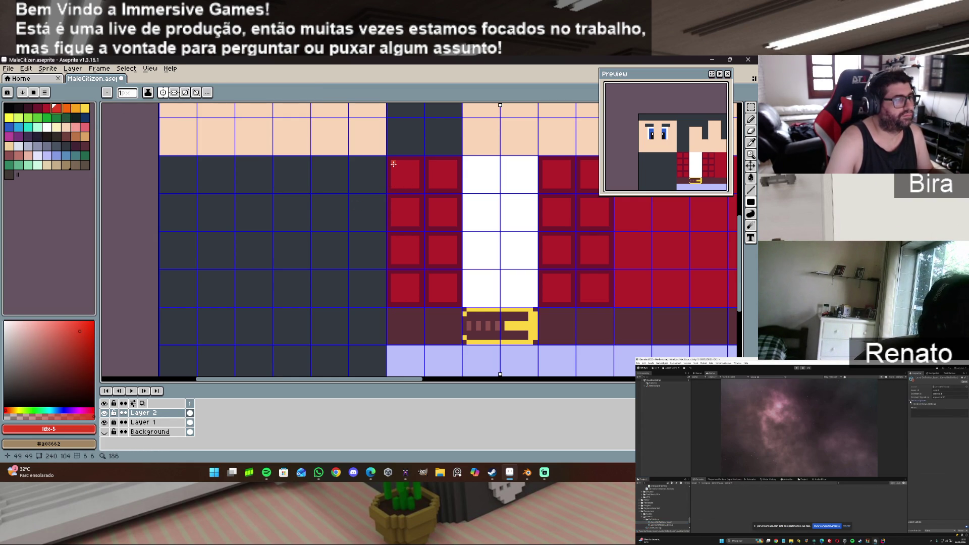
drag(393, 164, 416, 163)
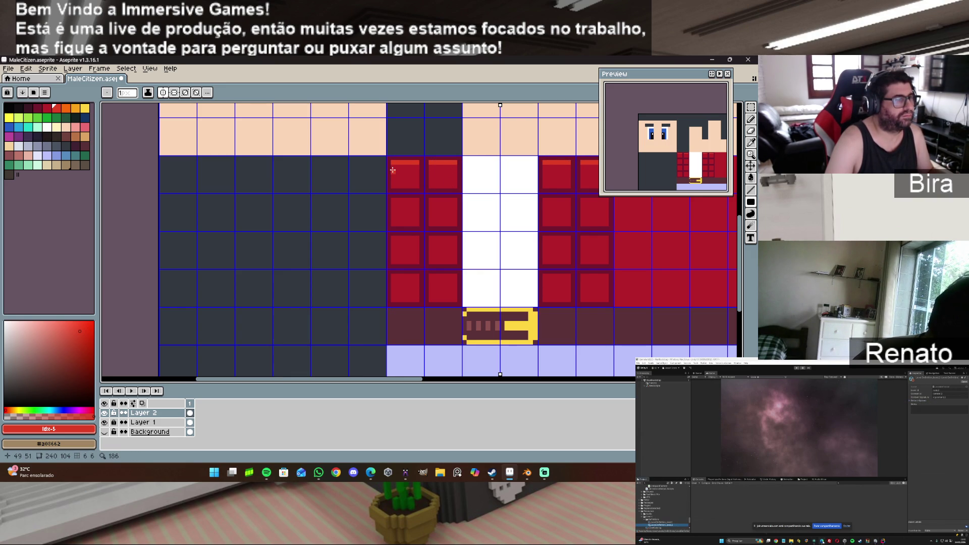
mouse_move(393, 163)
mouse_down()
mouse_move(397, 188)
mouse_move(411, 187)
mouse_move(416, 175)
mouse_move(415, 184)
mouse_up()
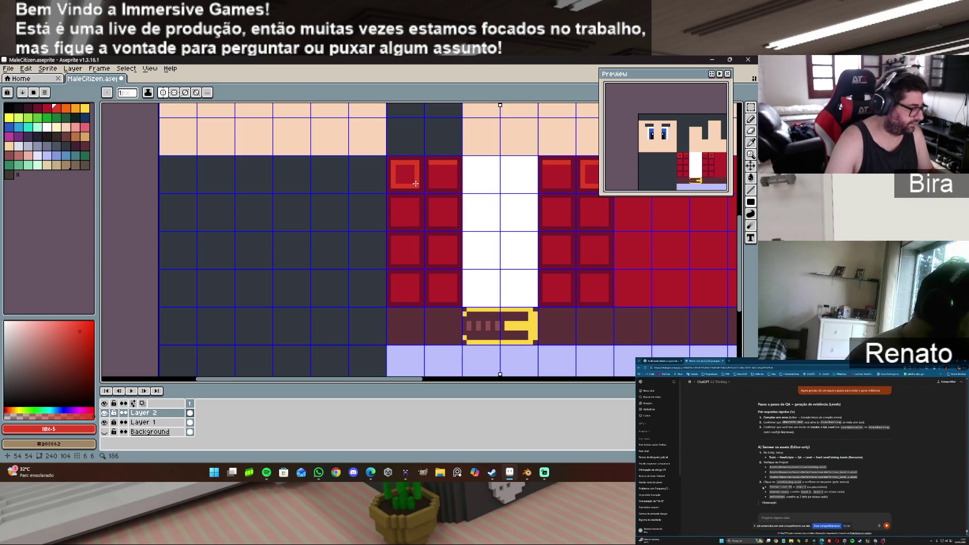
key(ctrl+z)
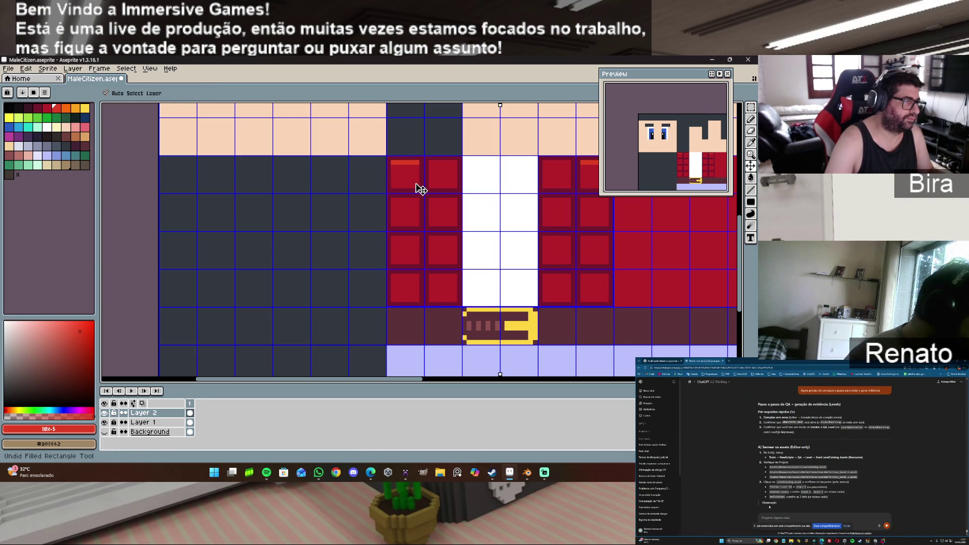
key(ctrl+z)
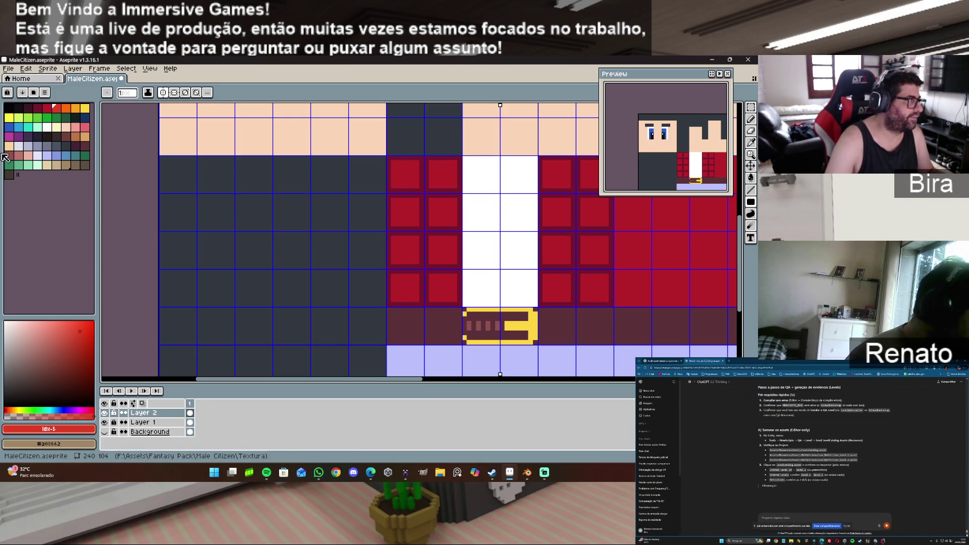
Step: Save the sprite and re-export it as a flat PNG over MaleCitizen_Texture.png
click(9, 71)
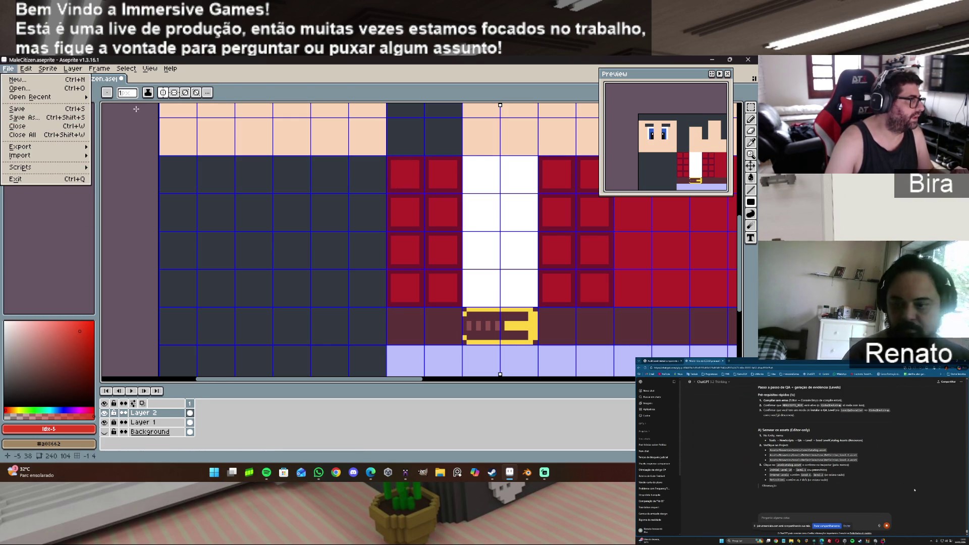
click(41, 109)
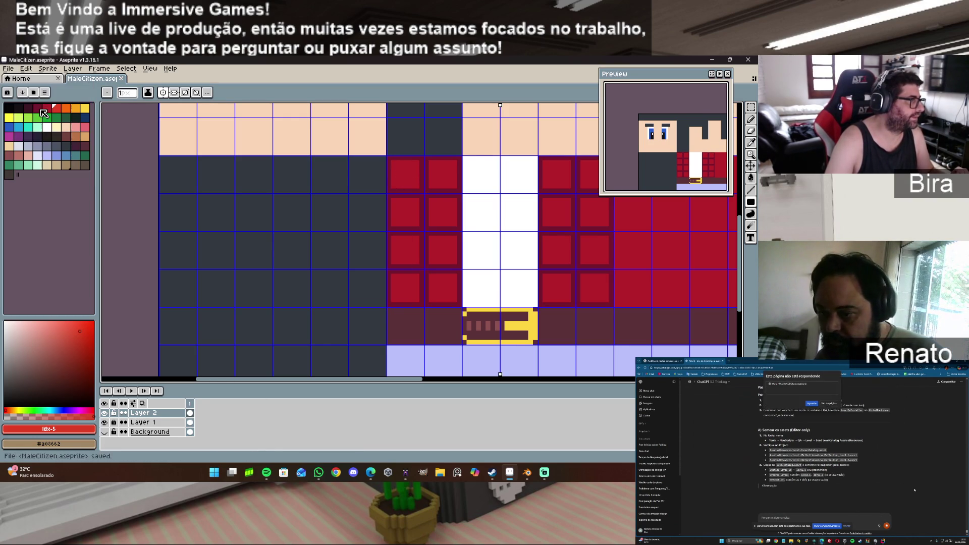
click(10, 69)
mouse_move(21, 146)
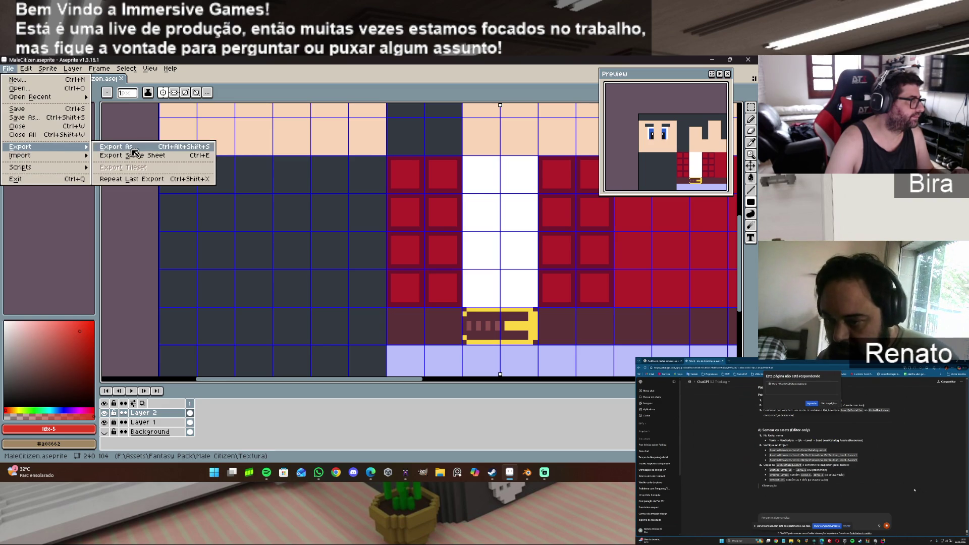
click(121, 151)
click(118, 187)
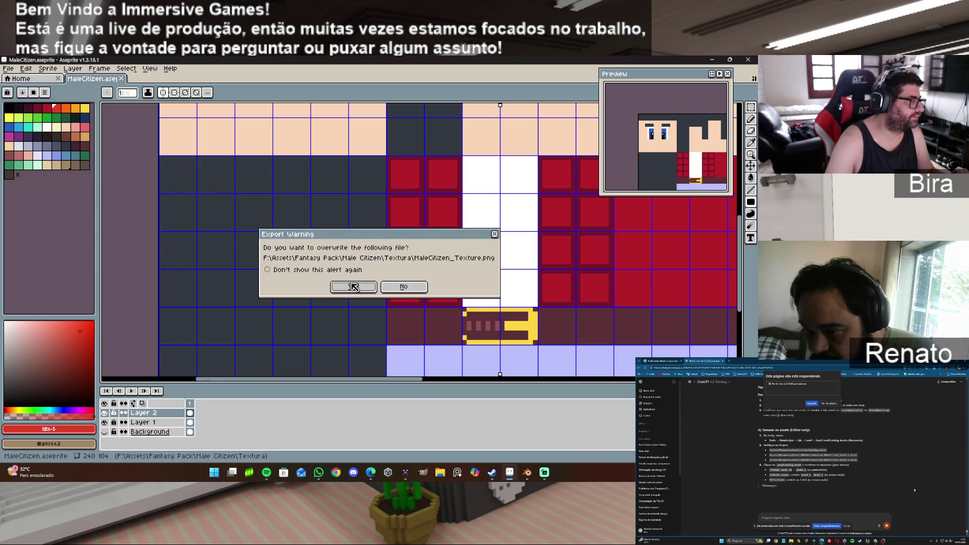
click(354, 307)
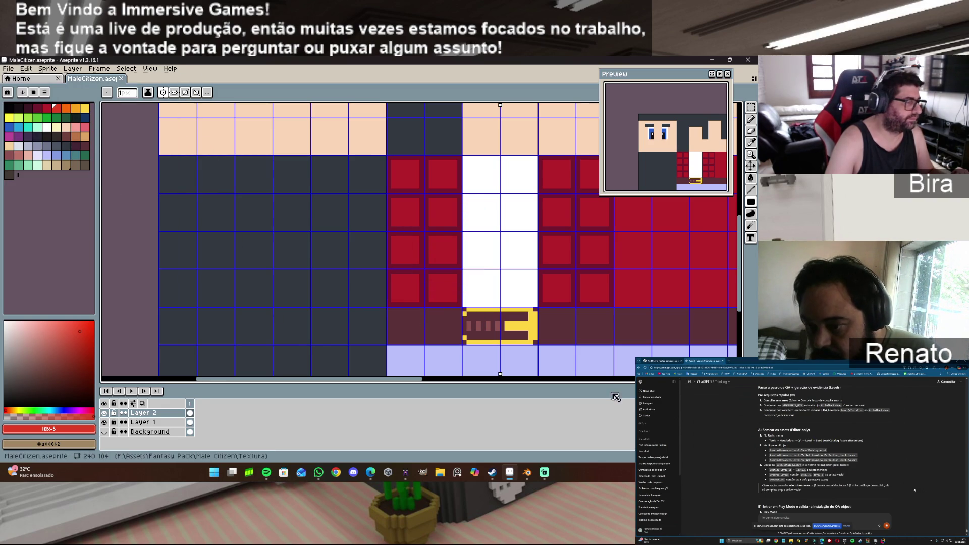
click(527, 473)
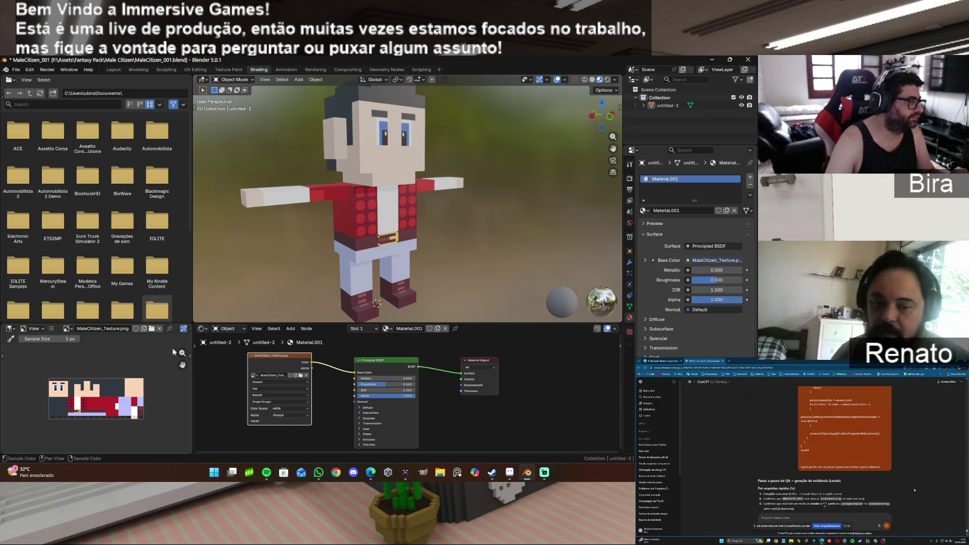
Step: Reload the texture image via Image > Reload, then switch back to Aseprite
click(73, 331)
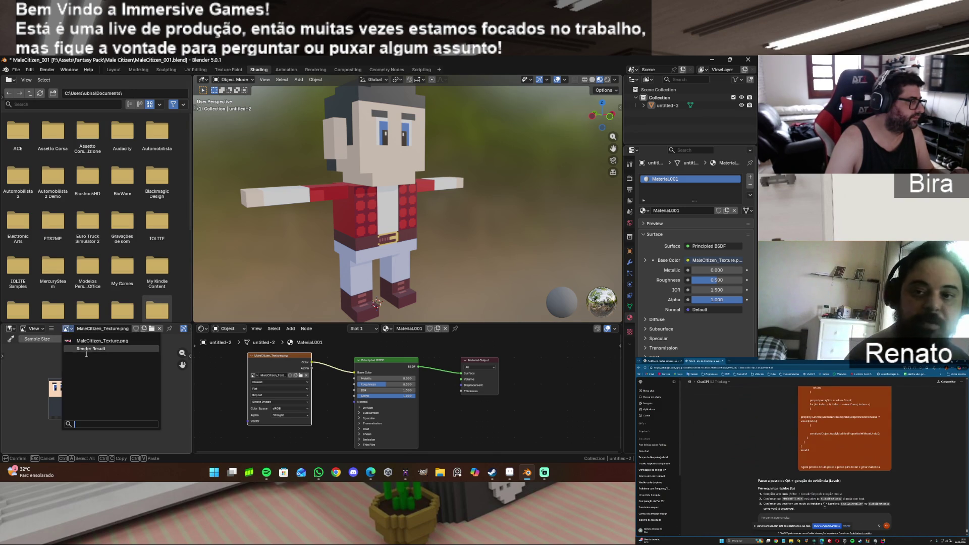
click(51, 328)
mouse_move(71, 347)
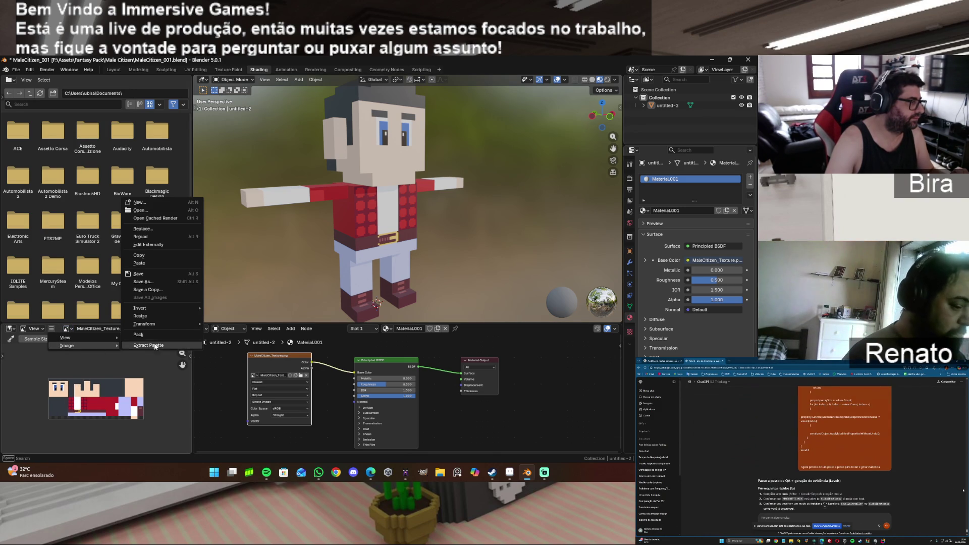
mouse_move(160, 310)
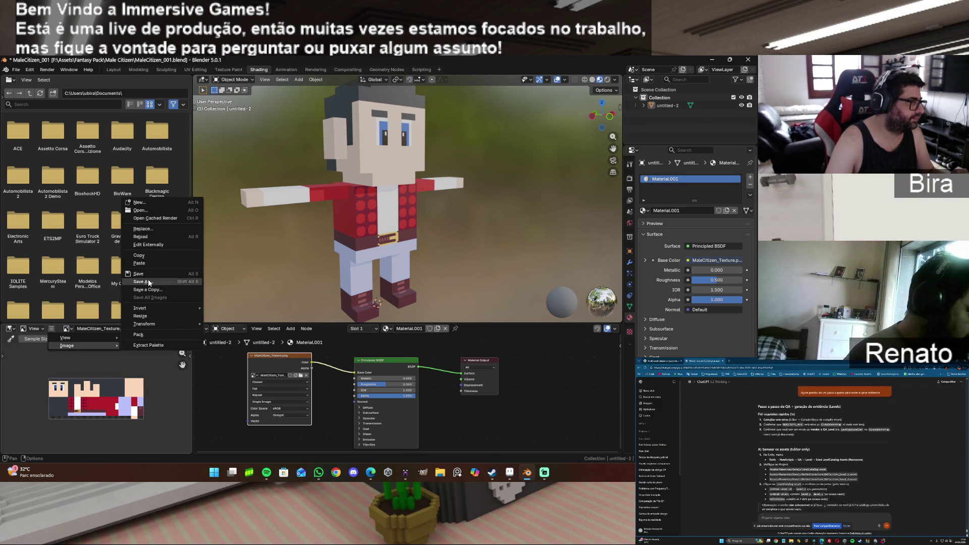
click(156, 234)
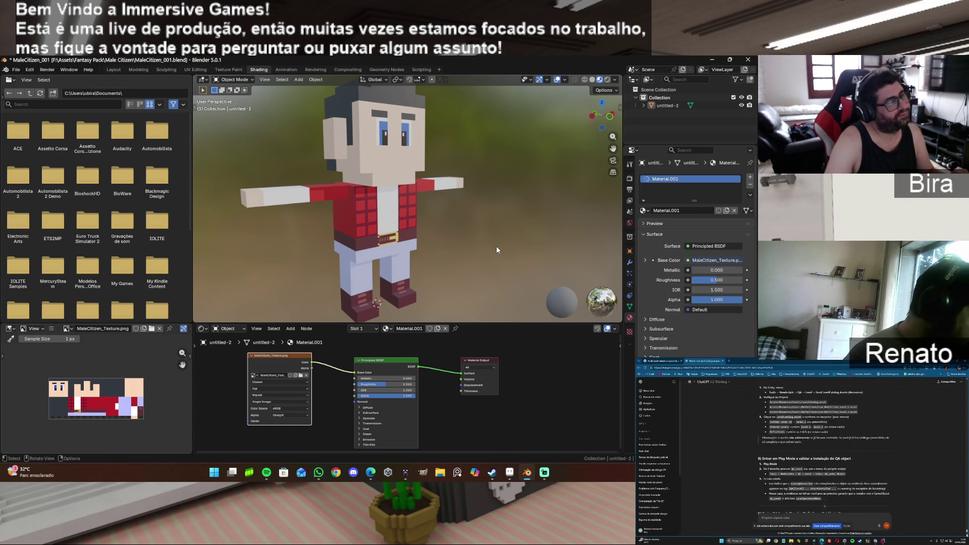
mouse_move(533, 478)
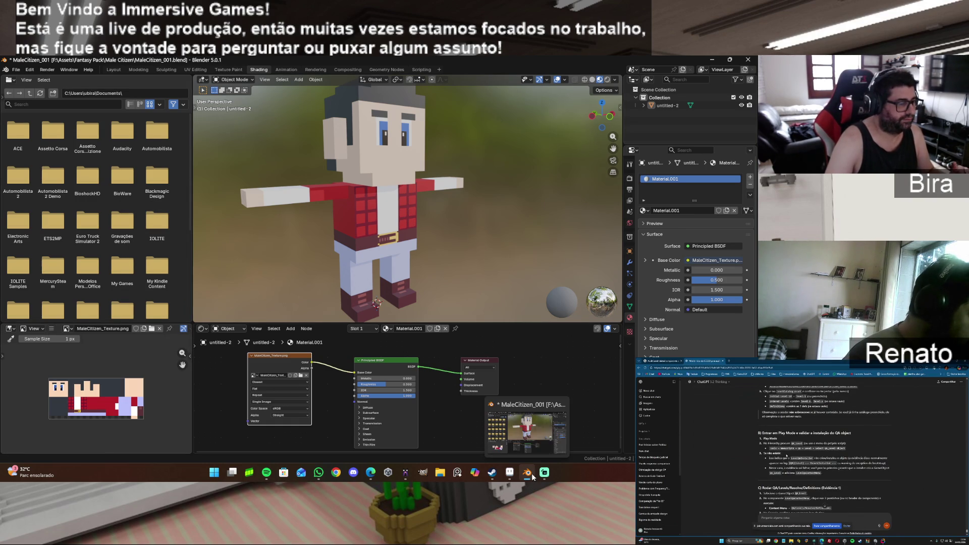
click(509, 477)
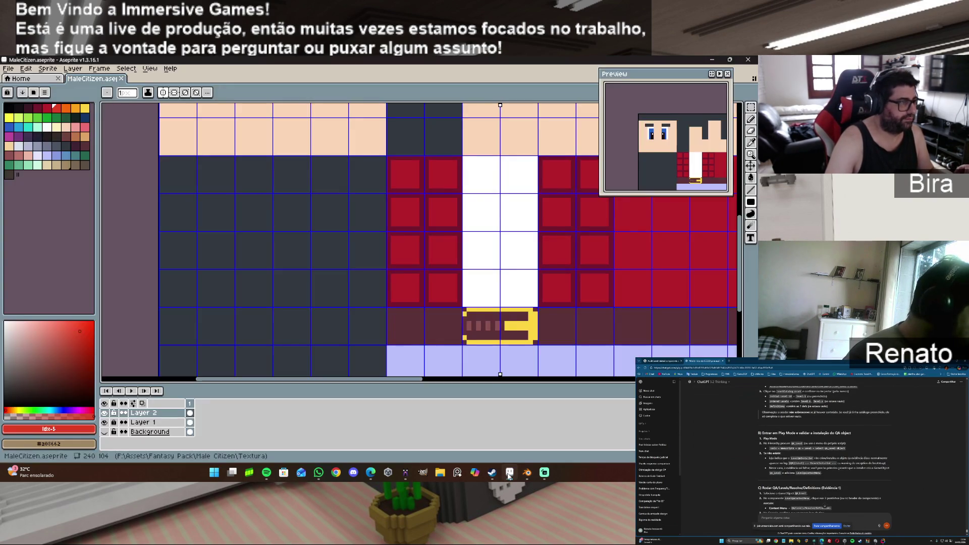
Step: Pick the dark red border colour and marquee-select the two beveled tile columns
scroll(525, 351, down, 2)
drag(443, 384, 589, 384)
scroll(345, 275, up, 2)
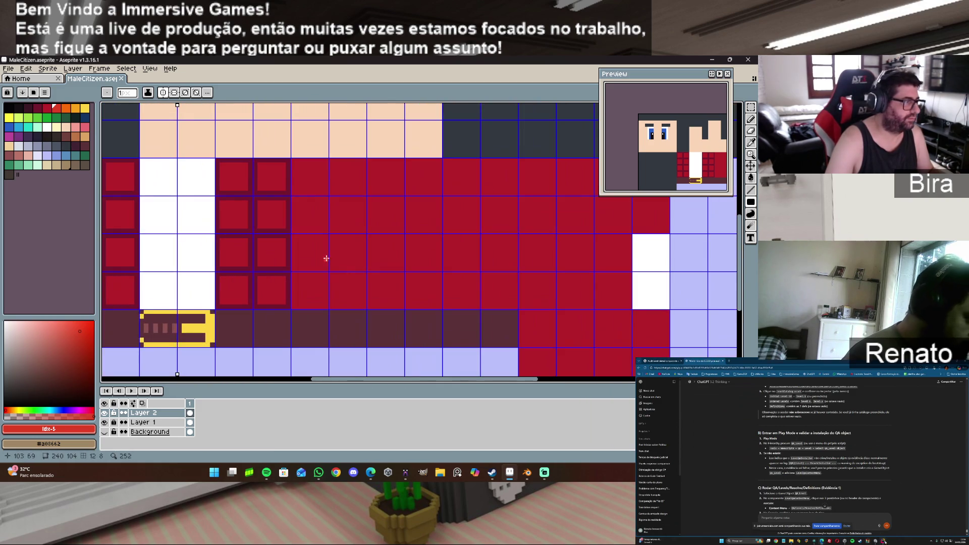
alt+click(255, 169)
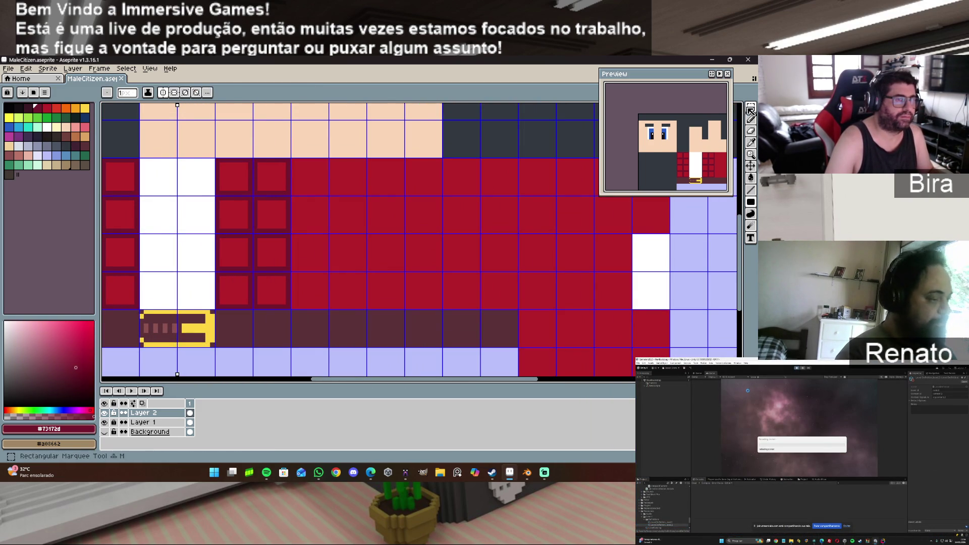
key(m)
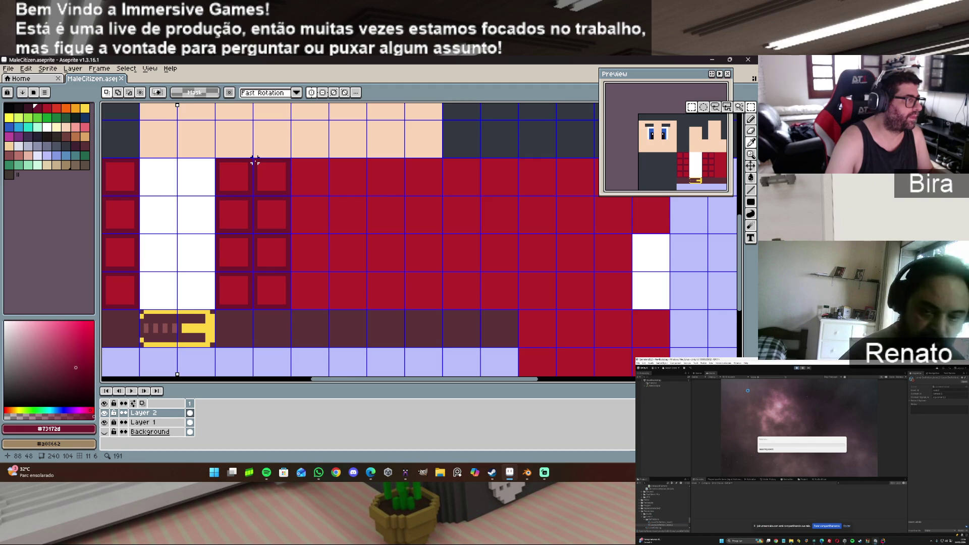
drag(218, 160, 292, 308)
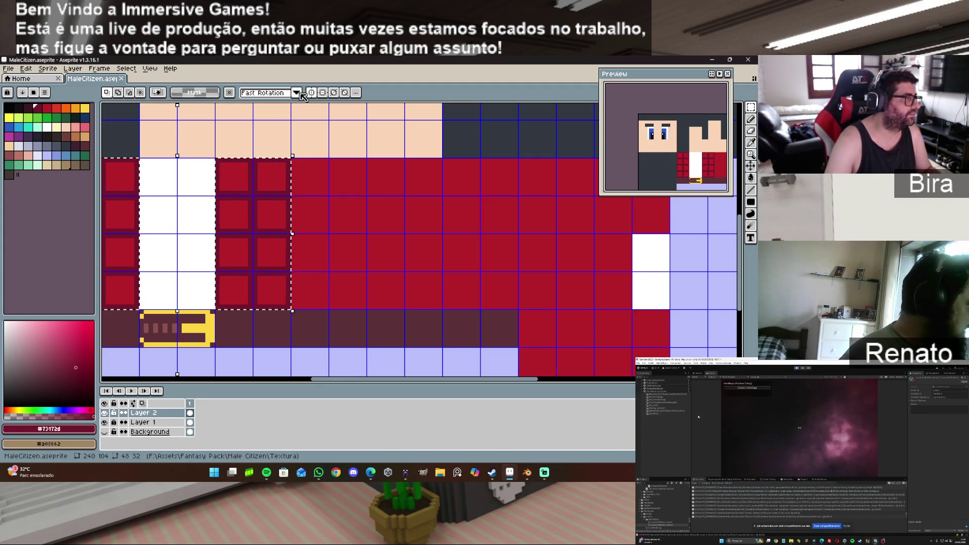
click(226, 165)
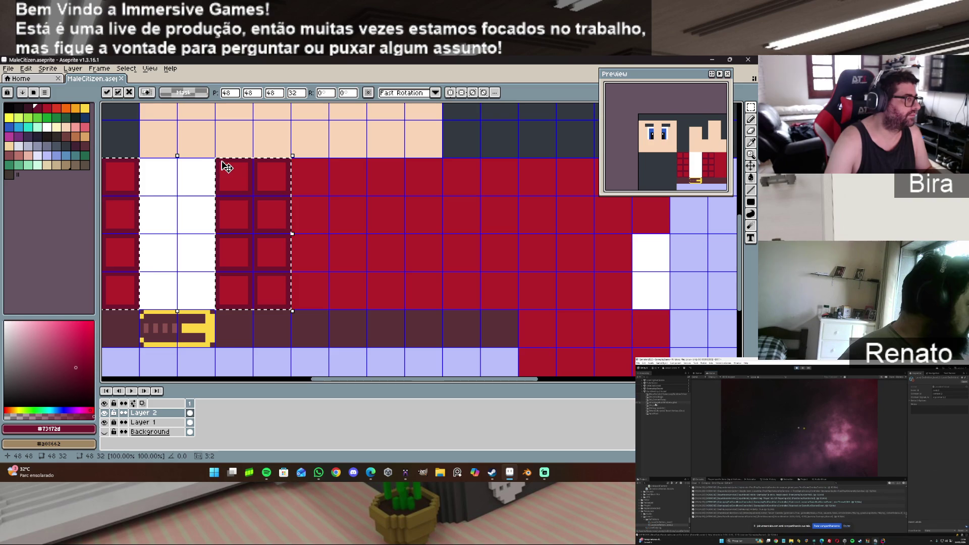
click(326, 184)
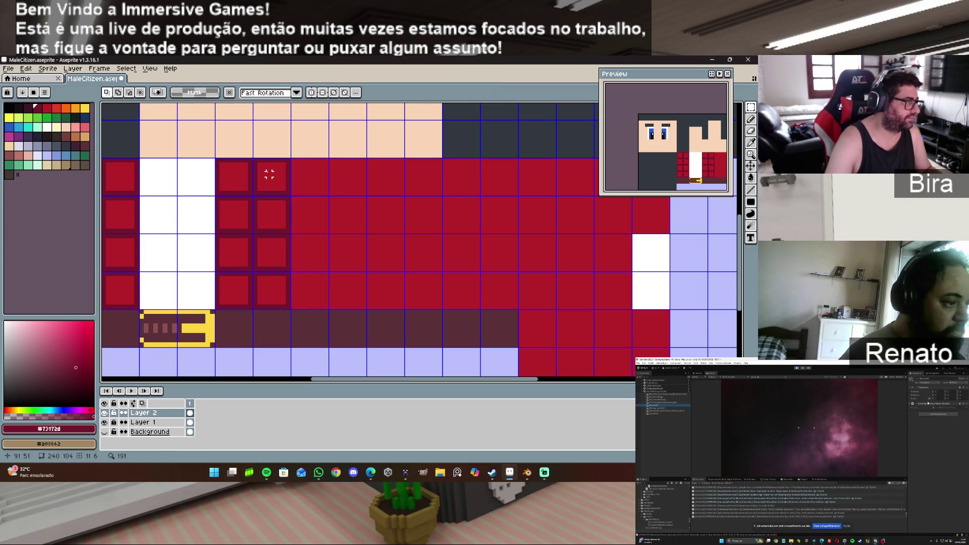
Step: Copy the tile columns onto the jacket's right-hand panel, align them, and drop them in place
drag(217, 161, 292, 309)
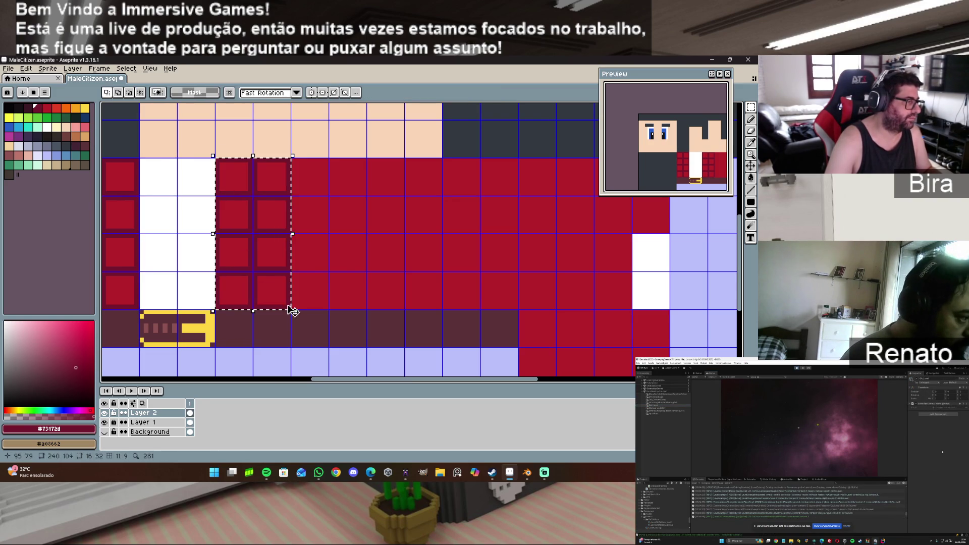
mouse_move(277, 268)
ctrl+mouse_down()
mouse_move(338, 257)
mouse_move(354, 265)
mouse_move(359, 255)
mouse_move(493, 261)
ctrl+mouse_up()
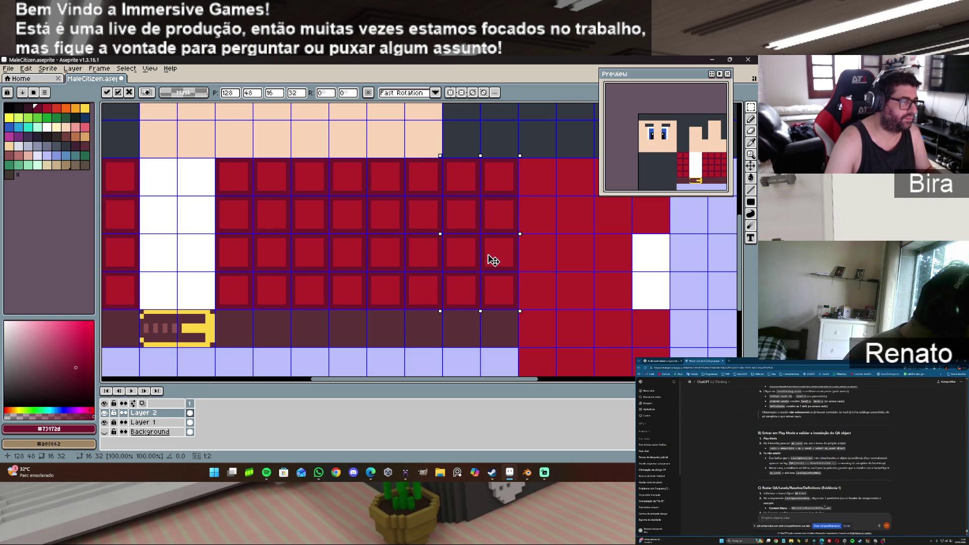
scroll(515, 271, down, 1)
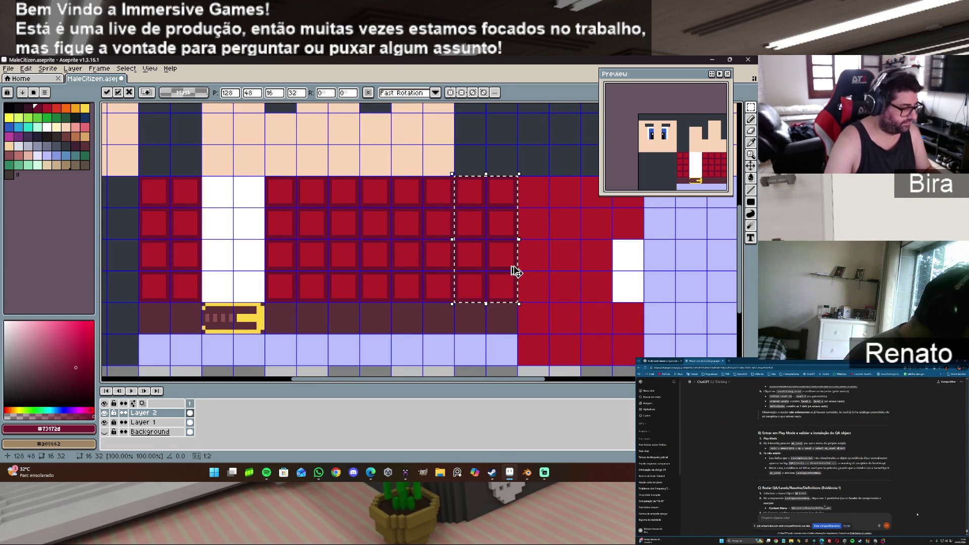
drag(494, 247, 557, 247)
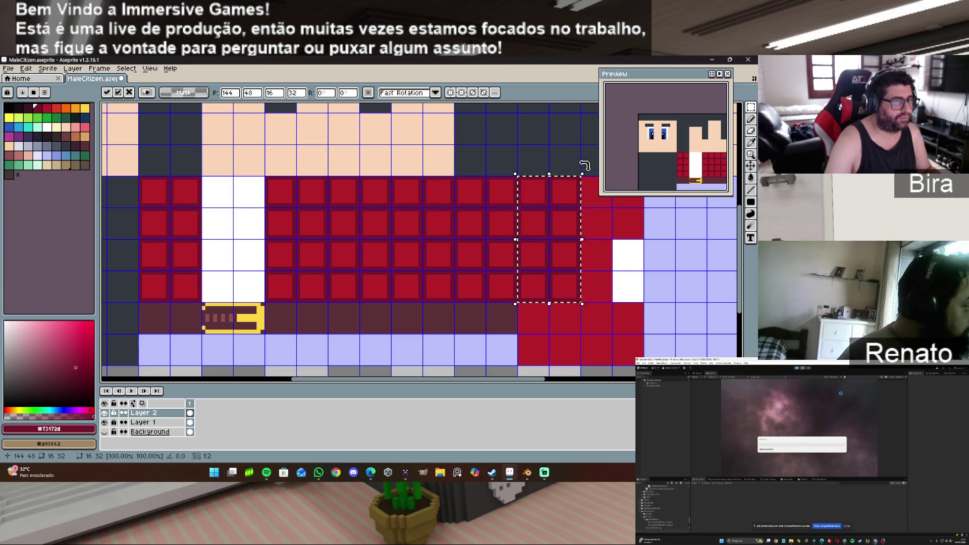
mouse_move(585, 165)
mouse_down()
mouse_move(608, 217)
mouse_move(604, 264)
mouse_move(601, 219)
mouse_up()
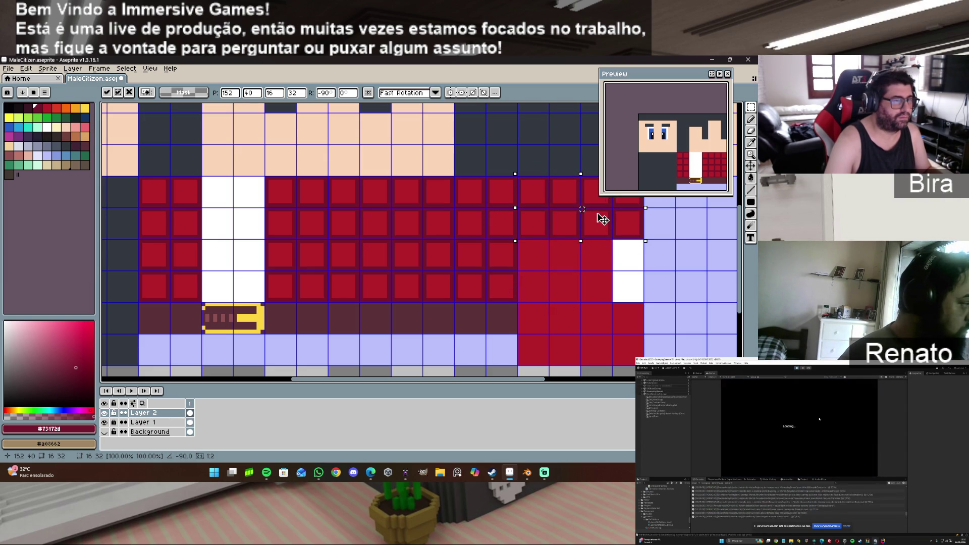
key(Escape)
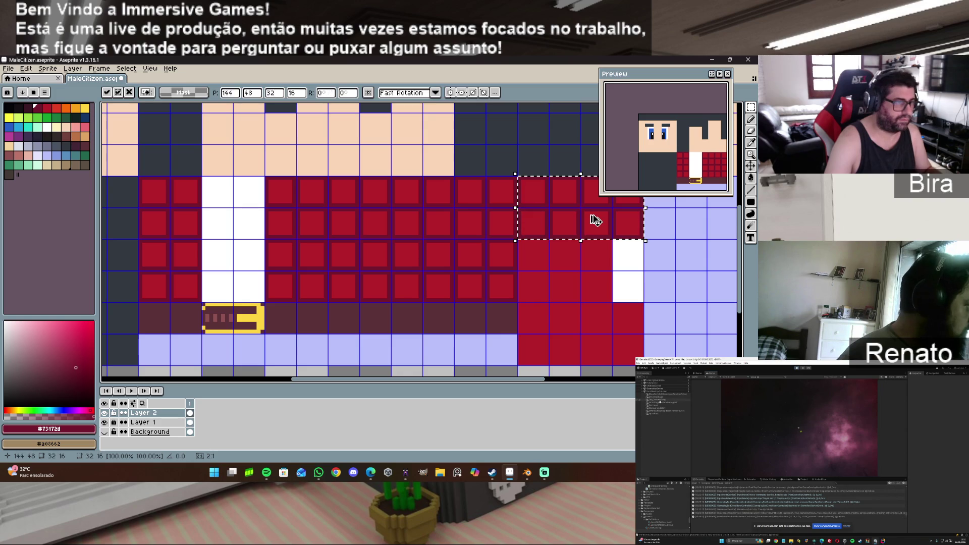
drag(590, 220, 587, 348)
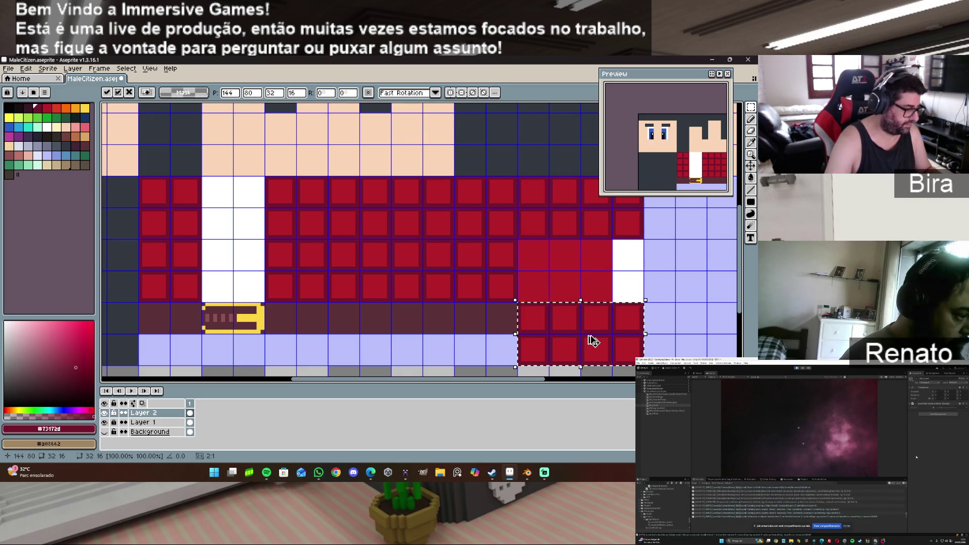
drag(593, 342, 597, 277)
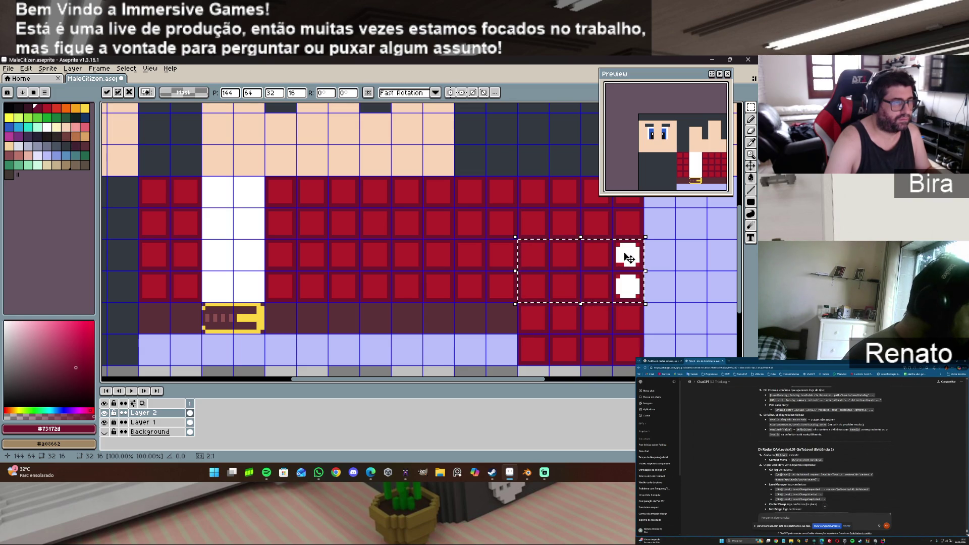
key(ctrl+d)
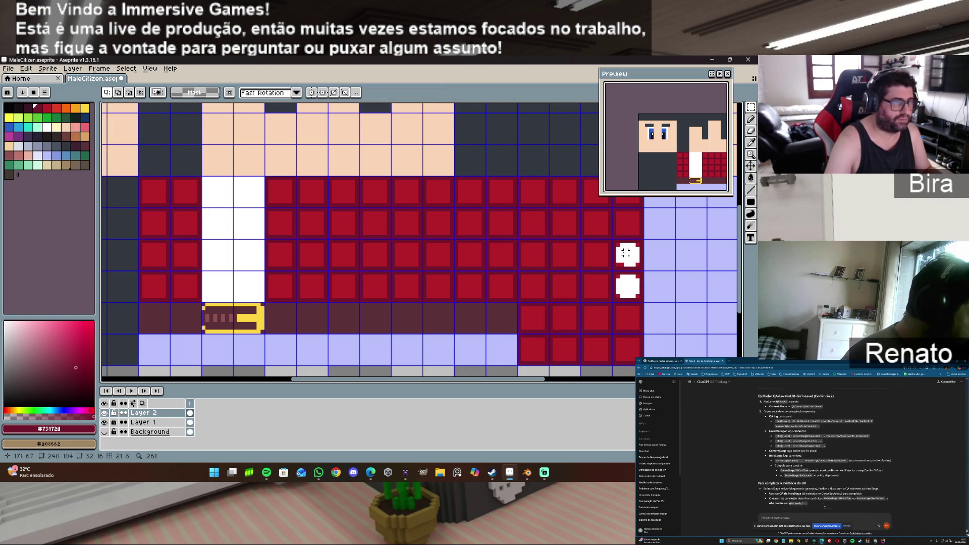
drag(615, 242, 640, 299)
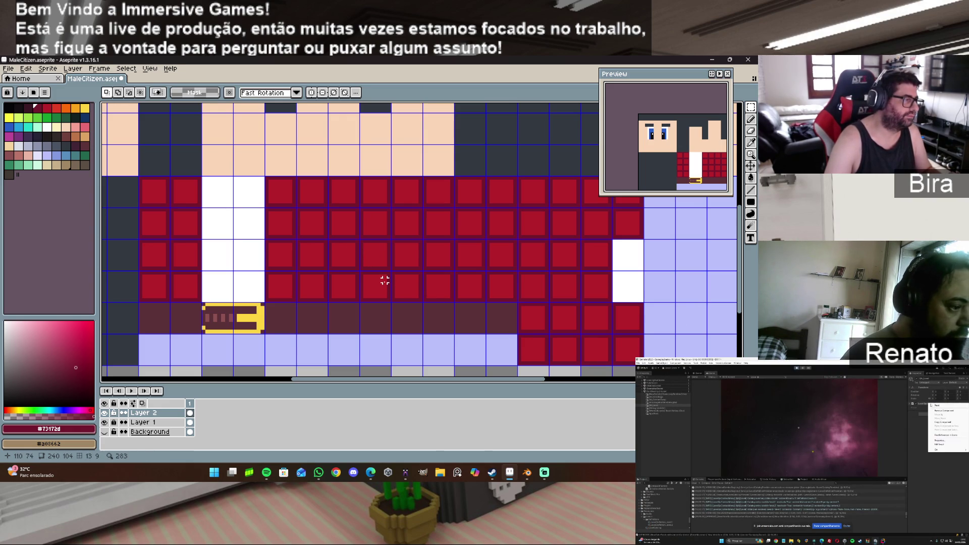
Step: Save the sprite and export it over MaleCitizen_Texture.png, accepting the overwrite and layers warnings
click(9, 69)
click(18, 121)
click(12, 71)
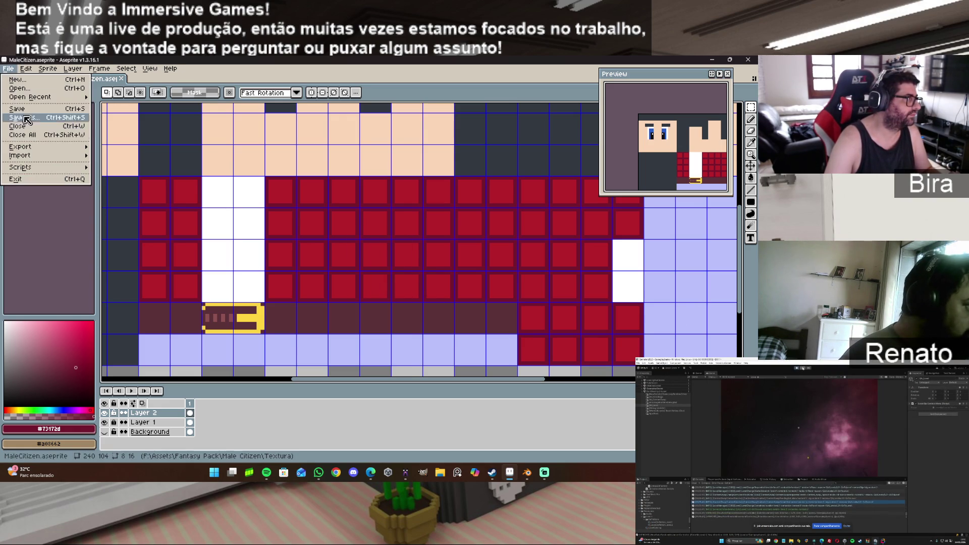
mouse_move(36, 152)
click(125, 152)
click(117, 187)
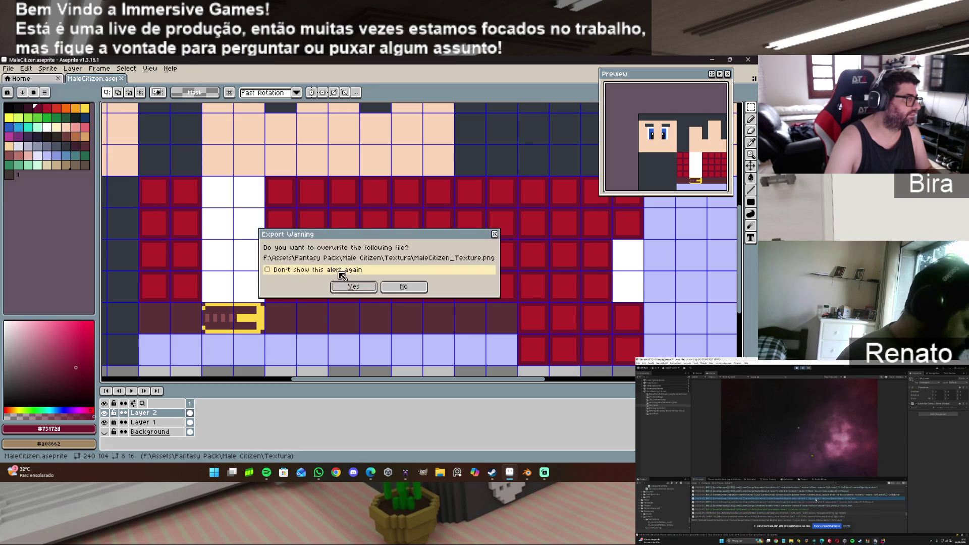
click(372, 287)
click(369, 305)
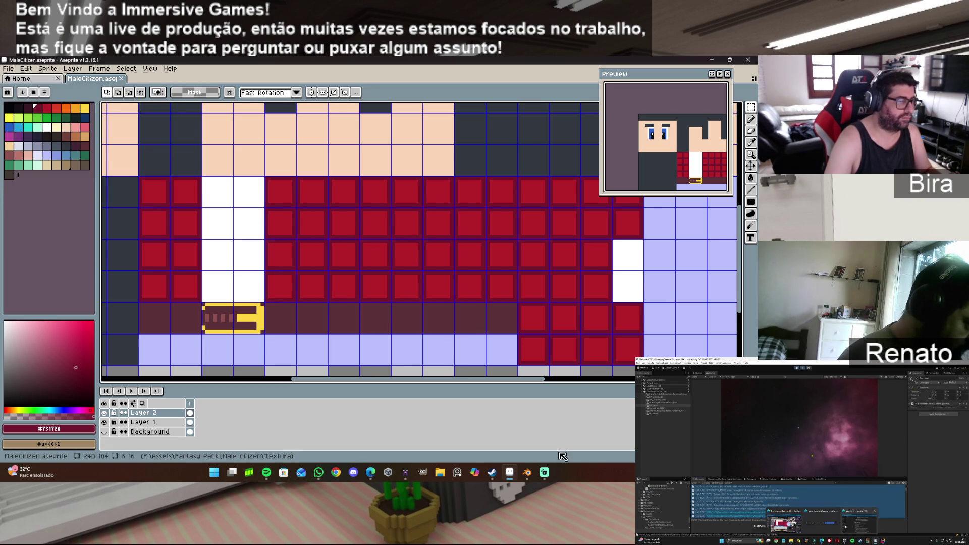
click(526, 473)
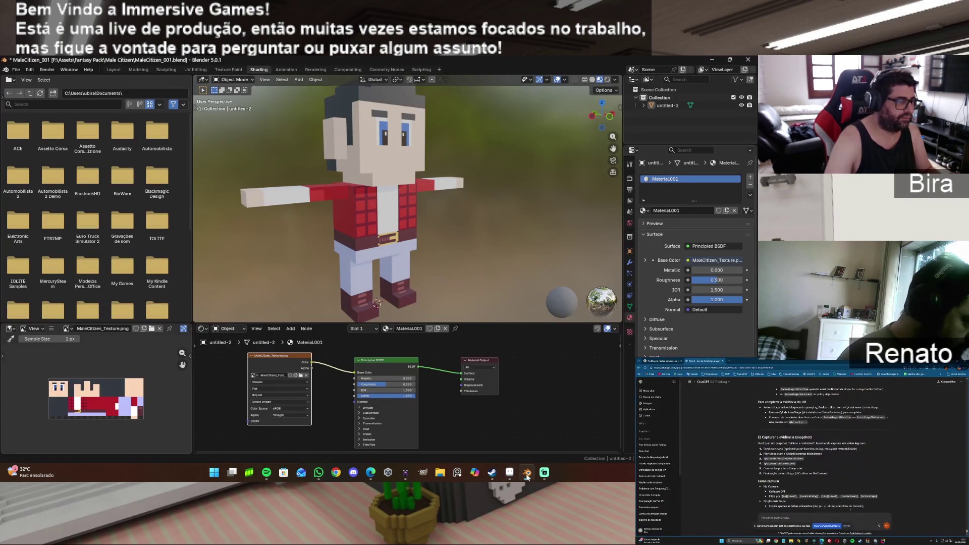
Step: Reload the edited jacket texture in Blender's Image Editor
click(49, 328)
mouse_move(116, 347)
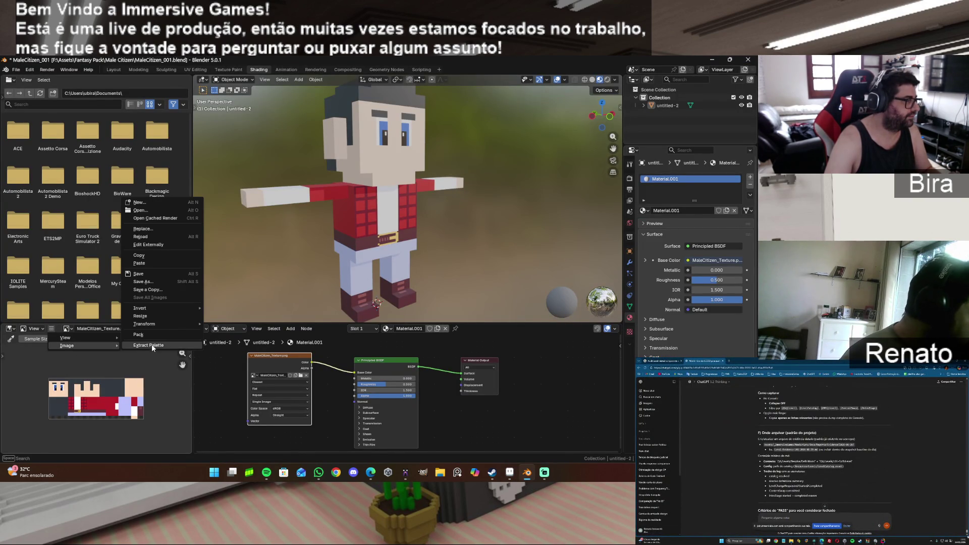
click(154, 239)
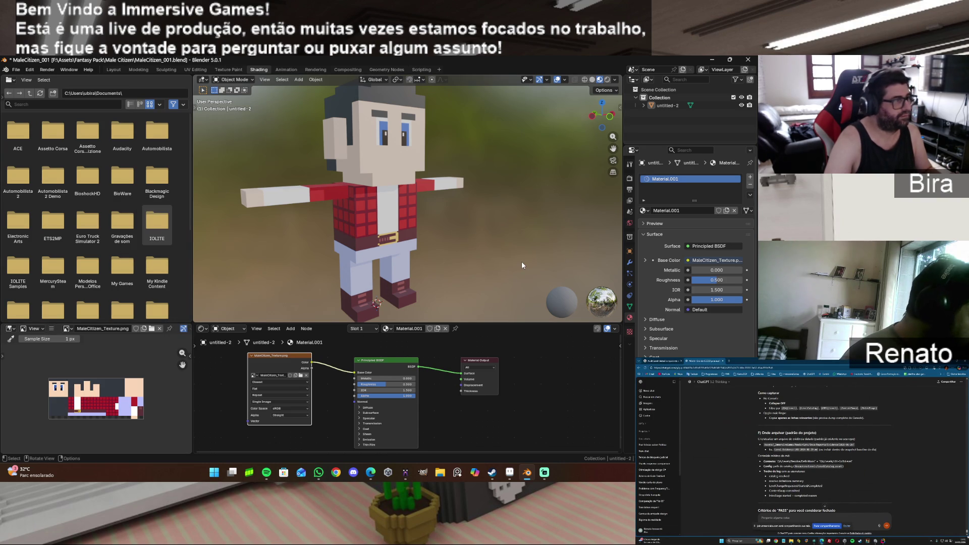
Step: Zoom in and orbit the character to check the red tiled jacket from behind
scroll(496, 195, up, 5)
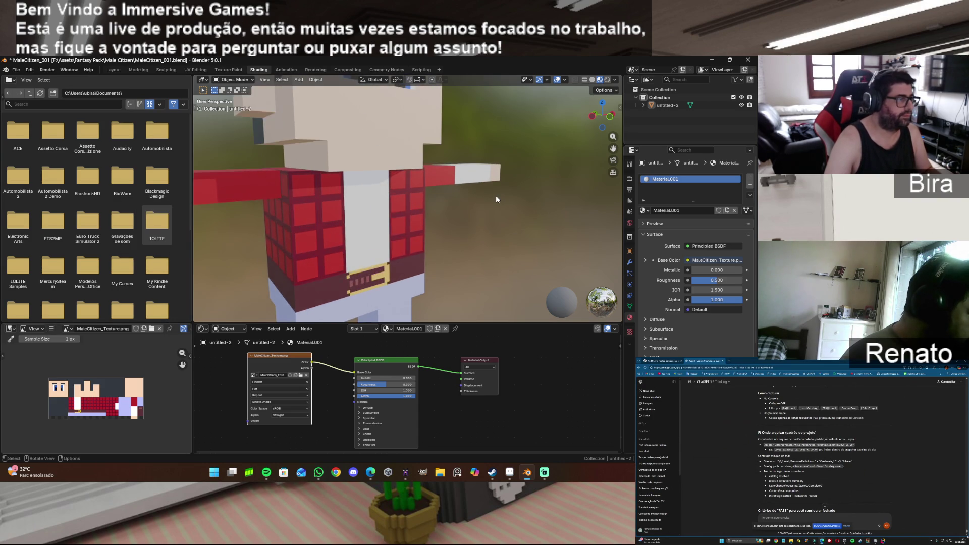
mouse_move(610, 118)
mouse_down()
mouse_move(248, 126)
mouse_move(186, 141)
mouse_move(205, 91)
mouse_up()
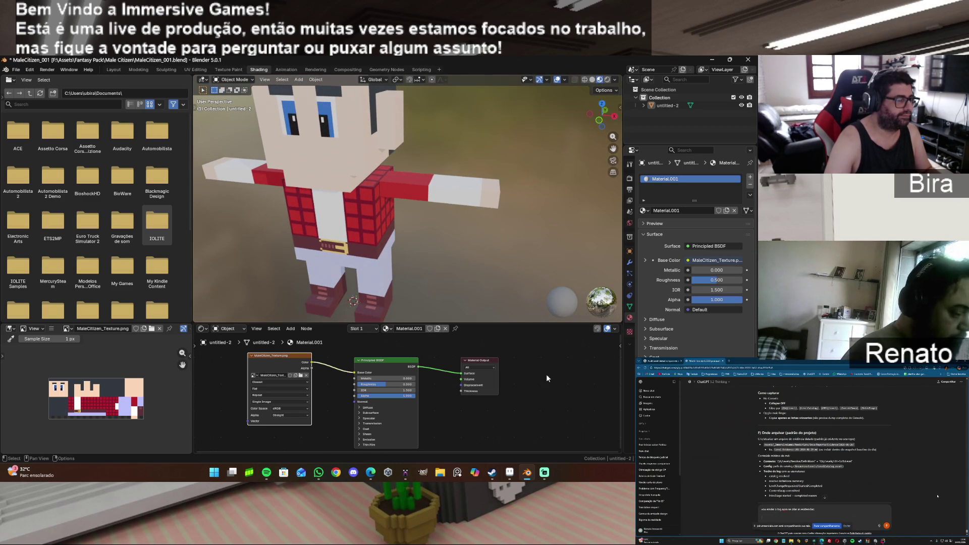
click(510, 474)
scroll(565, 260, down, 2)
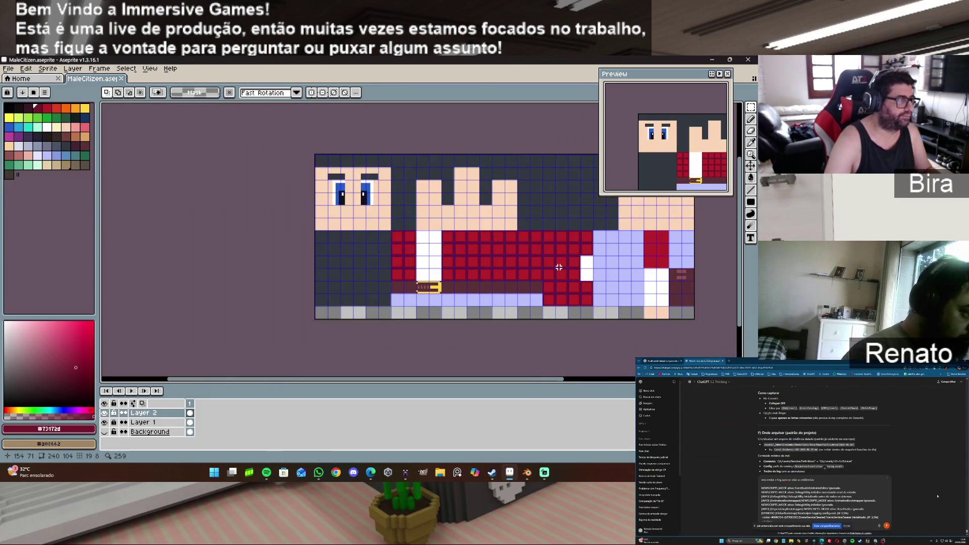
Step: Copy a 16×24 block of jacket tiles onto the plain red strip beside the trousers
scroll(559, 267, up, 1)
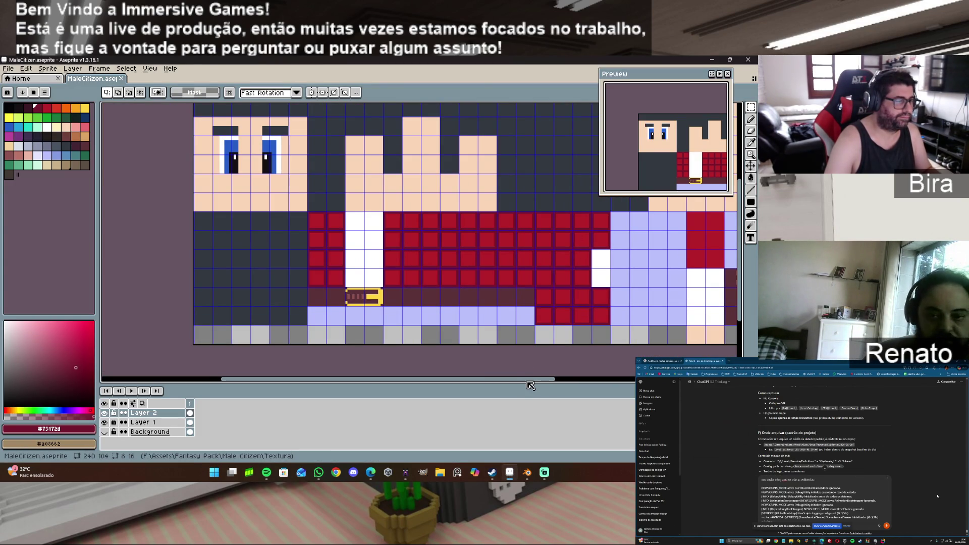
drag(530, 380, 641, 379)
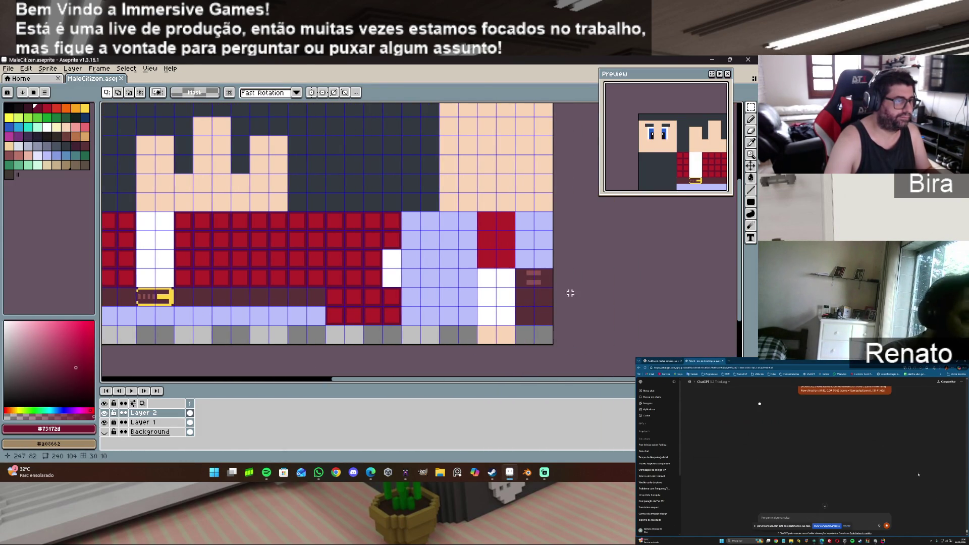
scroll(419, 245, up, 1)
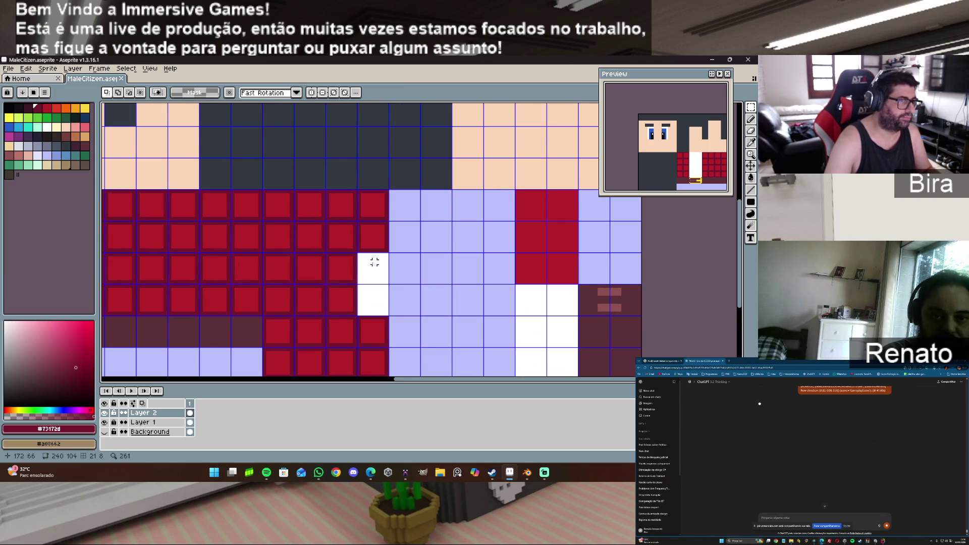
scroll(386, 258, down, 1)
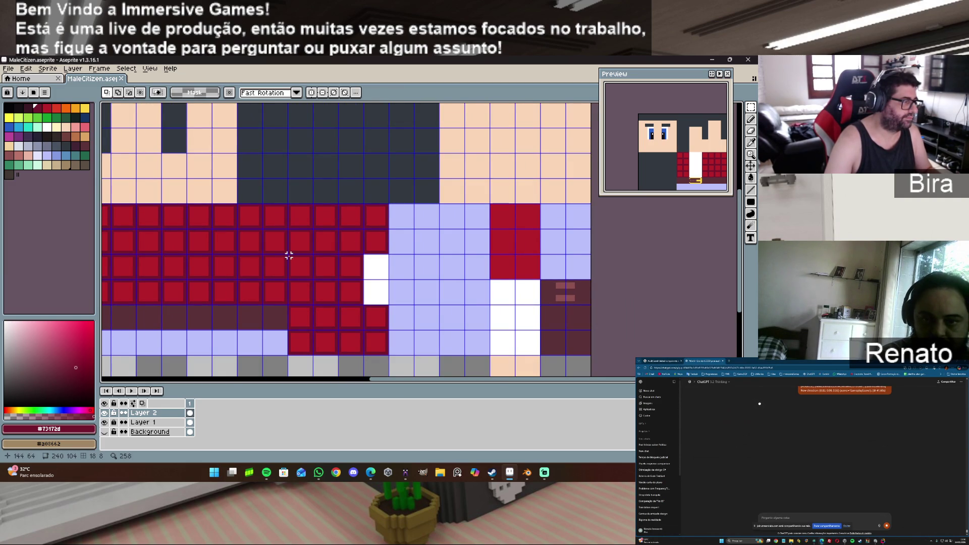
mouse_move(289, 256)
mouse_down()
mouse_move(331, 298)
mouse_move(362, 303)
mouse_up()
click(396, 243)
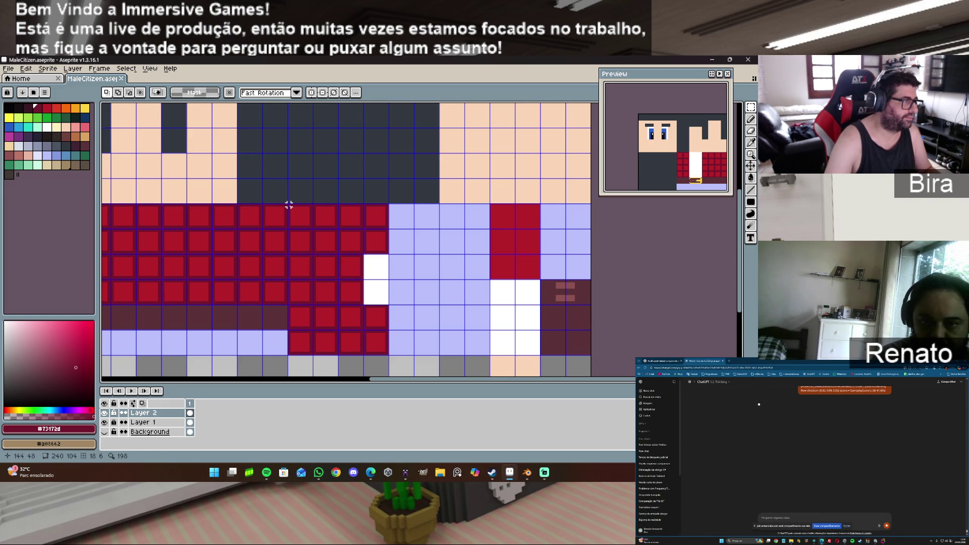
mouse_move(289, 204)
mouse_down()
mouse_move(337, 279)
mouse_move(525, 250)
mouse_up()
click(323, 252)
key(ctrl+d)
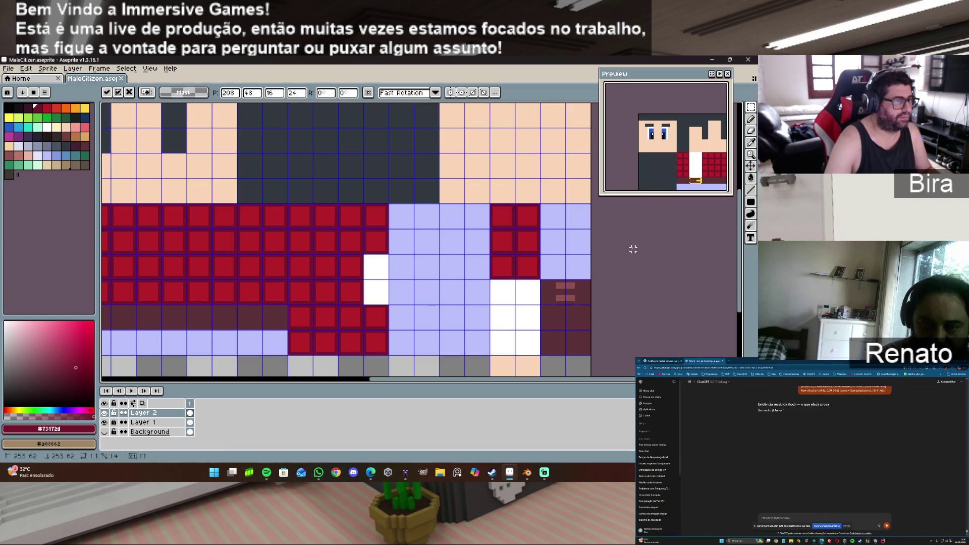
scroll(491, 211, up, 2)
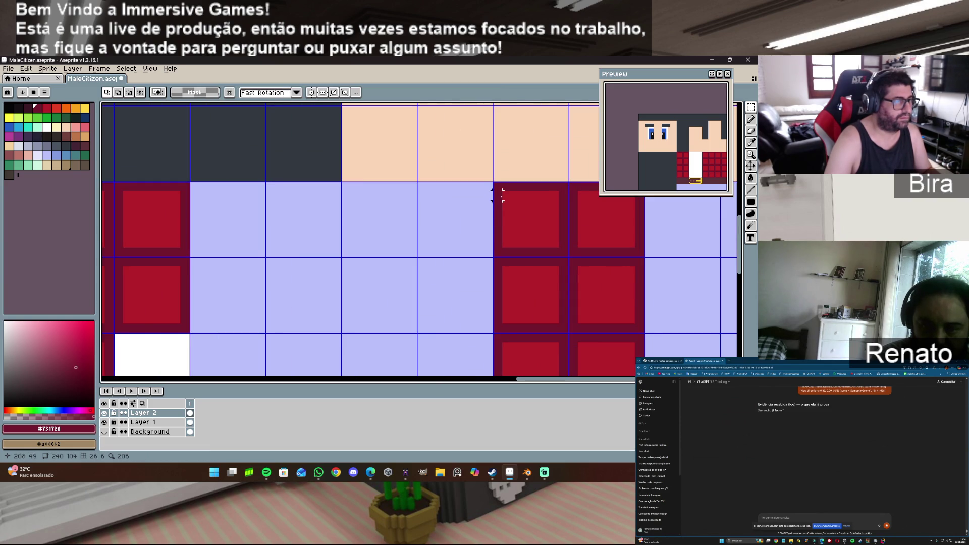
Step: Hide Layer 1 and delete the red corner pixels from the left tile
drag(507, 195, 559, 247)
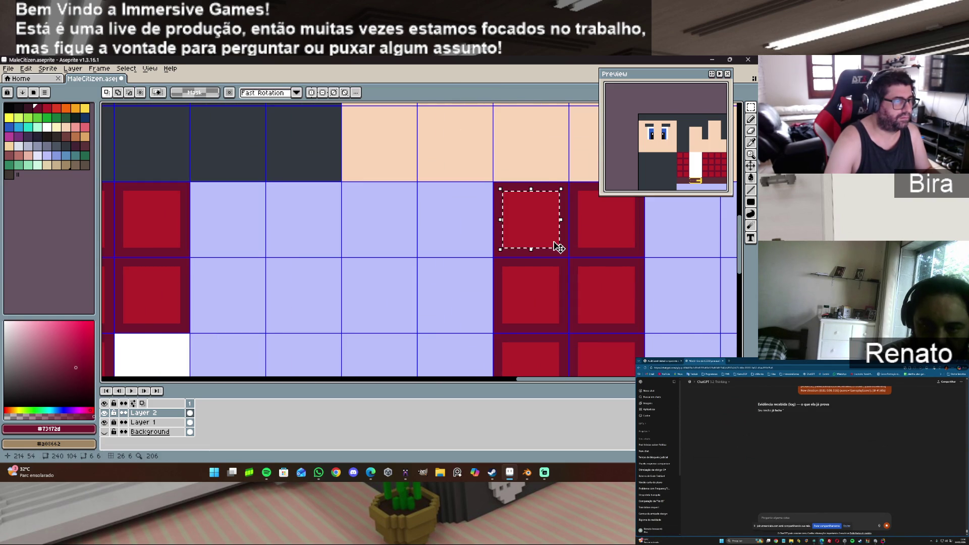
key(ctrl+d)
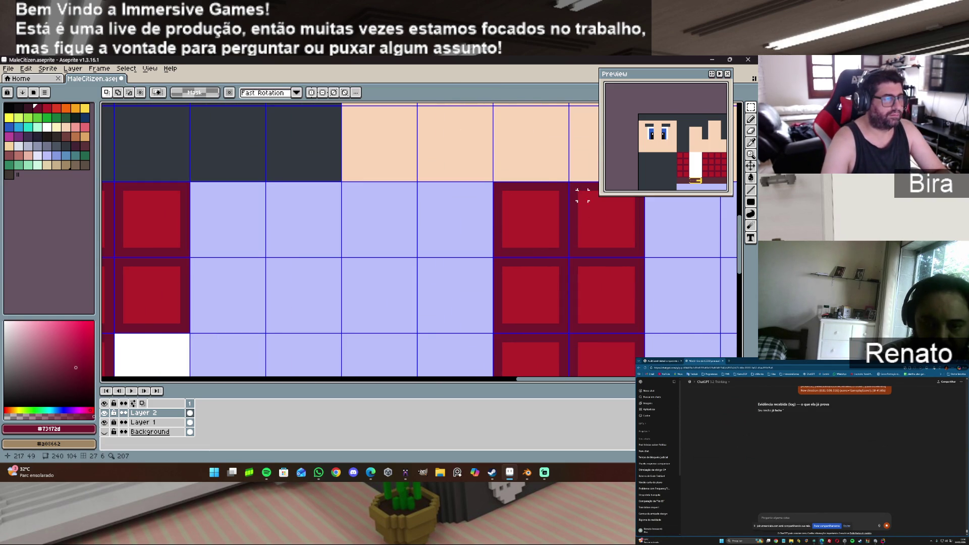
drag(586, 196, 635, 249)
key(ctrl+d)
click(104, 423)
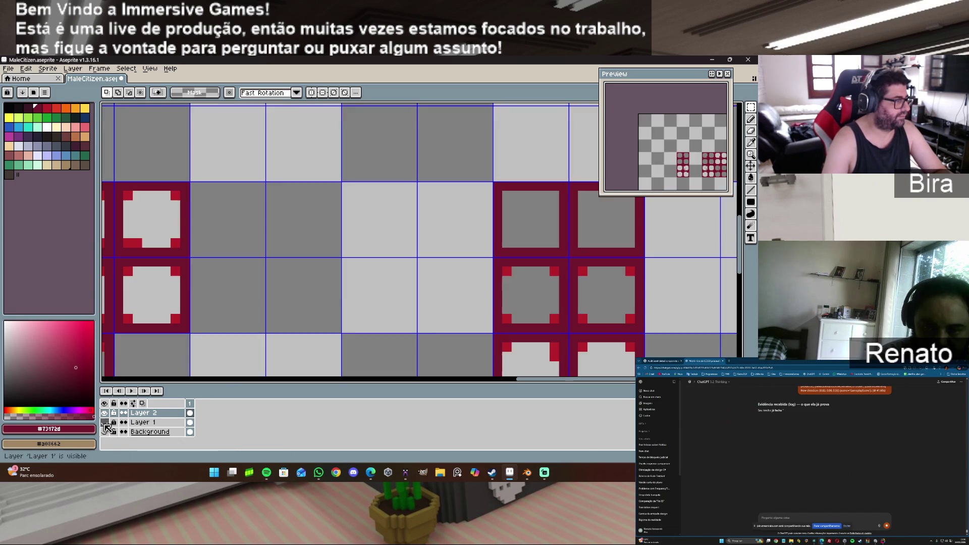
drag(501, 263, 562, 326)
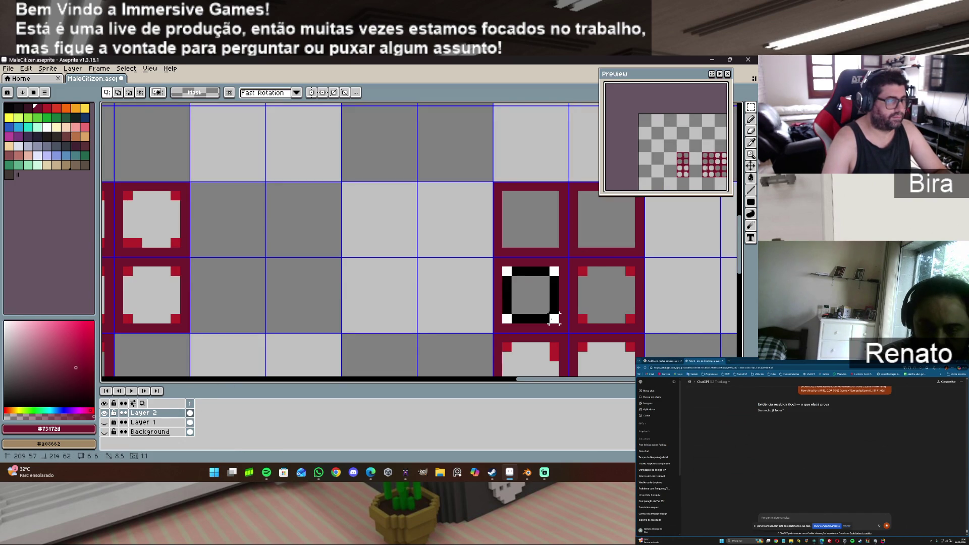
key(Delete)
key(ctrl+d)
Step: Try rectangle outlines over tiles, undo them, then clear two top-row tiles' red corners
drag(585, 265, 628, 316)
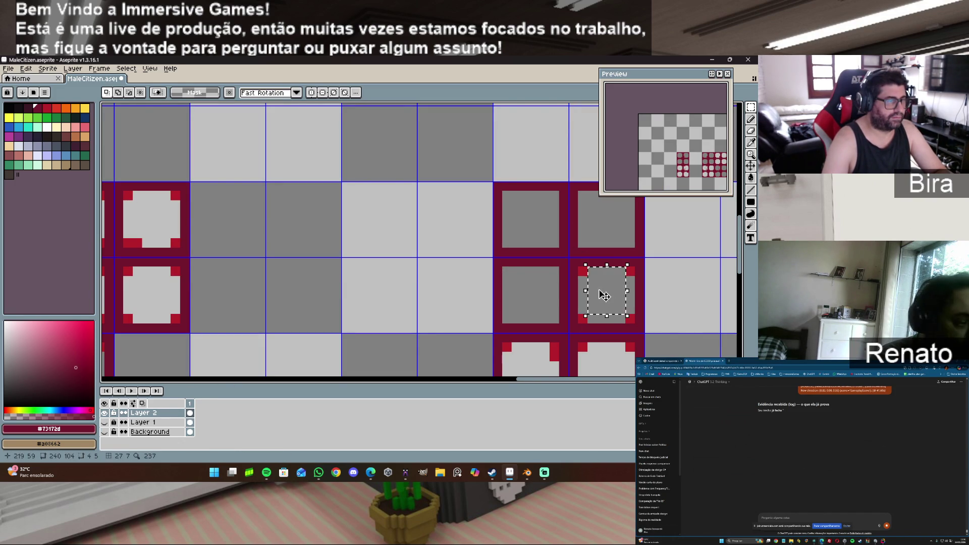
key(ctrl+d)
drag(581, 271, 624, 323)
key(ctrl+z)
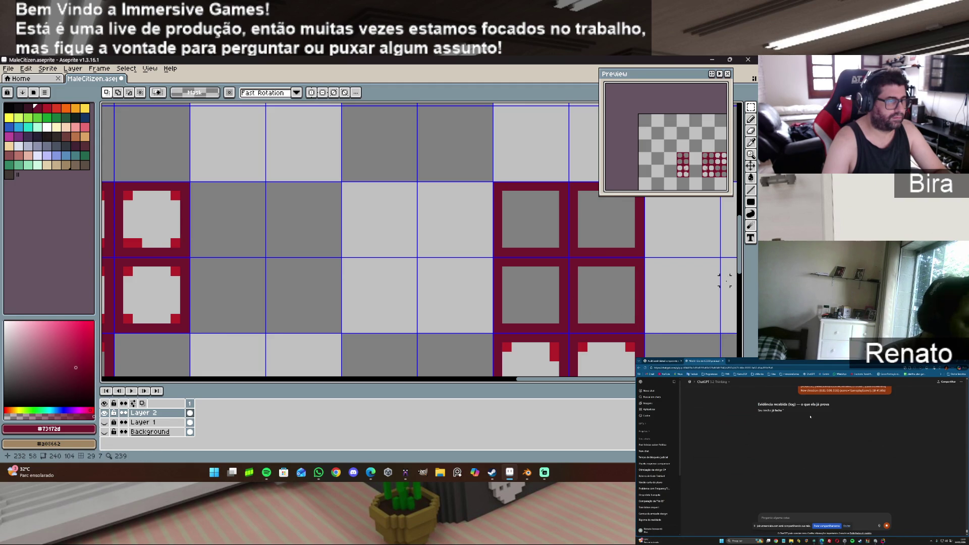
scroll(609, 322, down, 2)
drag(572, 324, 603, 356)
key(ctrl+z)
drag(620, 322, 654, 350)
key(ctrl+z)
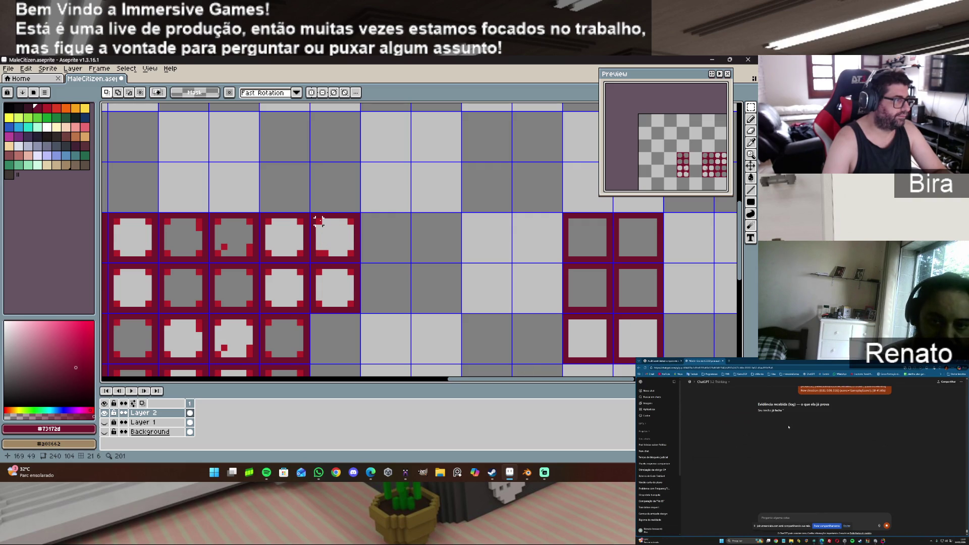
mouse_move(319, 222)
mouse_down()
mouse_move(355, 256)
mouse_move(350, 303)
mouse_move(359, 310)
mouse_up()
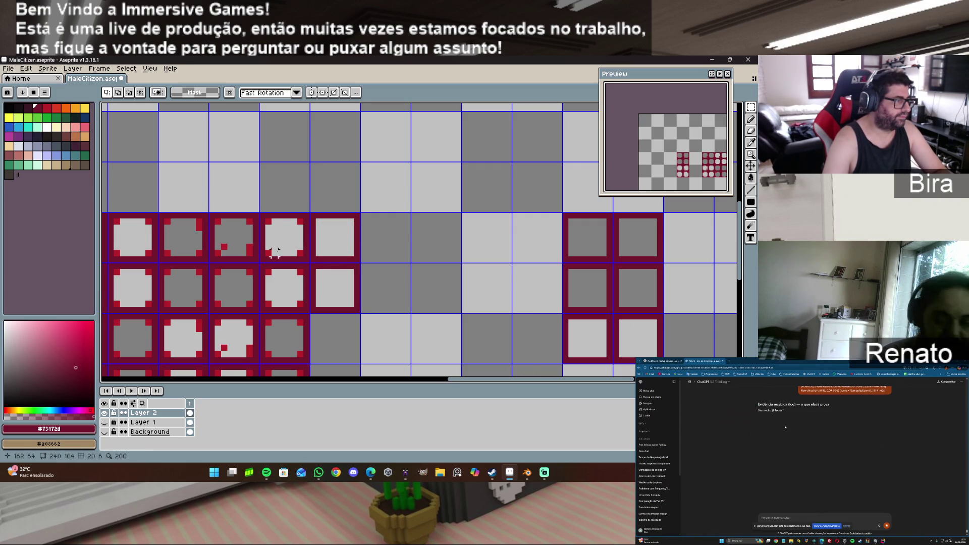
drag(269, 221, 305, 259)
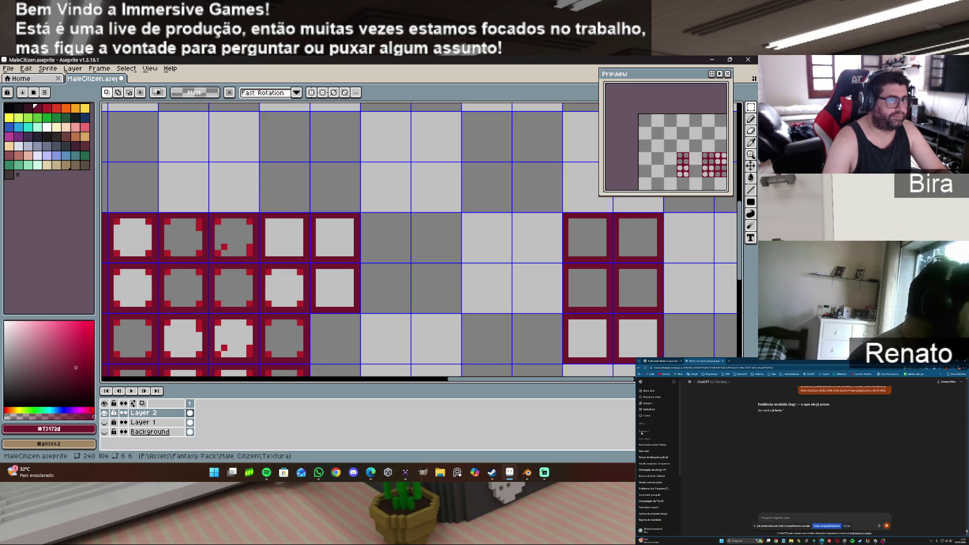
Step: Clear the red corner pixels from the top-row and second-row tiles
click(217, 221)
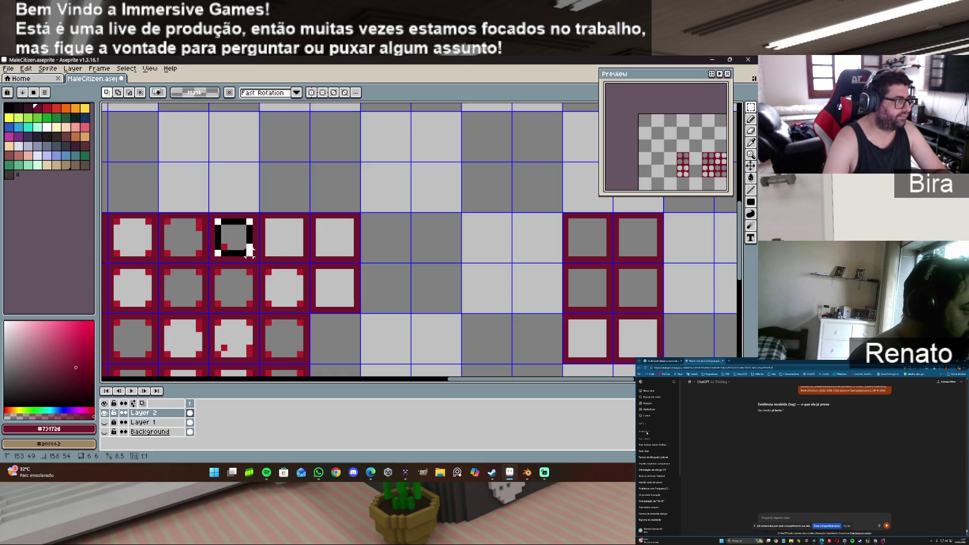
click(217, 272)
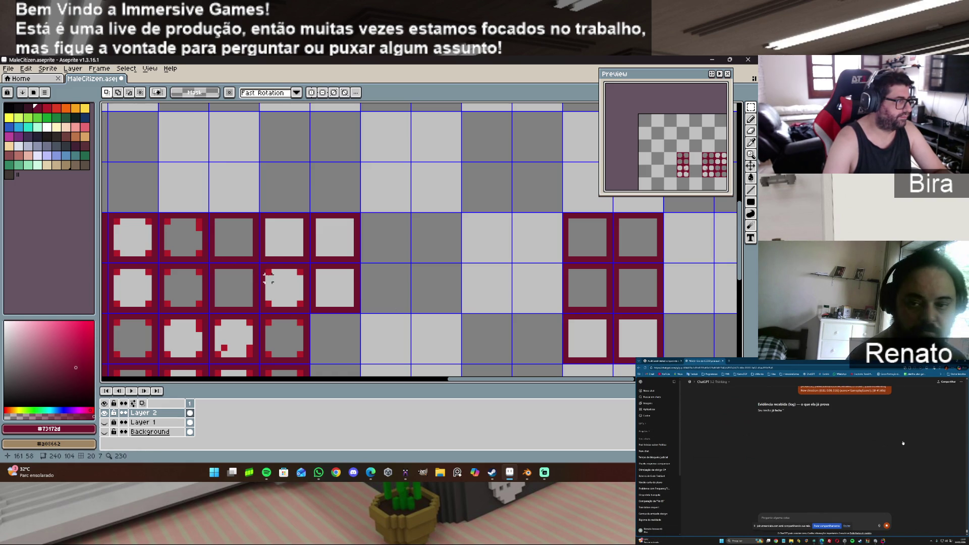
mouse_move(268, 272)
mouse_down()
mouse_move(303, 299)
mouse_move(302, 355)
mouse_up()
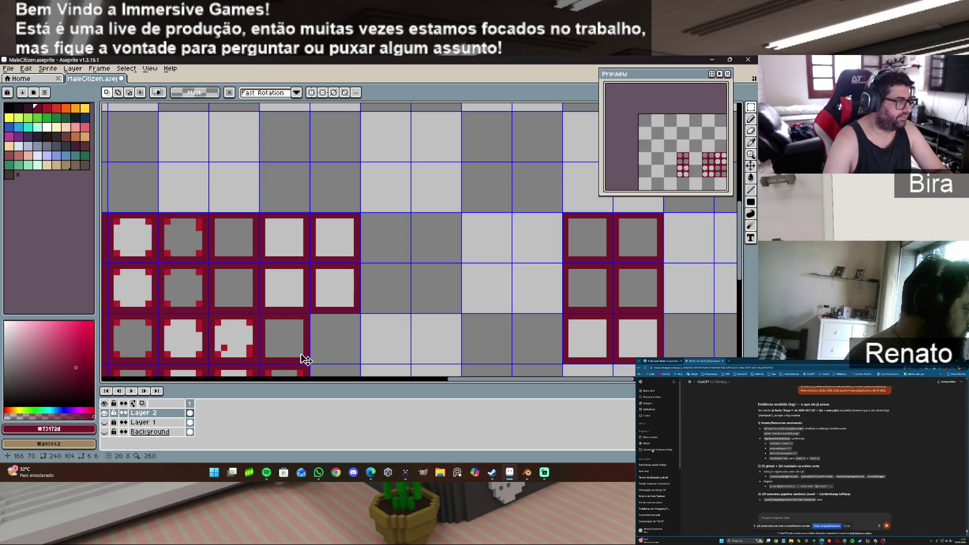
drag(218, 321, 251, 354)
drag(165, 218, 200, 255)
mouse_move(116, 221)
mouse_down()
mouse_move(150, 256)
mouse_move(150, 306)
mouse_up()
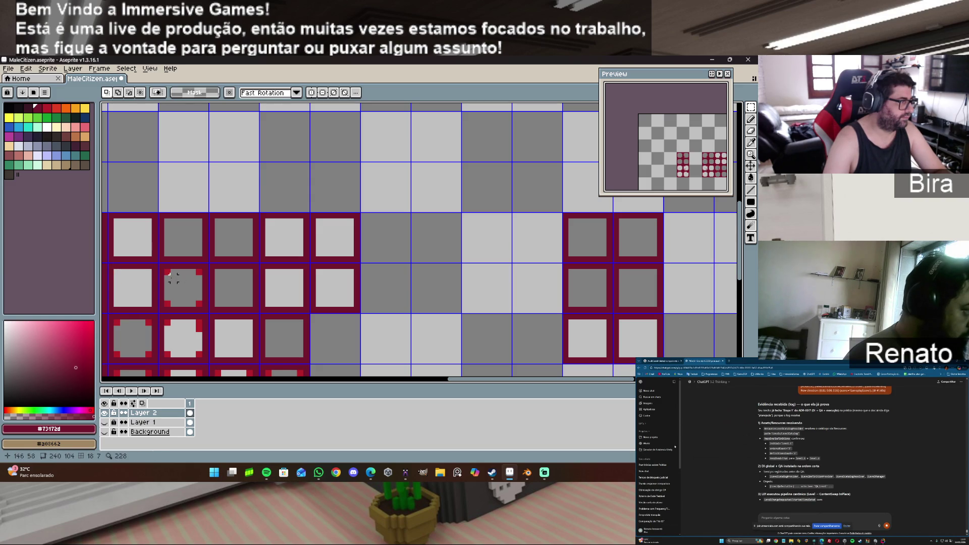
drag(167, 272, 200, 306)
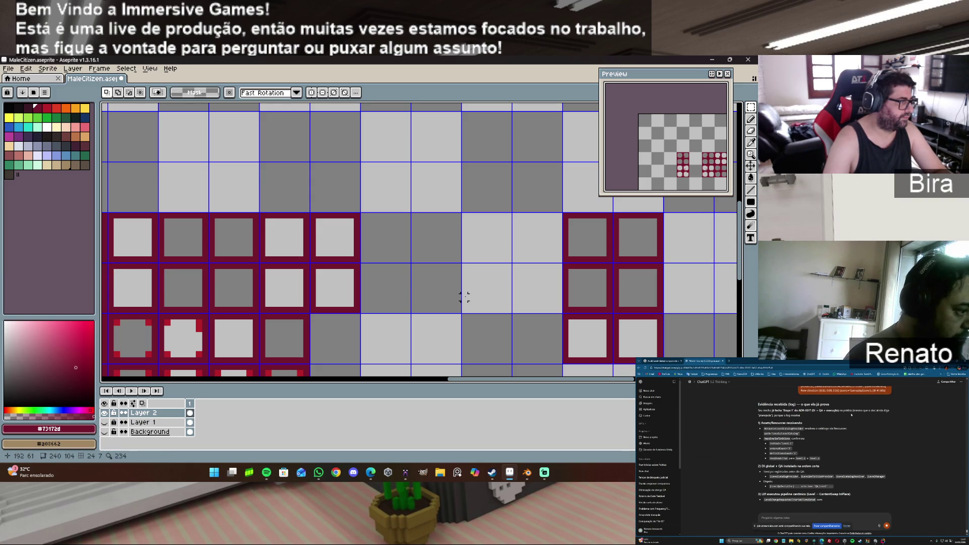
scroll(742, 239, down, 3)
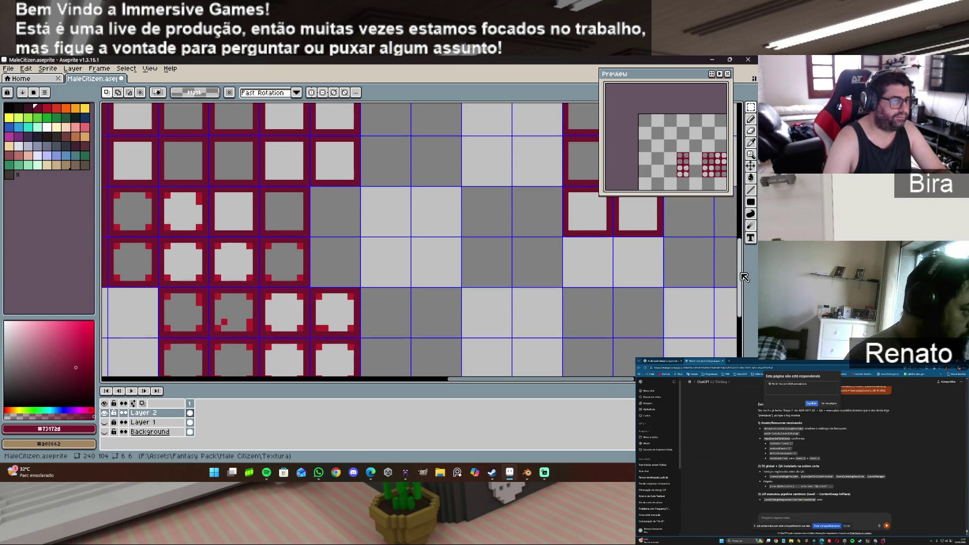
Step: Clear the red corners from the row-3 and row-4 tiles, columns 1 to 4
drag(126, 207, 150, 226)
key(Delete)
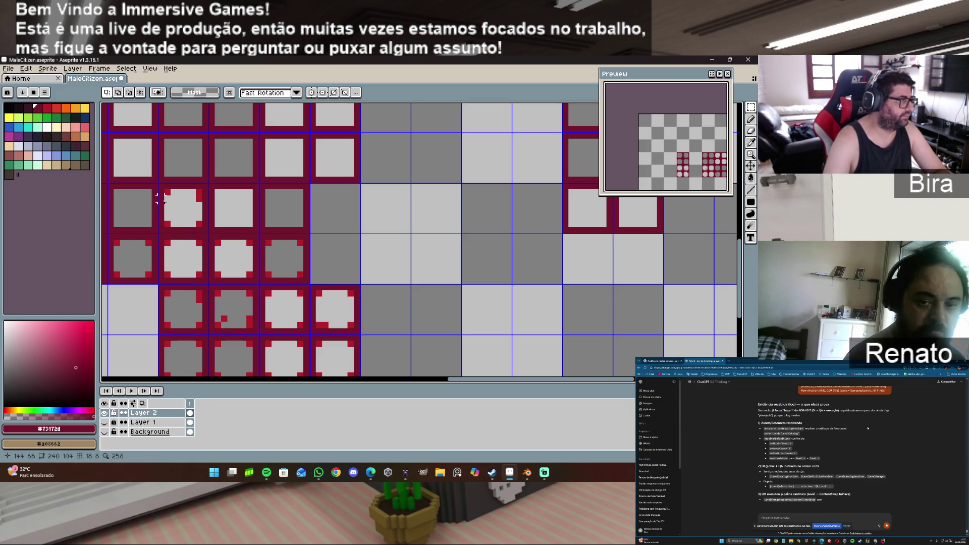
drag(167, 193, 201, 227)
key(Delete)
key(ctrl+d)
drag(115, 242, 154, 279)
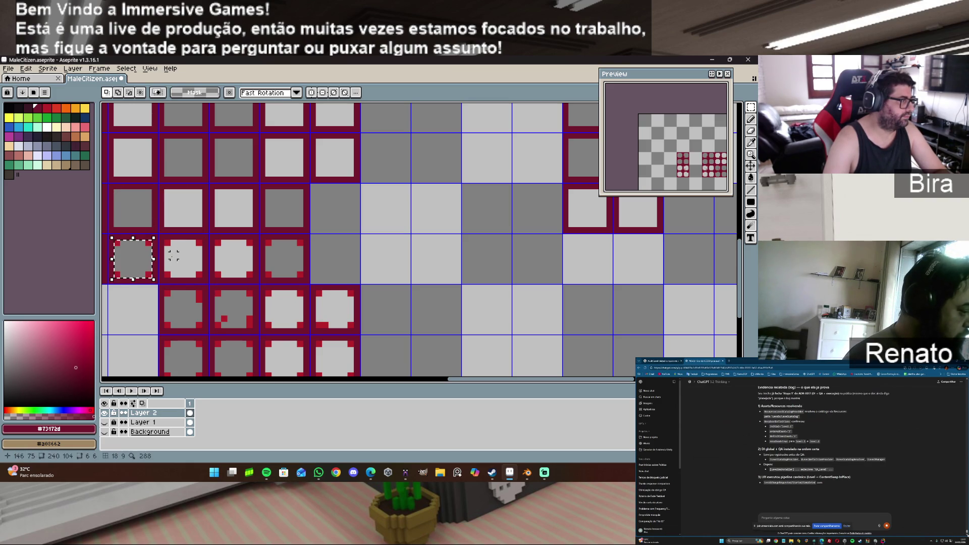
drag(166, 243, 203, 279)
key(Delete)
drag(218, 243, 255, 279)
drag(269, 243, 304, 279)
key(Delete)
Step: Clear the red corners from the row-5 tiles in columns 2 to 5 and deselect
drag(166, 293, 204, 330)
key(Delete)
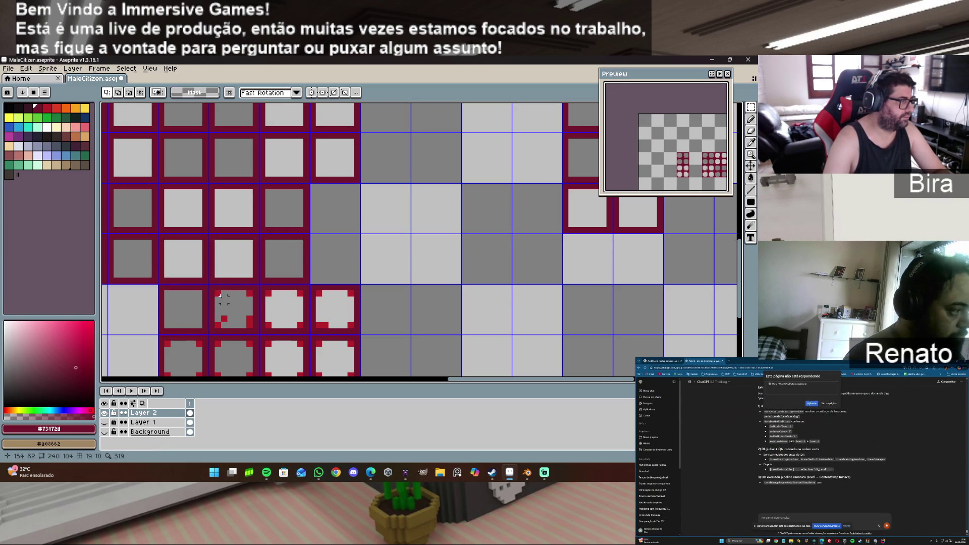
mouse_move(215, 289)
mouse_down()
mouse_move(251, 332)
mouse_move(305, 331)
mouse_up()
key(Delete)
key(Delete)
drag(316, 292, 355, 332)
key(Delete)
key(ctrl+d)
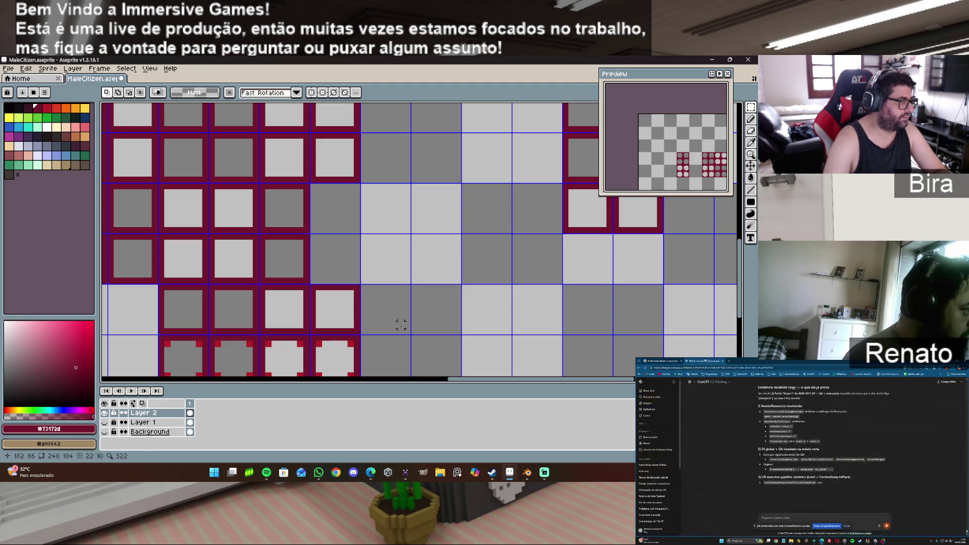
scroll(198, 260, down, 2)
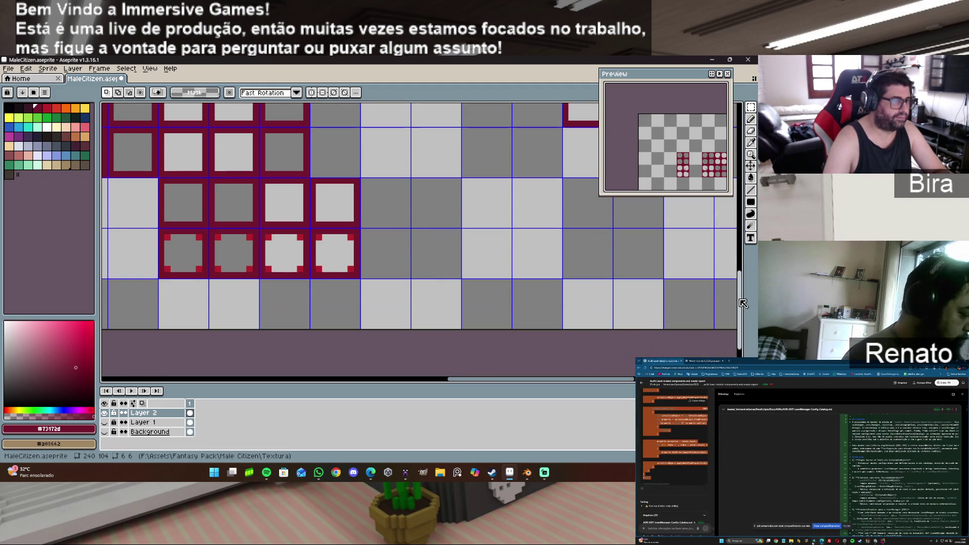
Step: Paste a plain tile over the tiles in columns 2, 3 and 4
drag(163, 233, 202, 272)
key(ctrl+v)
key(Return)
key(ctrl+v)
key(Return)
mouse_move(318, 236)
mouse_down()
mouse_move(332, 262)
mouse_move(353, 272)
mouse_up()
key(ctrl+v)
key(Return)
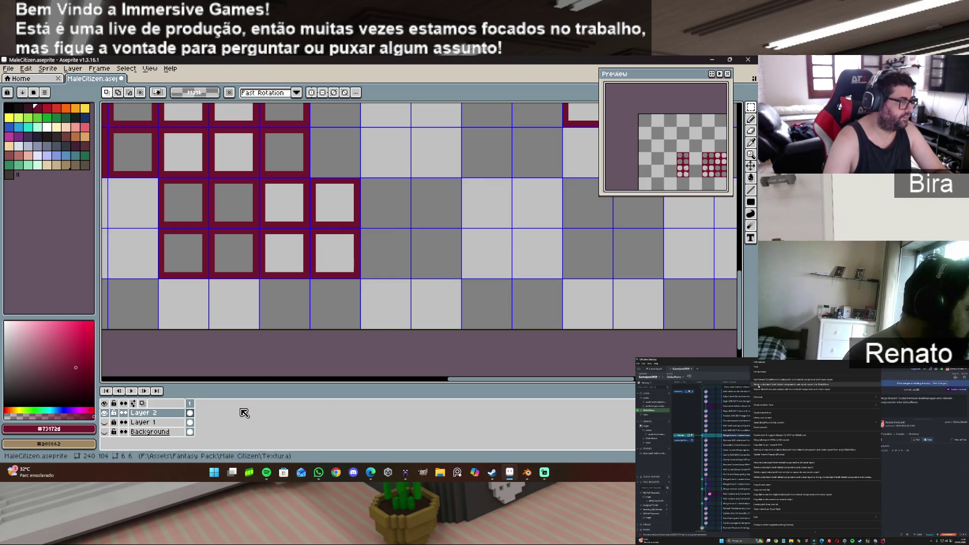
Step: Select the two red cells left of the belt and move them down one cell
click(103, 423)
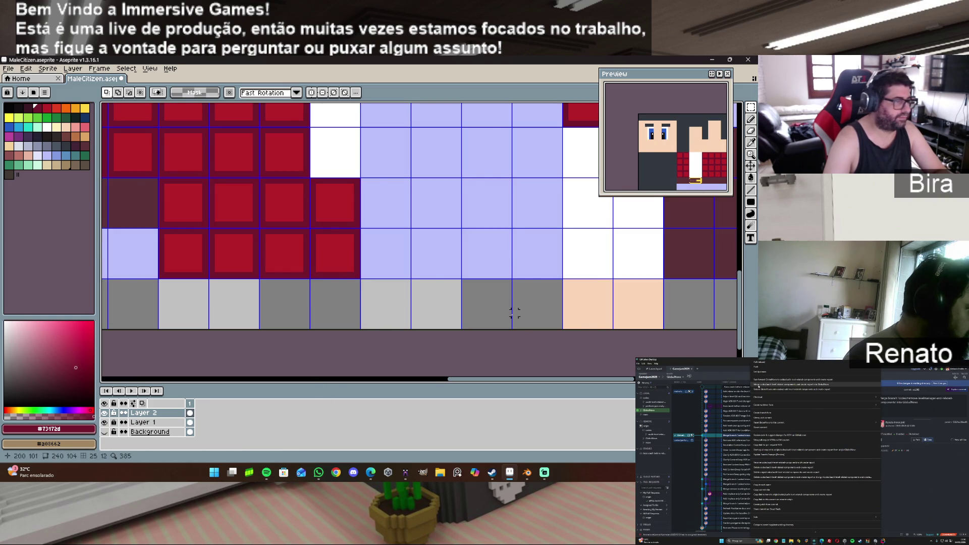
scroll(526, 332, down, 3)
drag(533, 383, 429, 383)
scroll(355, 303, up, 2)
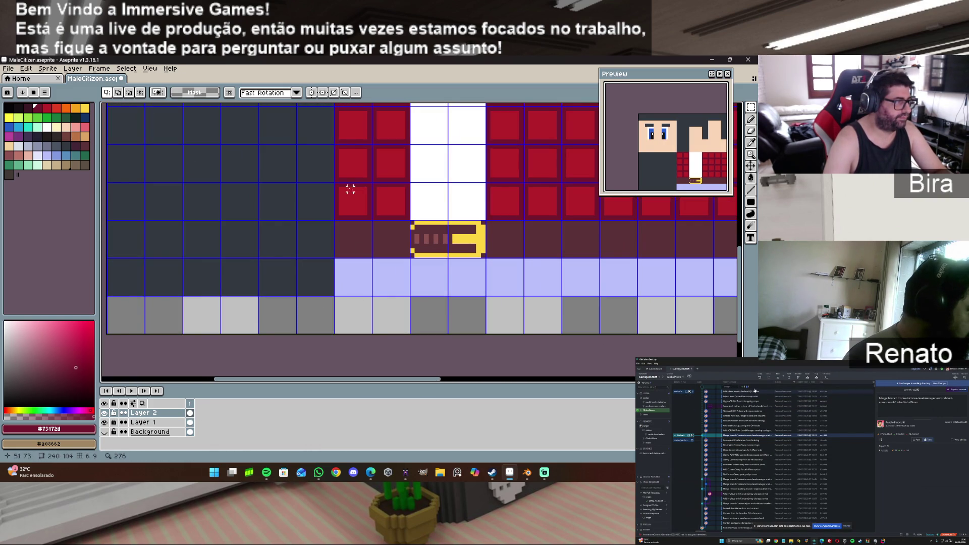
mouse_move(336, 184)
mouse_down()
mouse_move(367, 217)
mouse_move(408, 219)
mouse_up()
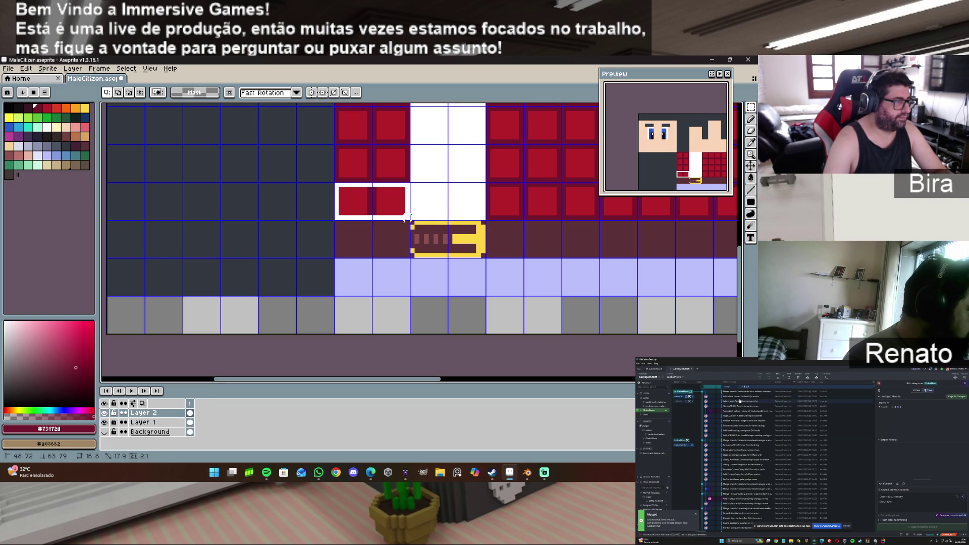
drag(408, 218, 408, 220)
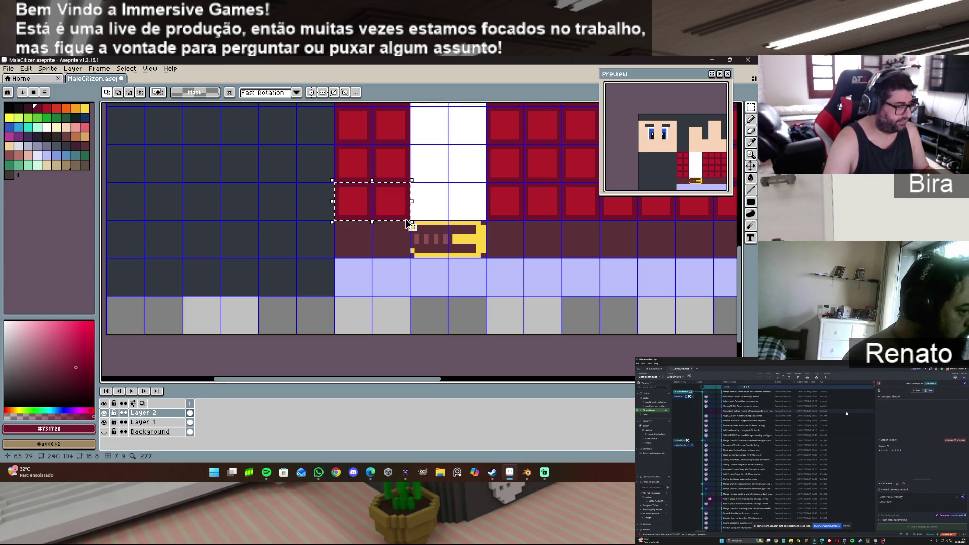
click(412, 226)
drag(394, 208, 392, 246)
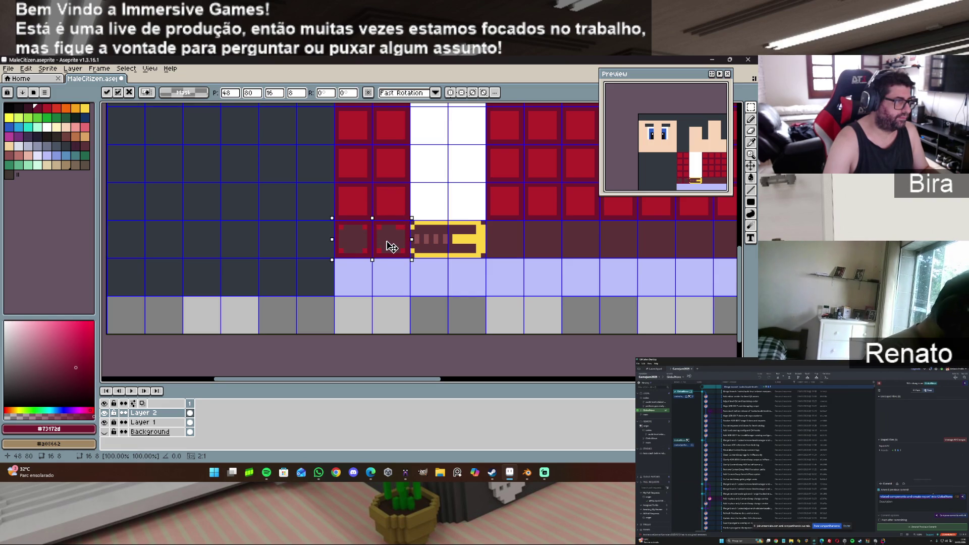
click(104, 423)
scroll(526, 370, down, 3)
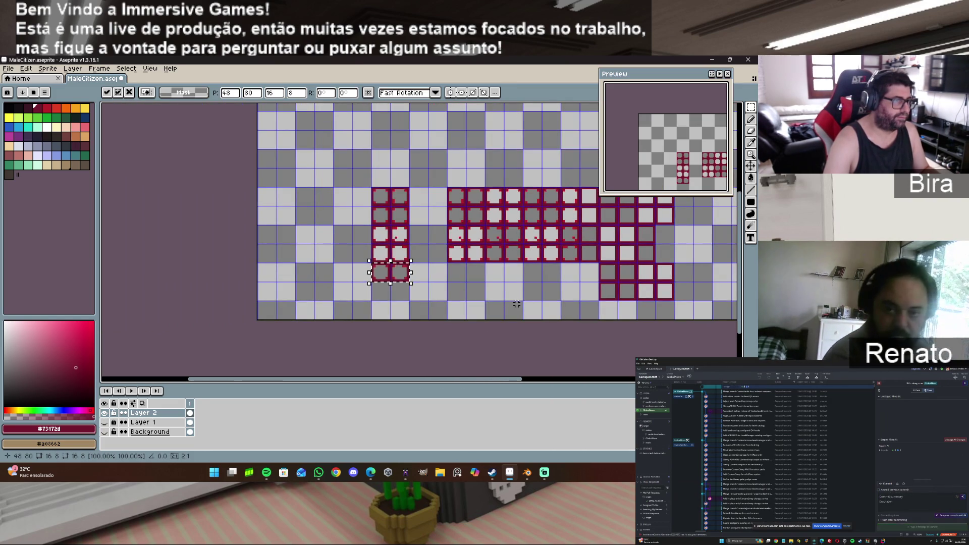
scroll(516, 303, up, 2)
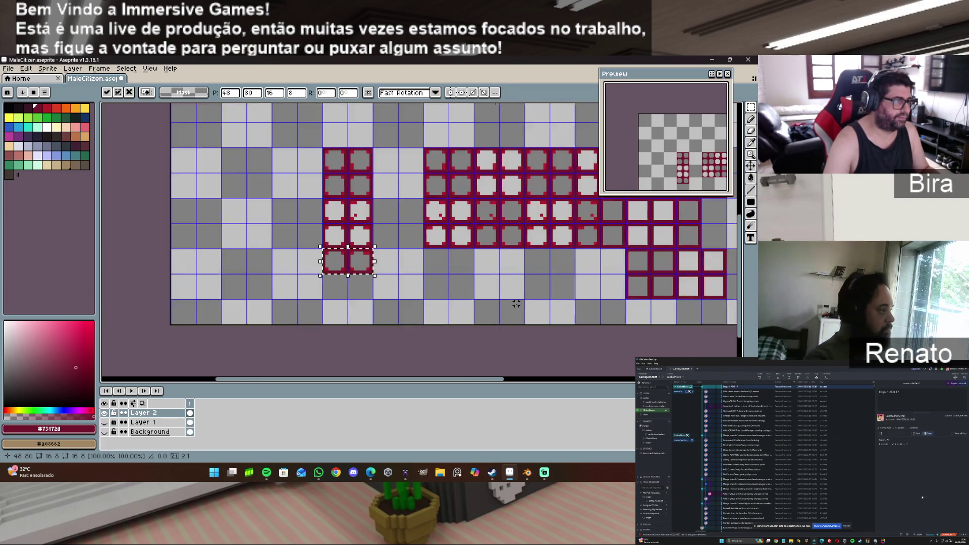
scroll(516, 302, up, 1)
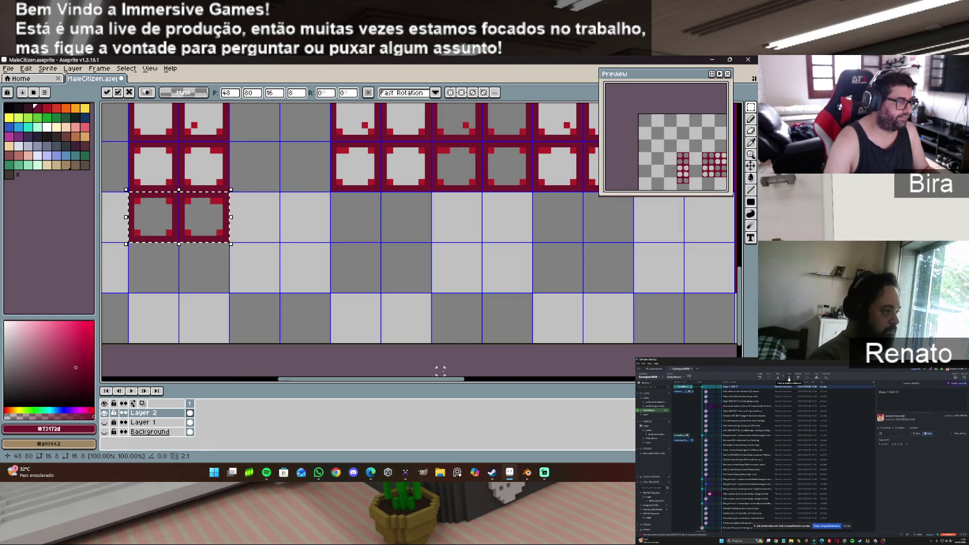
drag(447, 379, 392, 381)
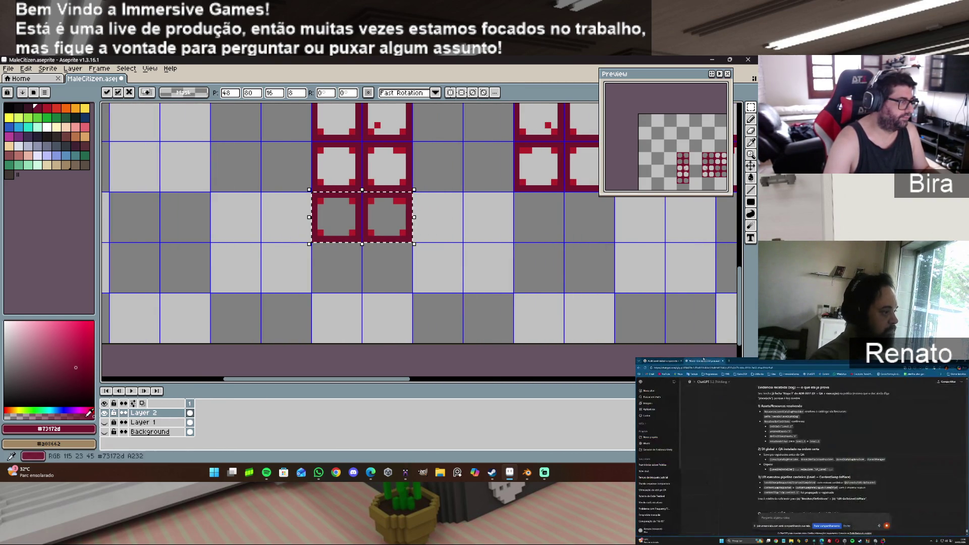
click(104, 422)
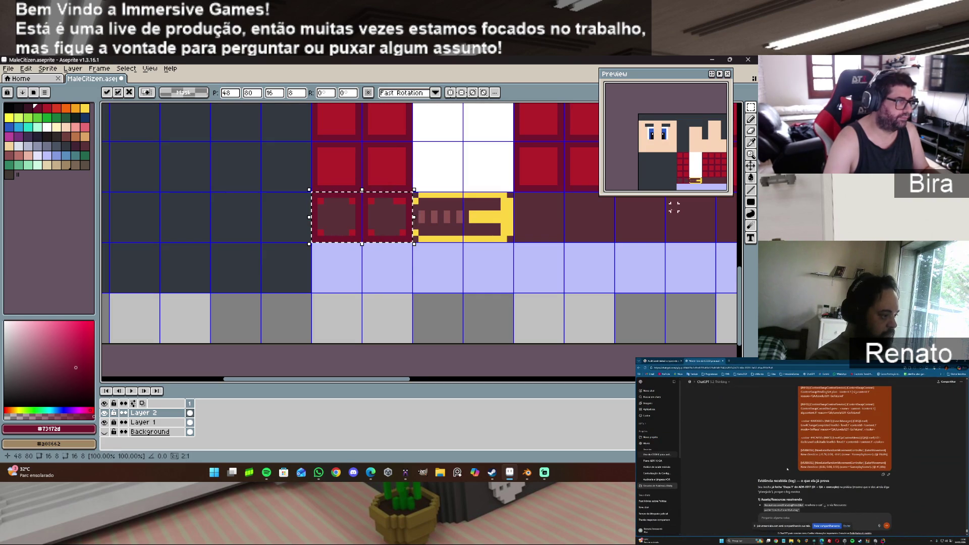
Step: Fill the two selected cells with the bright jacket red on Layer 2
alt+click(389, 168)
ctrl+click(384, 222)
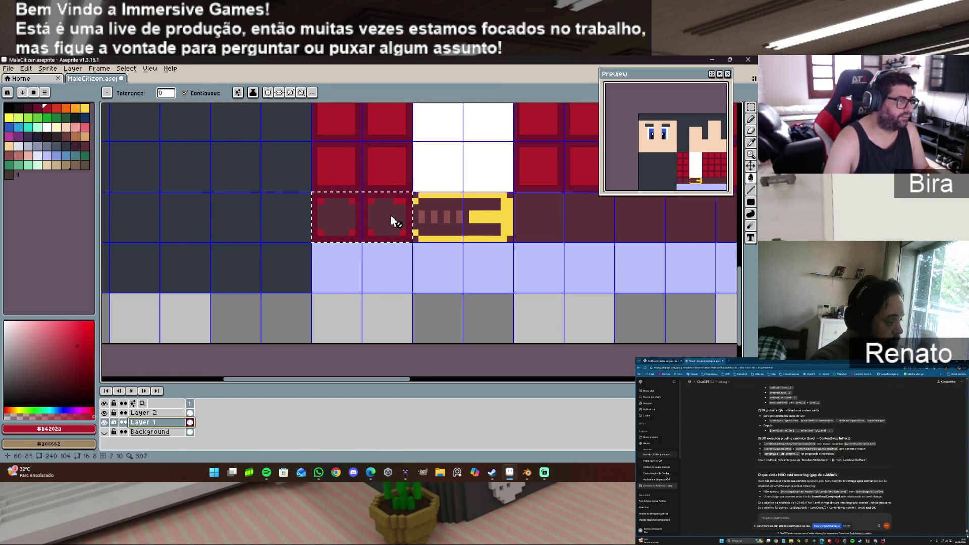
click(115, 423)
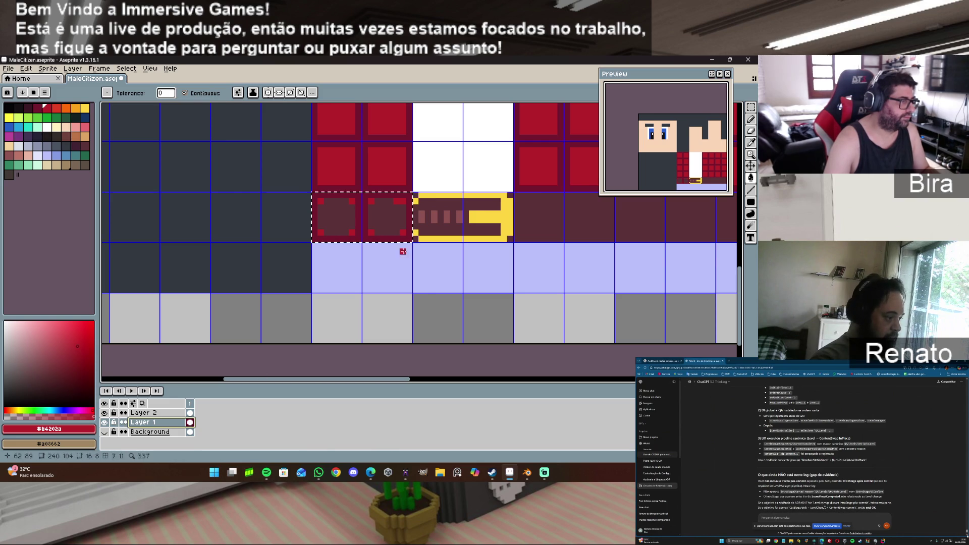
click(344, 215)
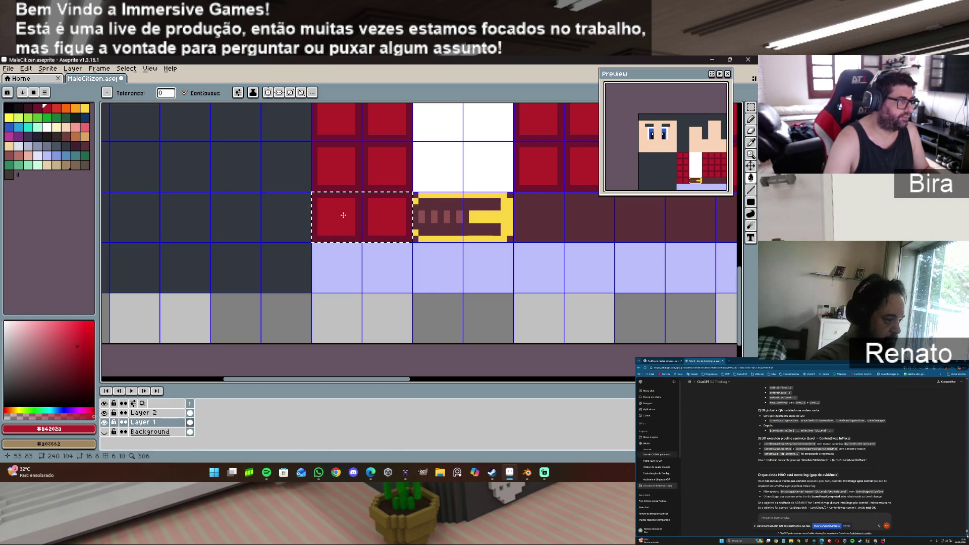
scroll(509, 227, down, 1)
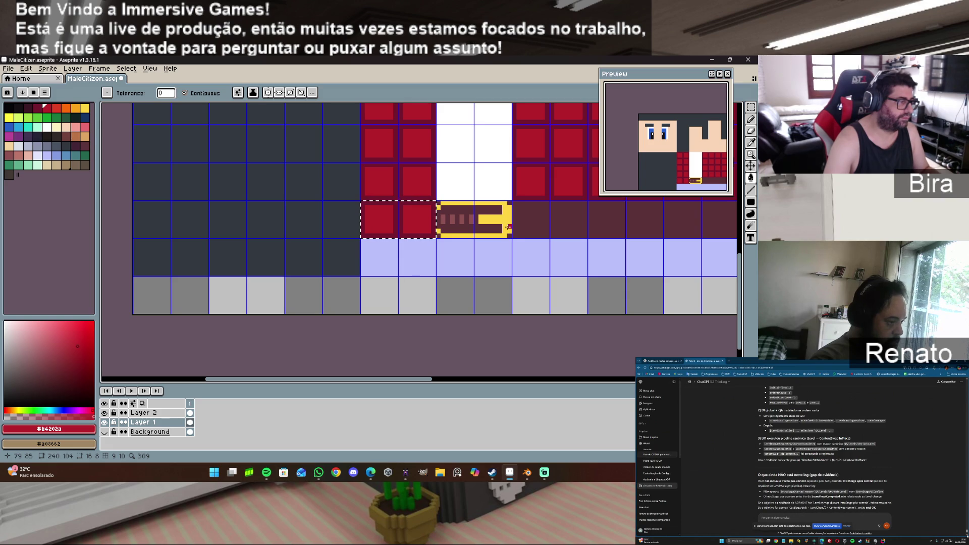
key(ctrl+z)
key(ctrl+z)
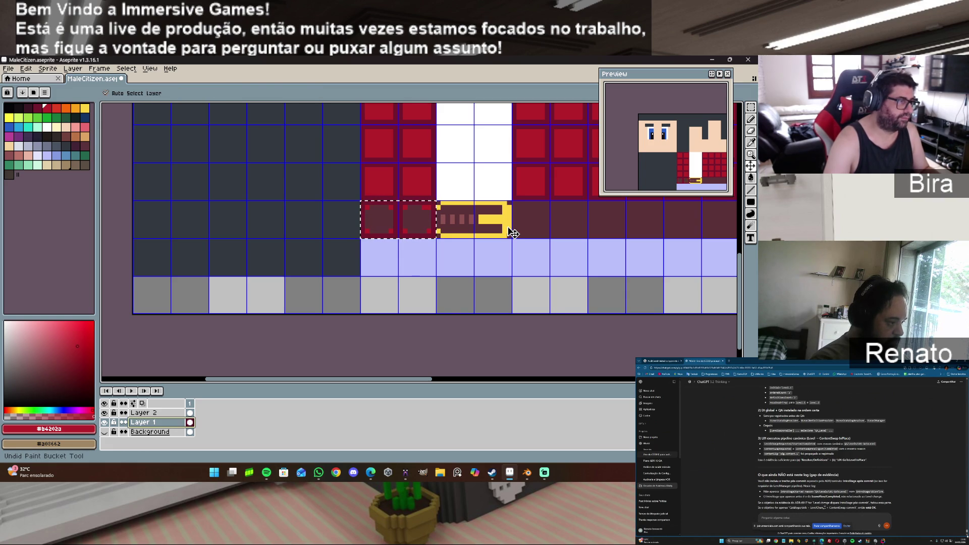
click(155, 414)
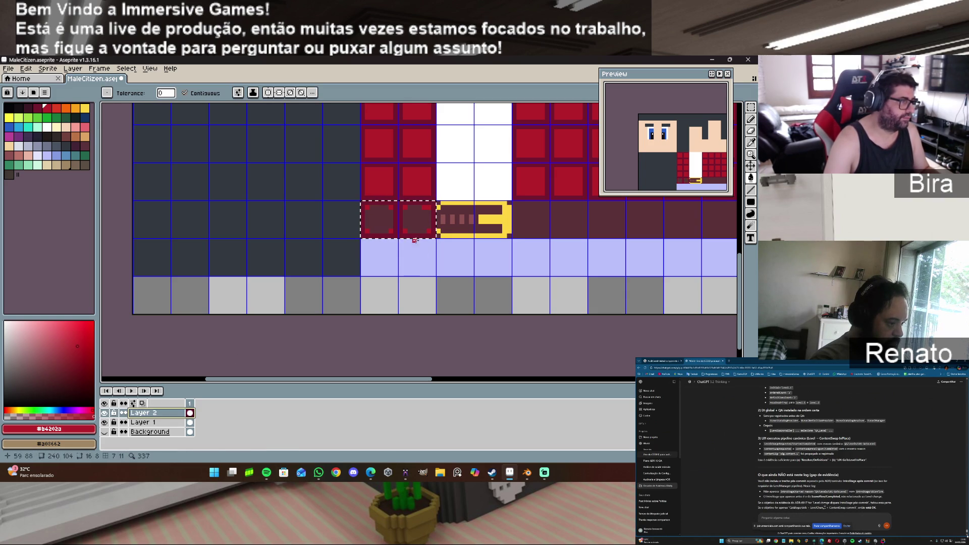
click(380, 220)
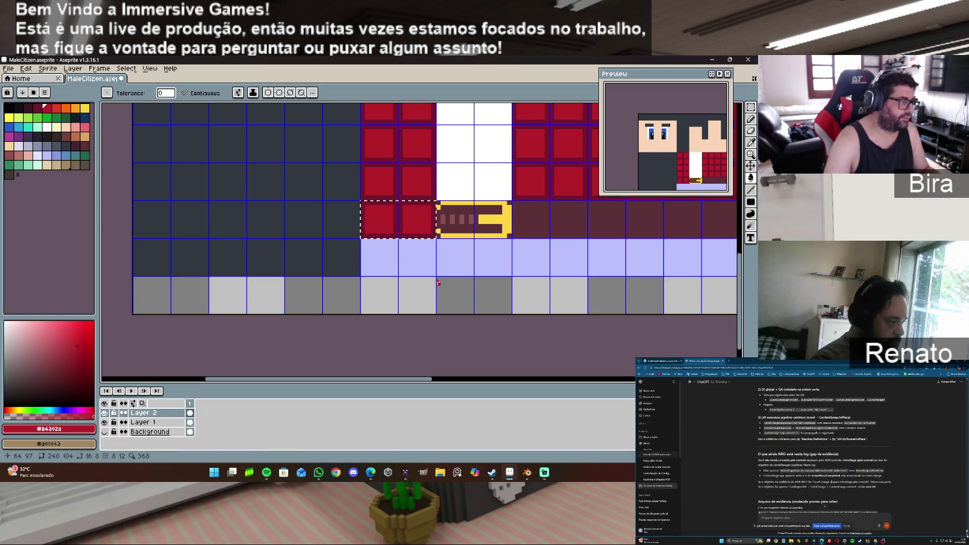
scroll(438, 283, up, 1)
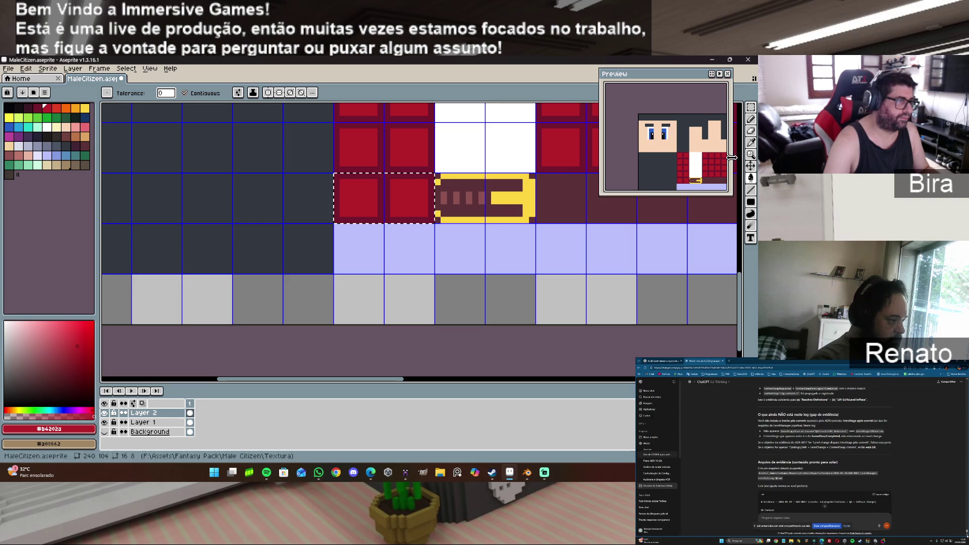
Step: Erase the red square's lower-right corner pixels with the Eraser
click(751, 120)
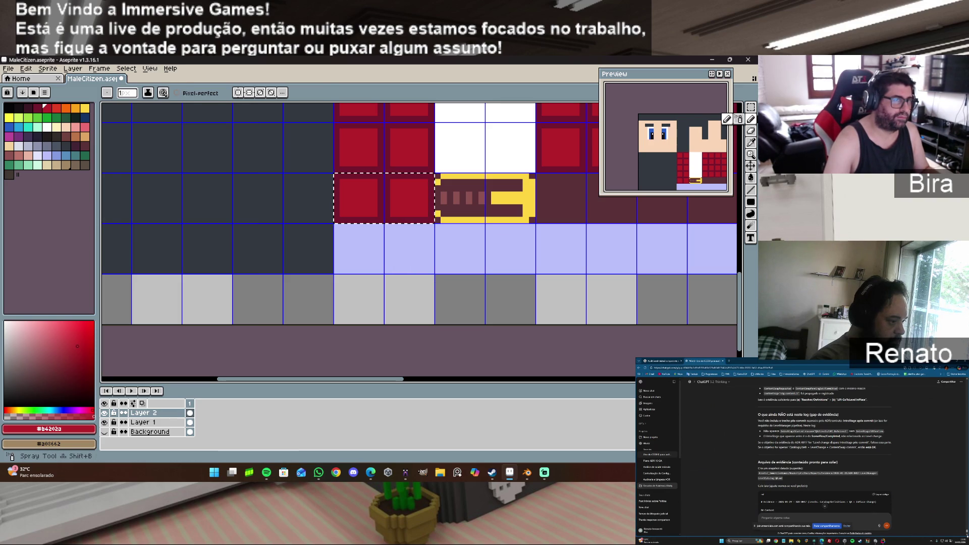
click(751, 130)
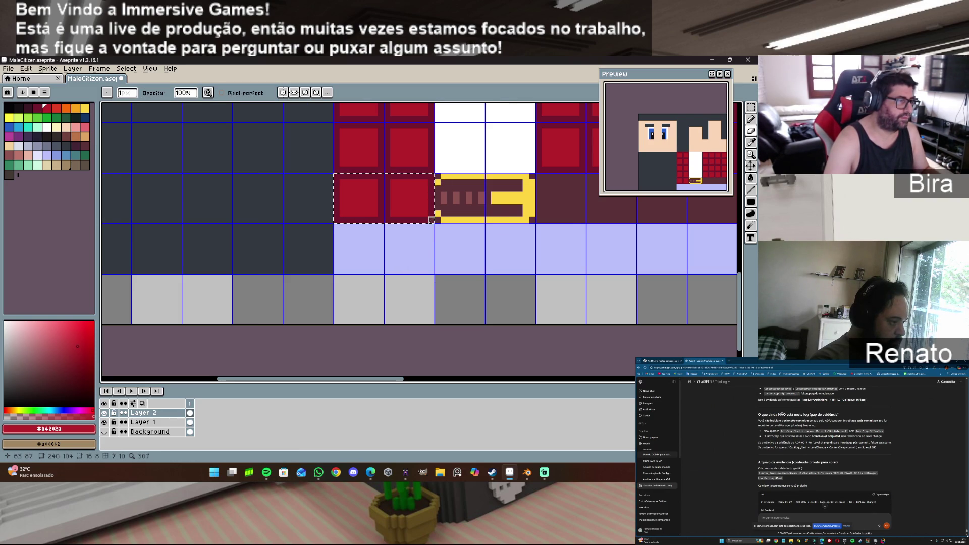
scroll(432, 221, up, 3)
mouse_move(439, 184)
mouse_down()
mouse_move(411, 195)
mouse_move(443, 184)
mouse_move(427, 171)
mouse_move(399, 197)
mouse_move(426, 184)
mouse_up()
Step: Draw a stepped dark-maroon diagonal across the red tile's lower corner beside the buckle
scroll(427, 184, down, 2)
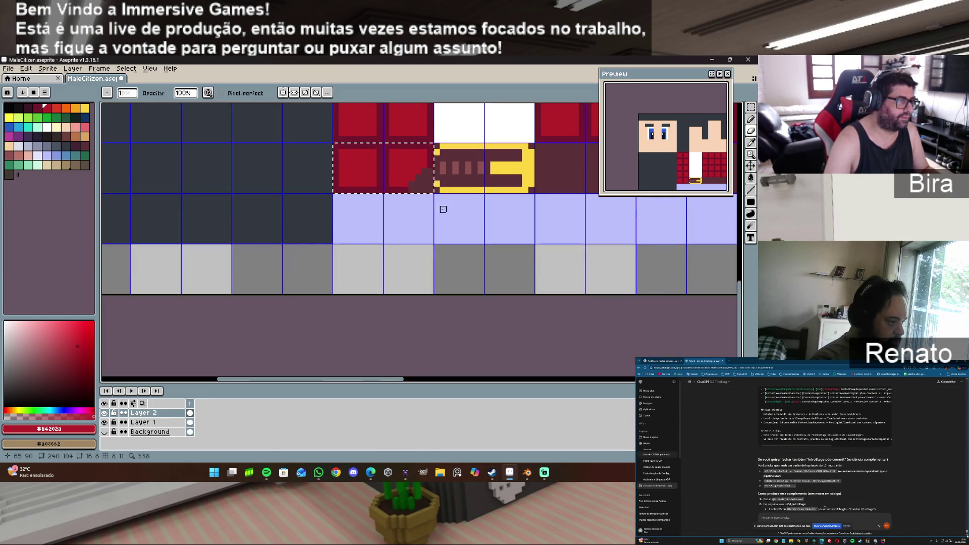
mouse_move(742, 291)
mouse_down()
mouse_move(741, 306)
mouse_move(740, 262)
mouse_up()
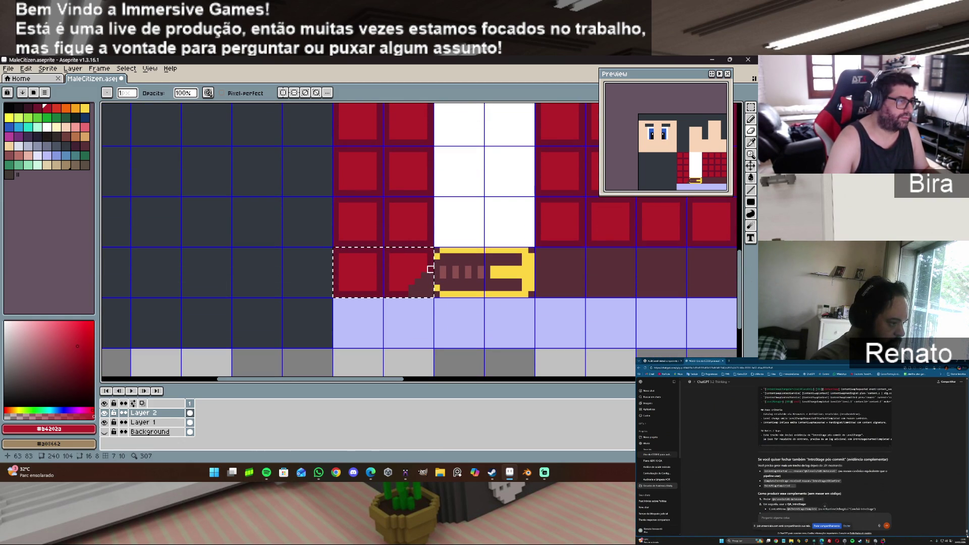
drag(431, 270, 401, 288)
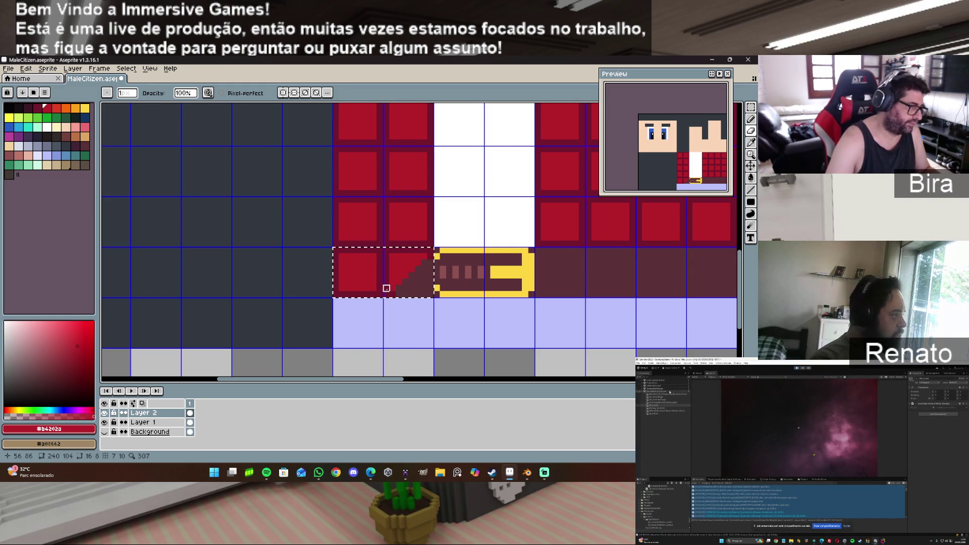
alt+click(393, 294)
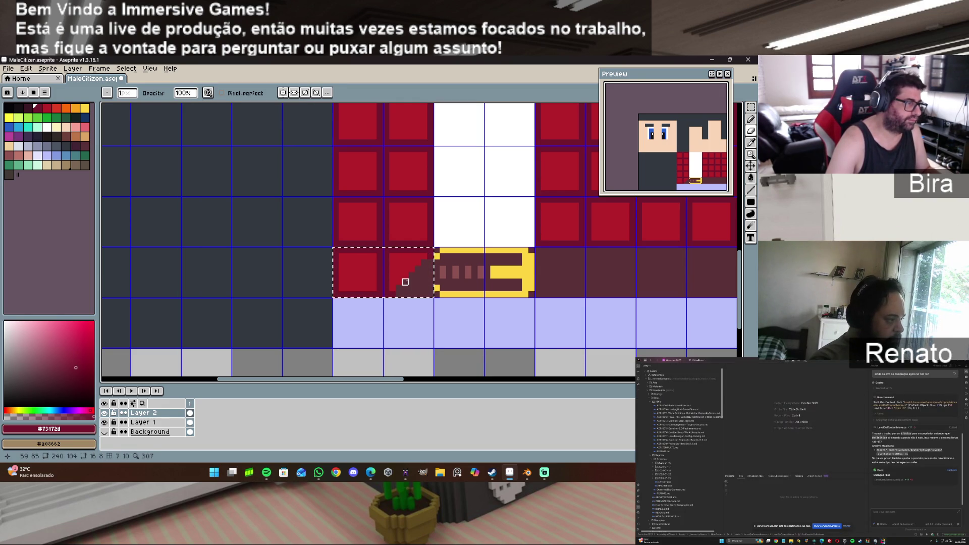
click(751, 119)
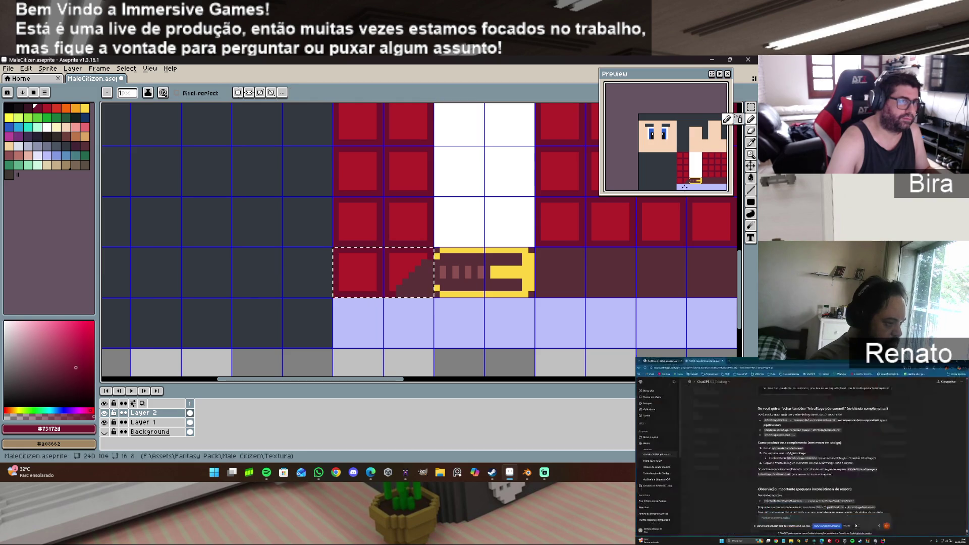
drag(405, 283, 397, 295)
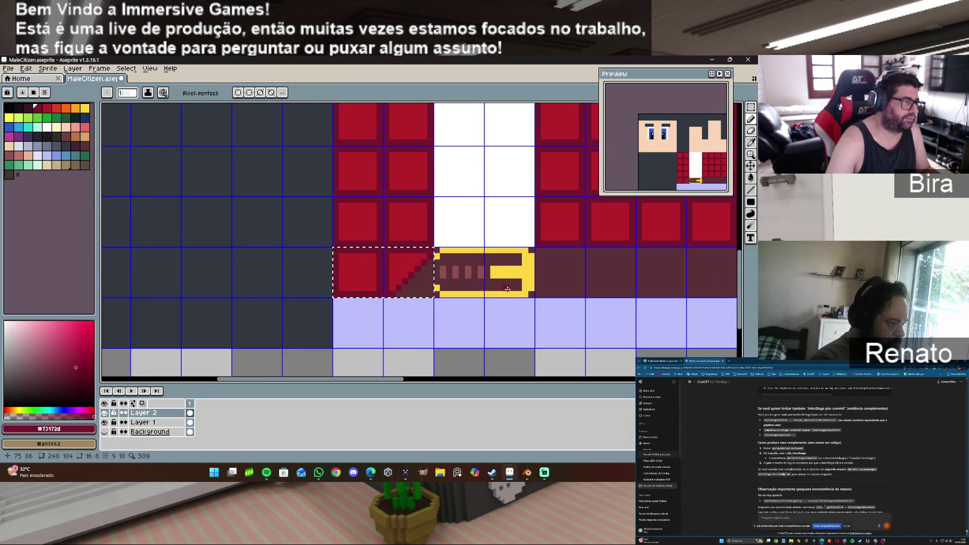
scroll(508, 289, down, 1)
Step: Copy the beveled tile to the right of the belt and flip it horizontally
key(m)
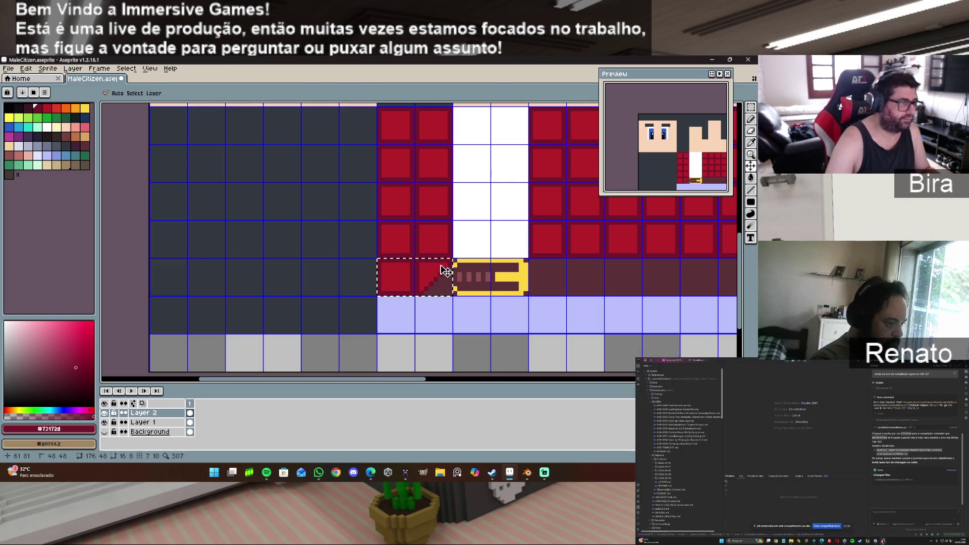
click(437, 274)
drag(437, 274, 588, 277)
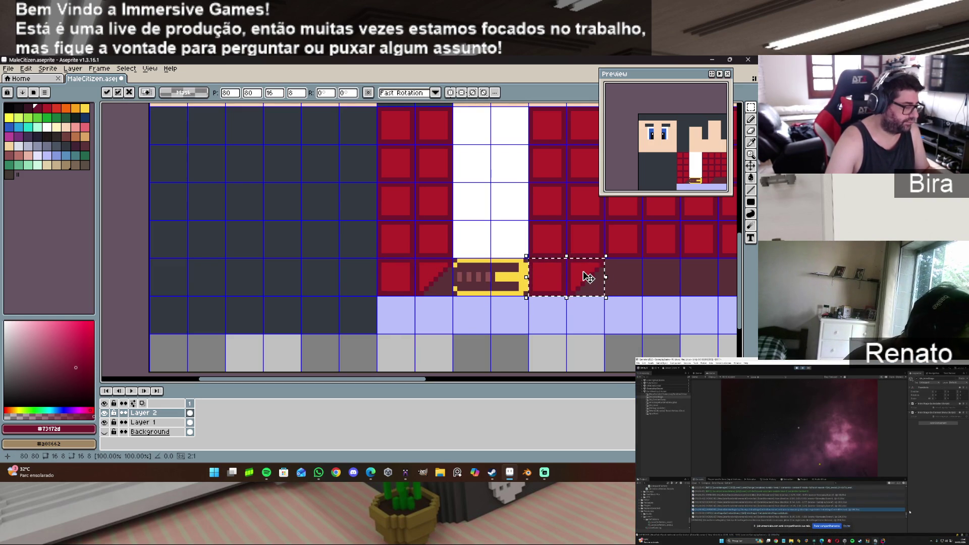
key(shift+h)
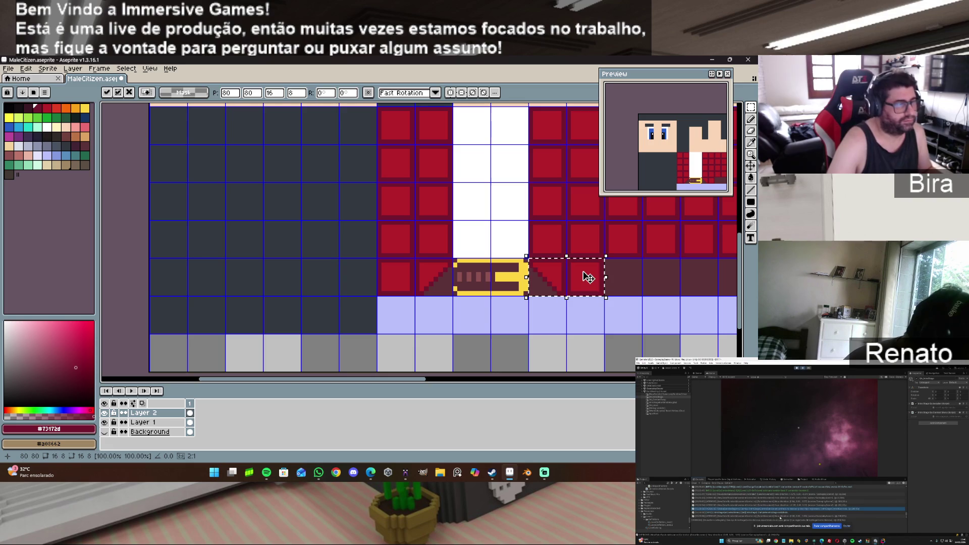
click(105, 413)
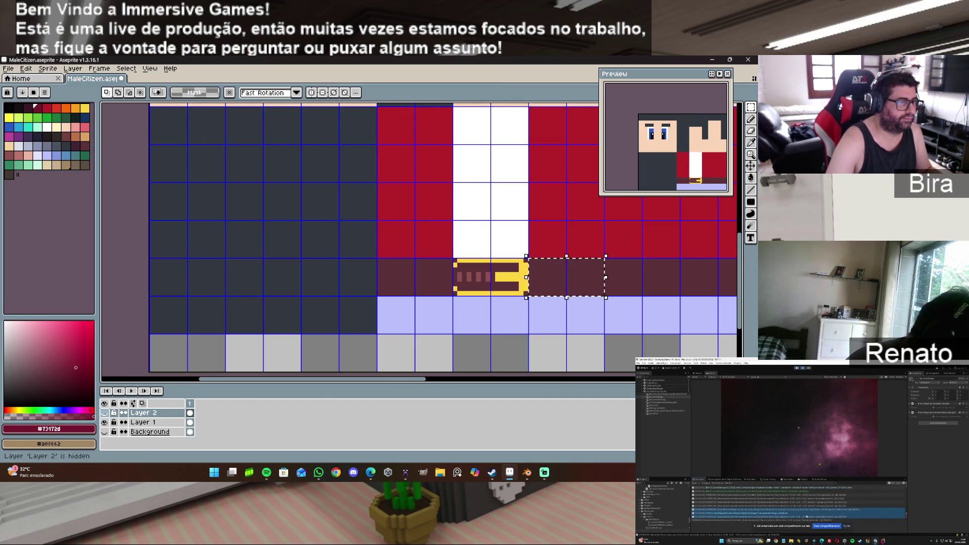
click(104, 413)
scroll(600, 297, down, 2)
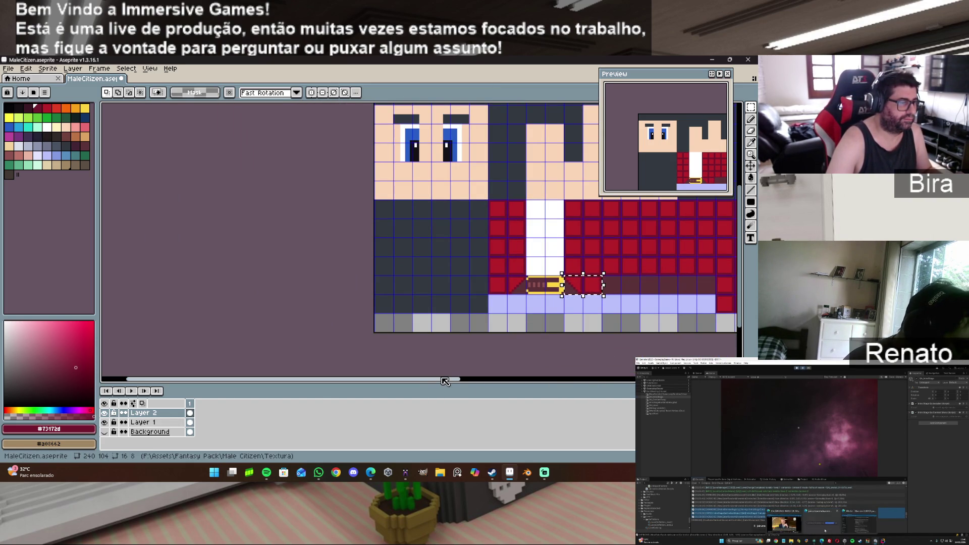
drag(446, 384, 511, 381)
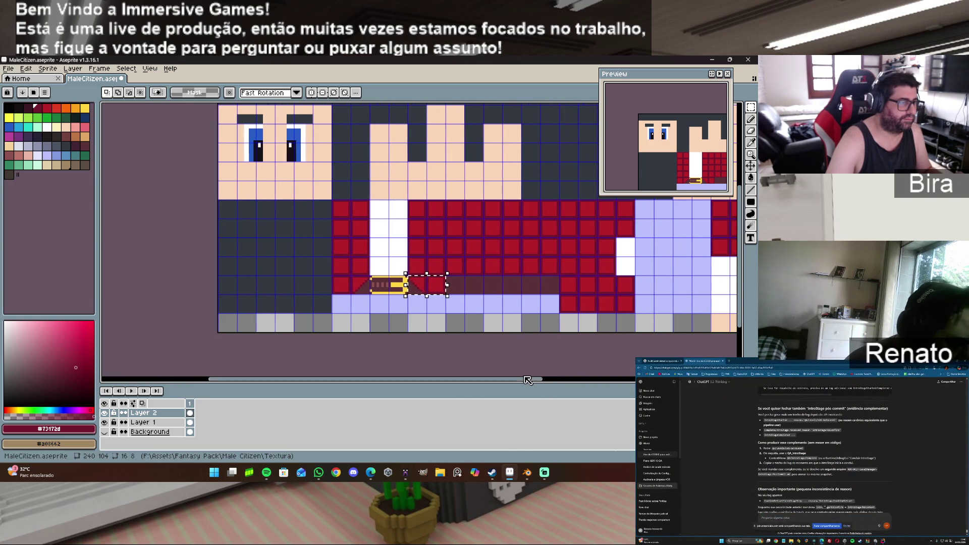
scroll(497, 288, up, 1)
scroll(496, 288, up, 2)
scroll(498, 288, down, 1)
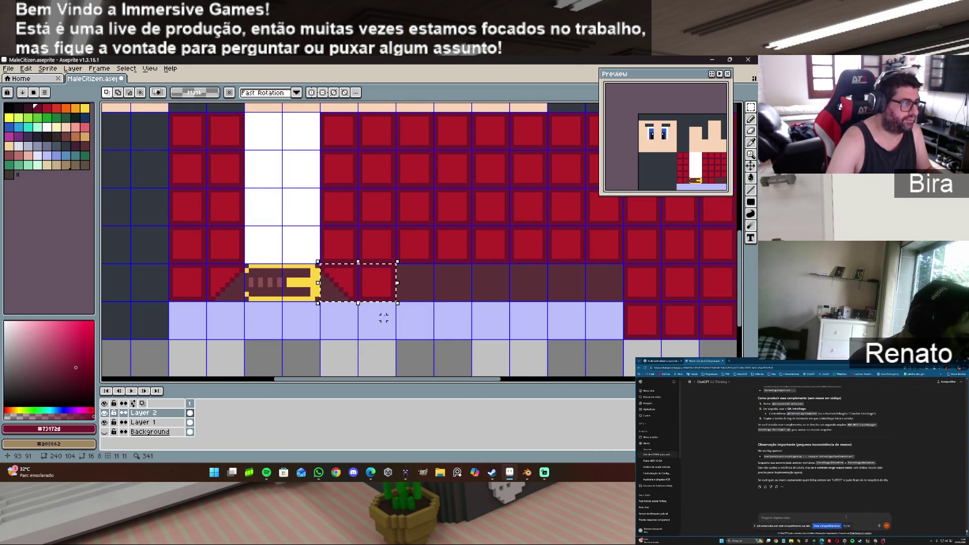
Step: Duplicate red tiles rightward along the belt row past the buckle
click(365, 276)
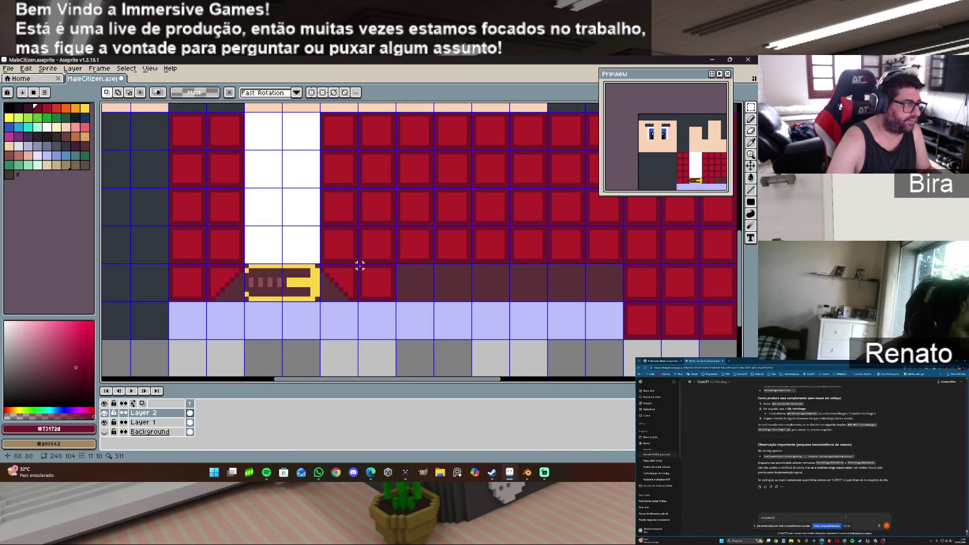
mouse_move(360, 265)
mouse_down()
mouse_move(395, 301)
mouse_move(380, 283)
mouse_move(432, 286)
mouse_move(423, 286)
mouse_up()
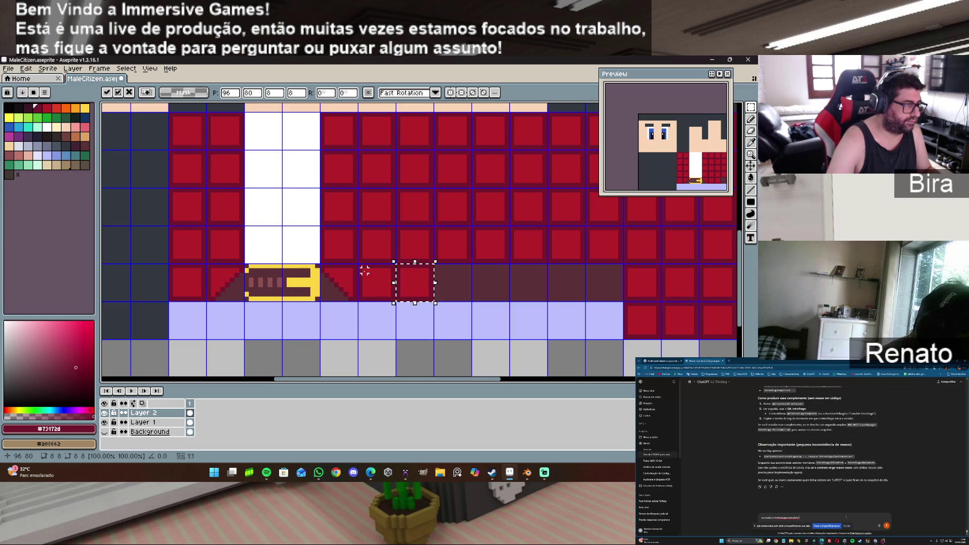
mouse_move(365, 271)
mouse_down()
mouse_move(433, 300)
mouse_move(436, 288)
mouse_move(489, 287)
mouse_up()
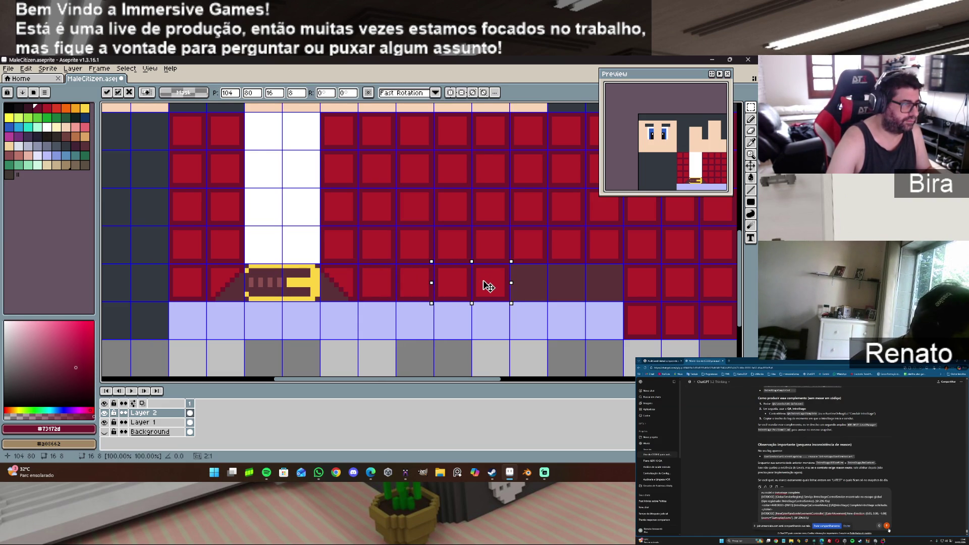
mouse_move(397, 265)
mouse_down()
mouse_move(448, 291)
mouse_move(510, 302)
mouse_move(488, 287)
mouse_move(607, 289)
mouse_up()
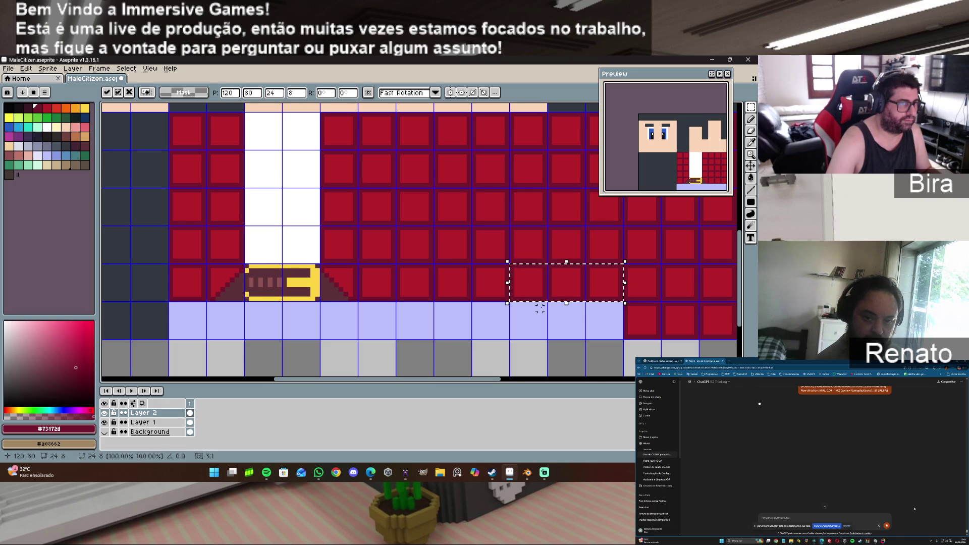
Step: Toggle Layer 2 on and off to compare, then hide Layer 1
scroll(540, 308, down, 2)
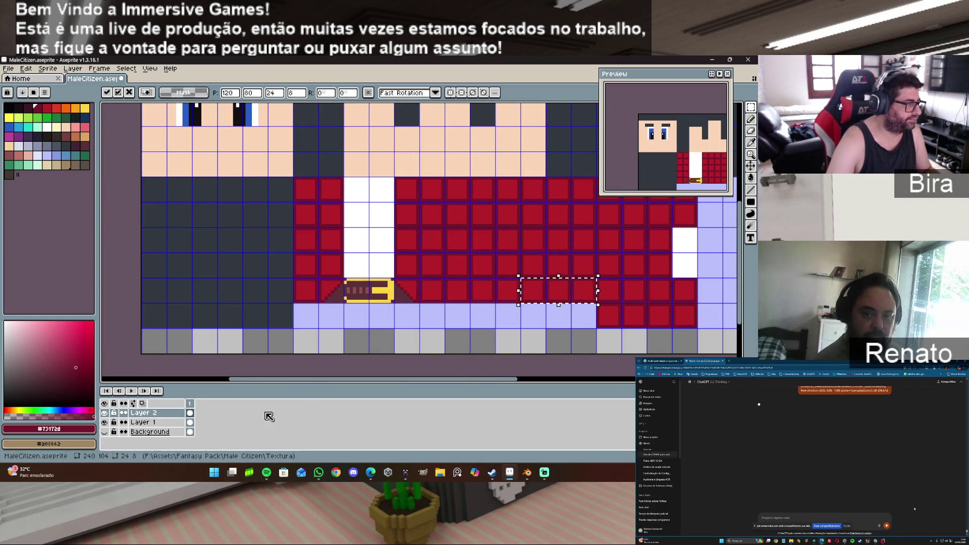
click(104, 413)
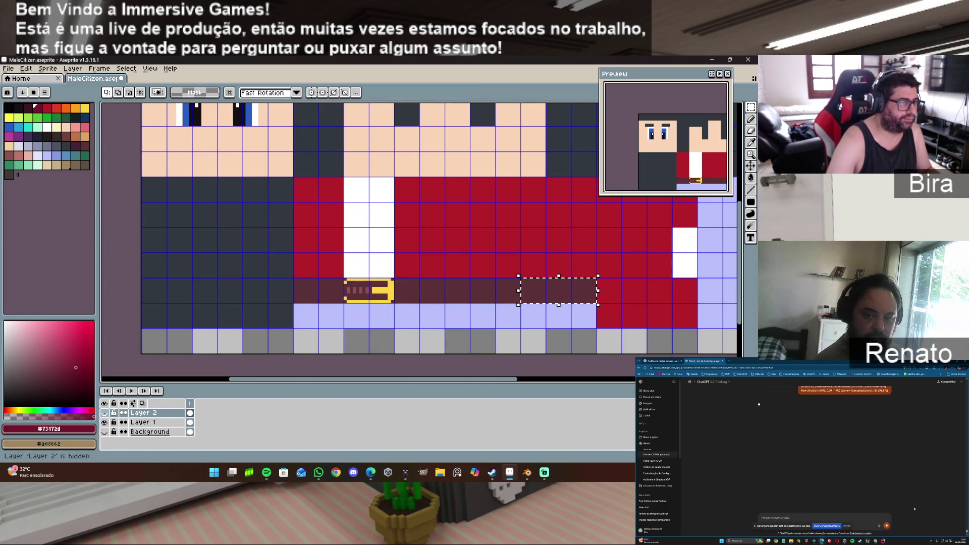
click(104, 413)
click(104, 413)
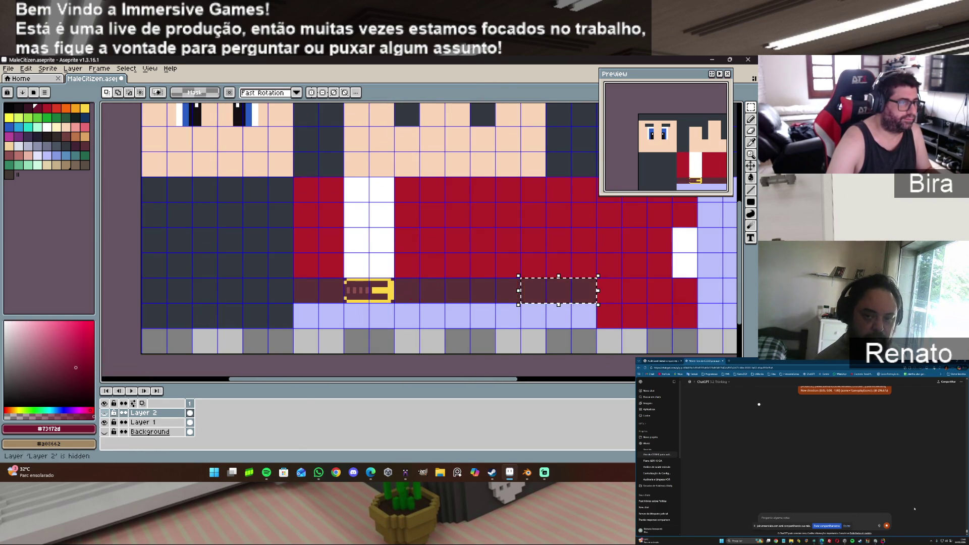
click(104, 413)
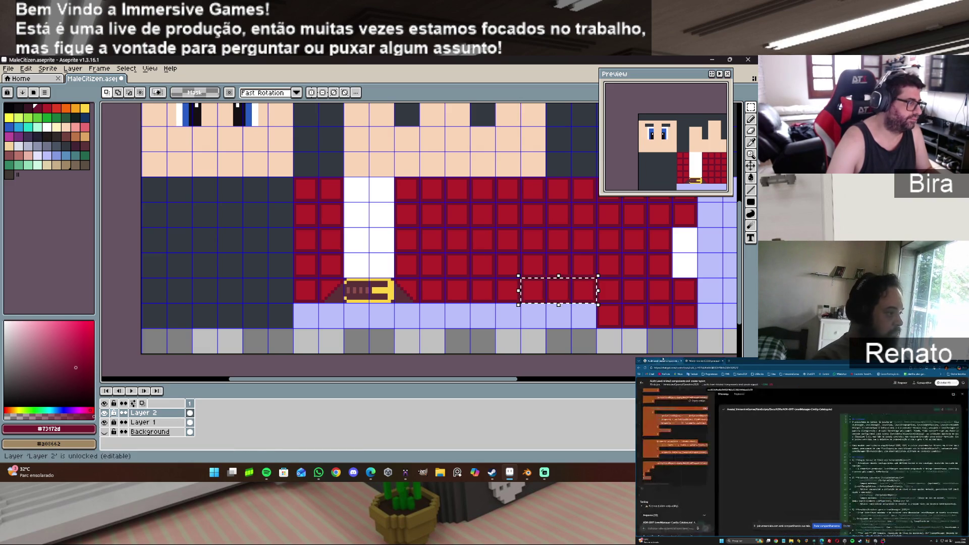
click(104, 423)
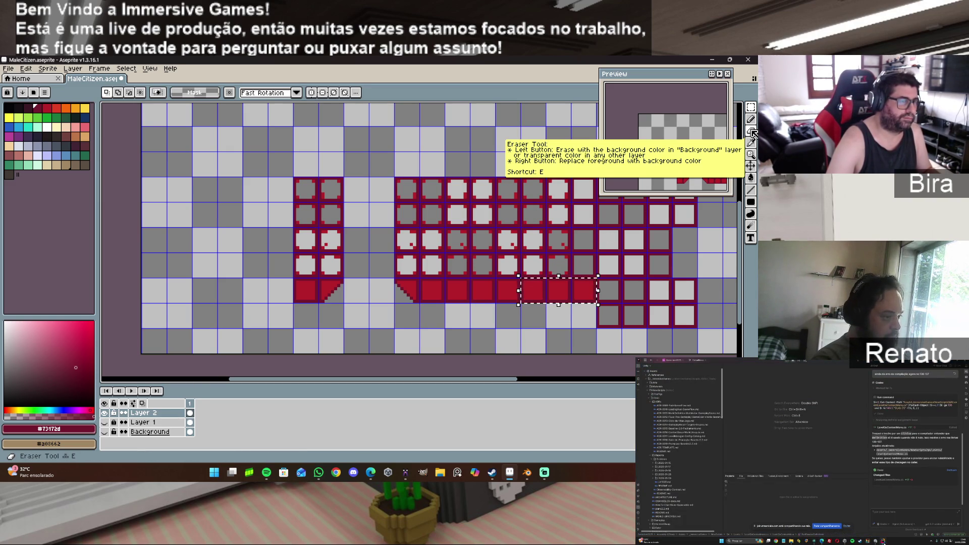
click(752, 133)
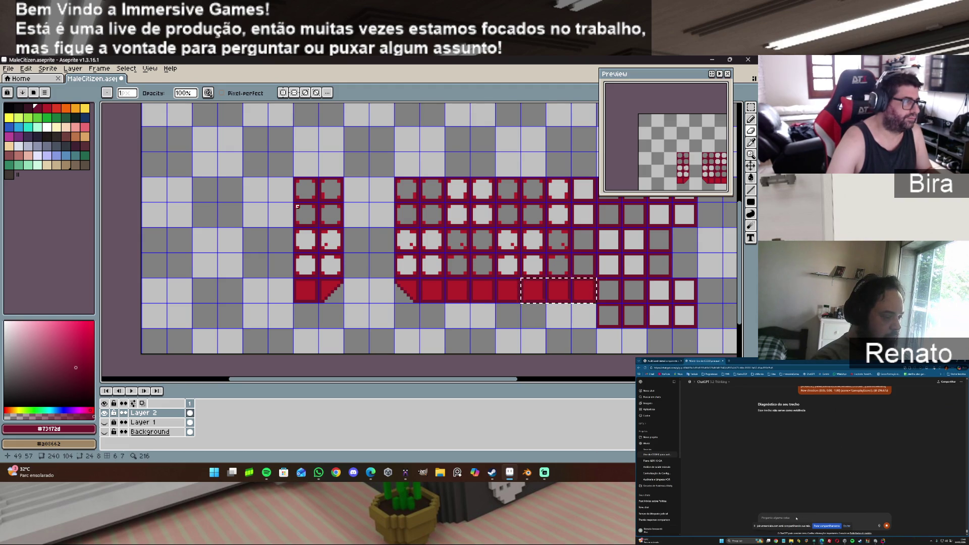
Step: Erase the rounded corner pixels inside tile holes on the left and right blocks
scroll(298, 207, up, 1)
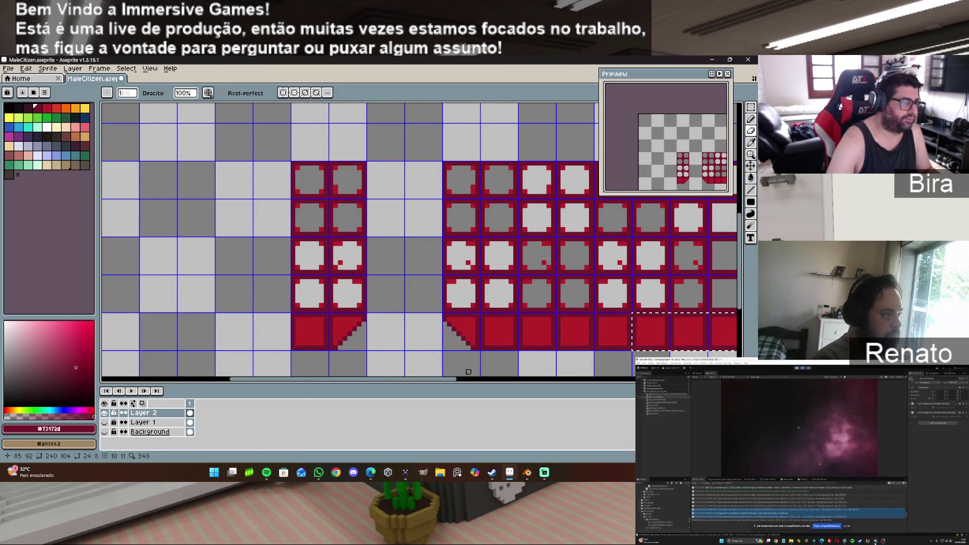
key(ctrl+d)
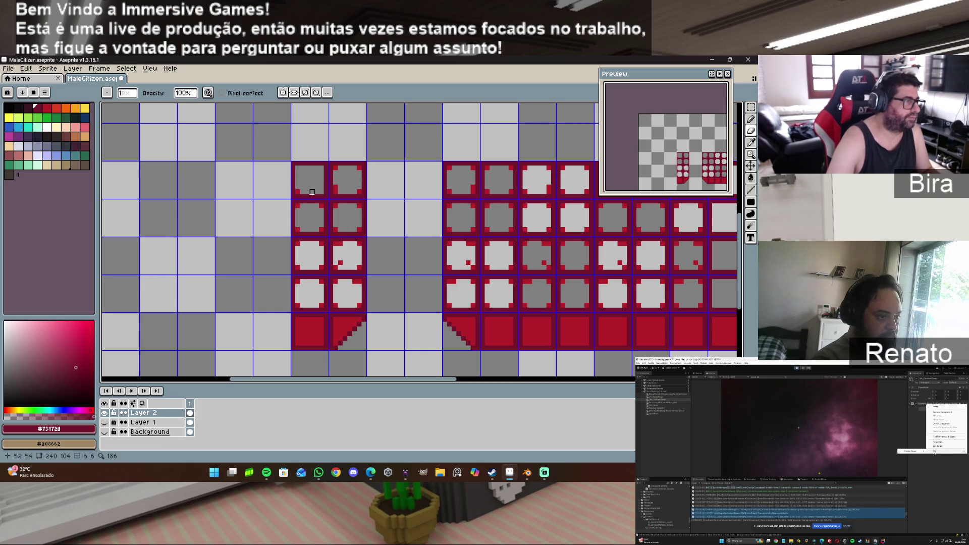
click(298, 206)
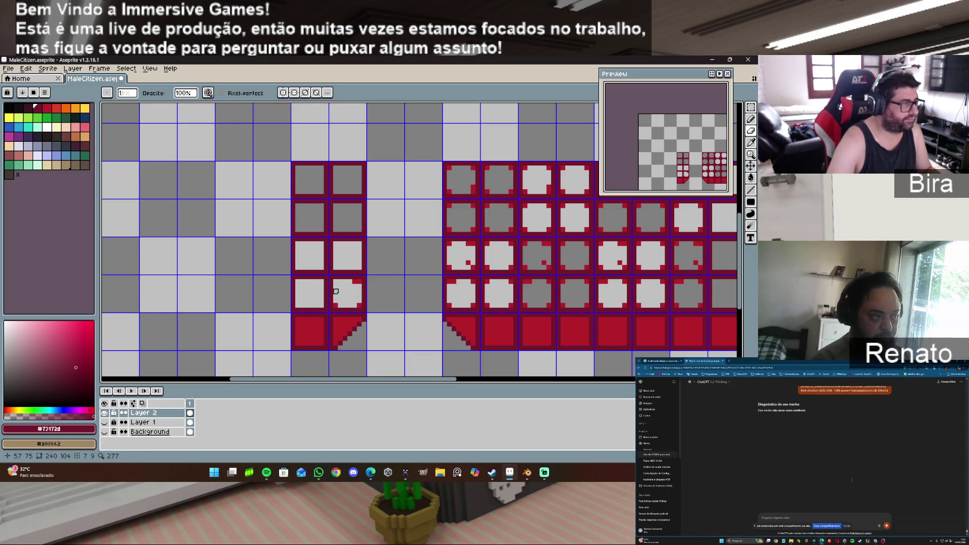
click(336, 305)
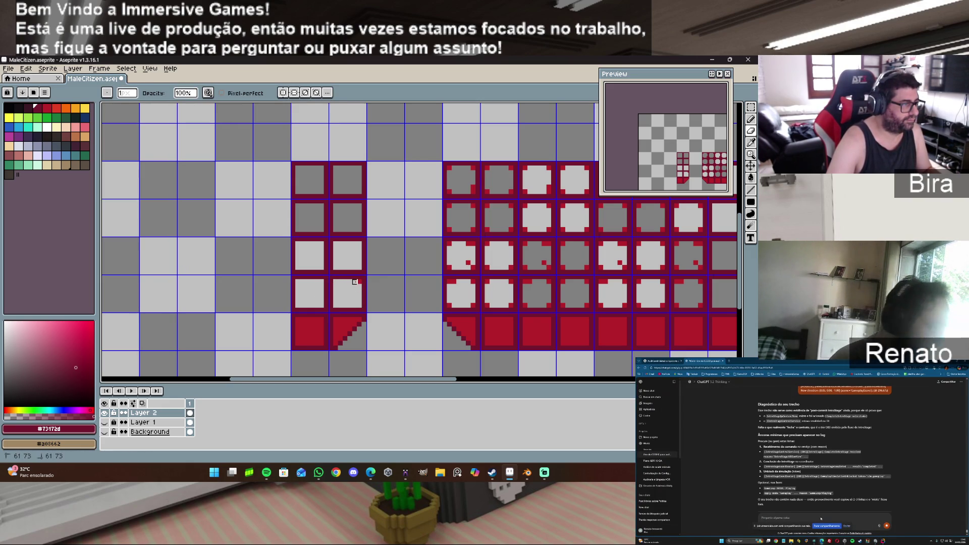
drag(355, 282, 360, 282)
click(469, 281)
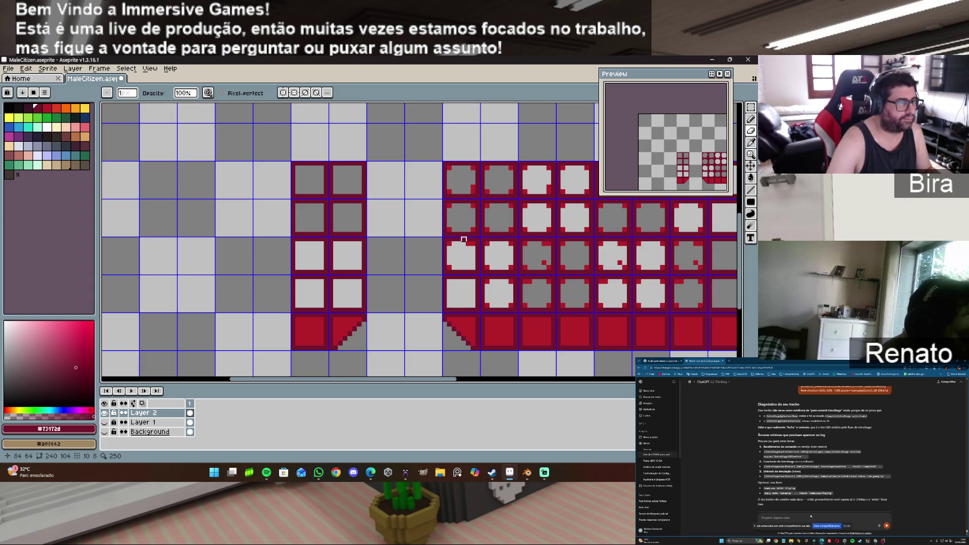
click(474, 244)
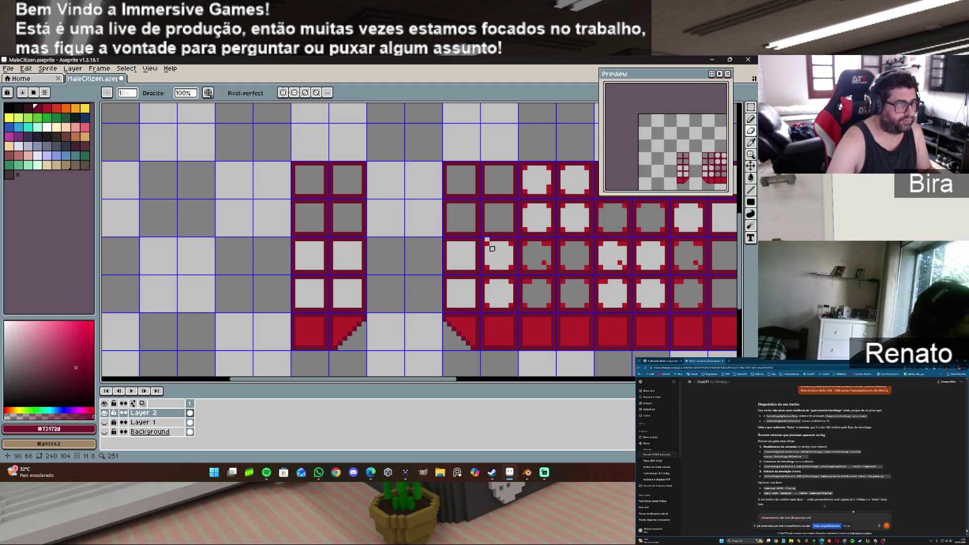
click(488, 268)
mouse_move(487, 268)
mouse_down()
mouse_move(511, 266)
mouse_move(515, 244)
mouse_up()
mouse_move(507, 278)
mouse_down()
mouse_move(511, 305)
mouse_move(487, 305)
mouse_move(540, 282)
mouse_up()
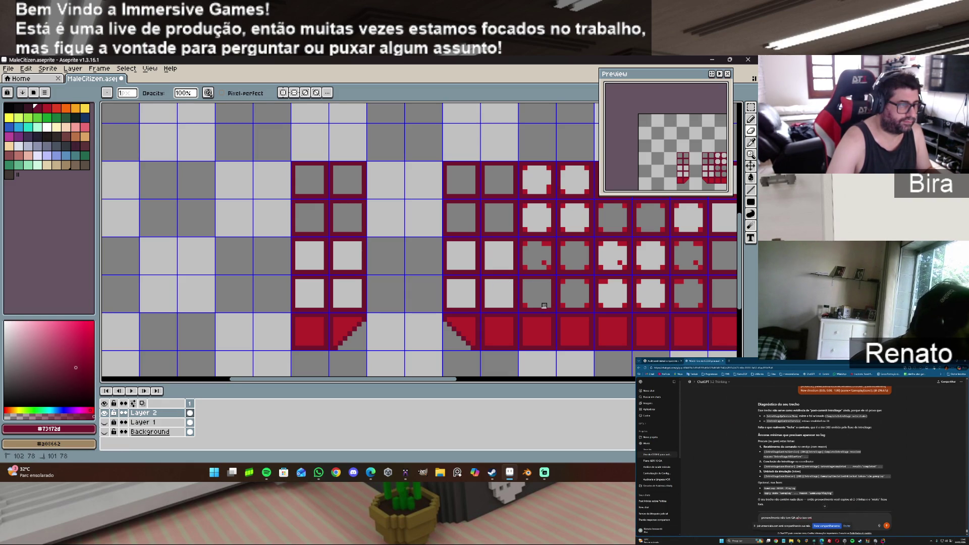